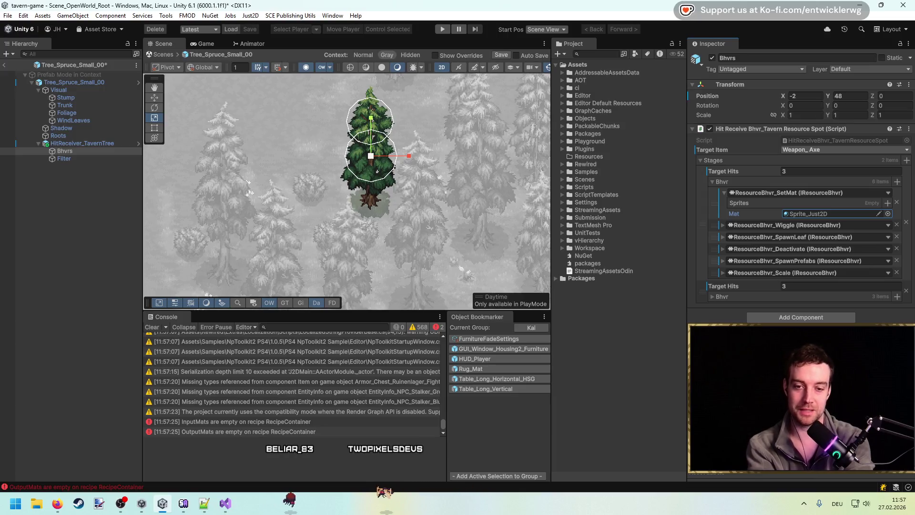
Clear the Console and add the WindLeaves, Foliage and Trunk renderers to SetMat's Sprites list.
{"action": "left_click", "coordinate": [152, 327]}
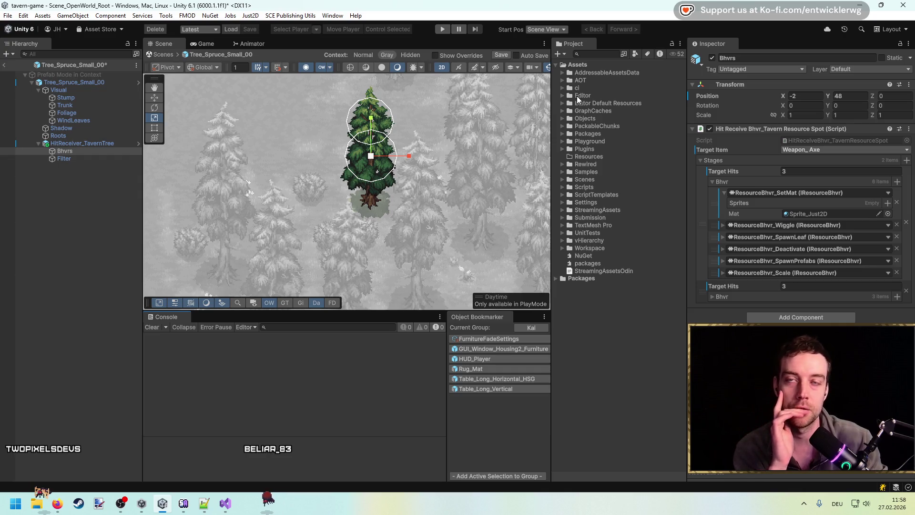
{"action": "mouse_move", "coordinate": [65, 151]}
{"action": "left_mouse_down"}
{"action": "mouse_move", "coordinate": [670, 191]}
{"action": "mouse_move", "coordinate": [760, 207]}
{"action": "left_mouse_up"}
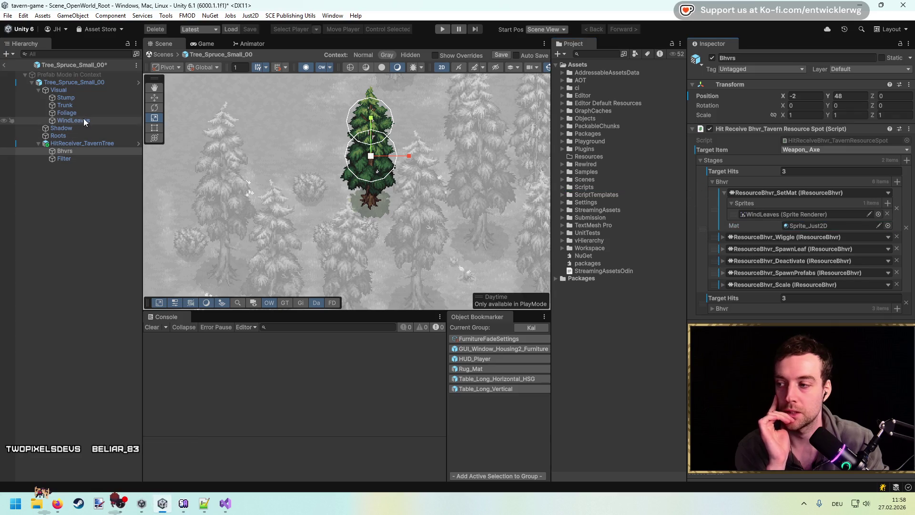
{"action": "left_click_drag", "start_coordinate": [416, 170], "coordinate": [791, 220]}
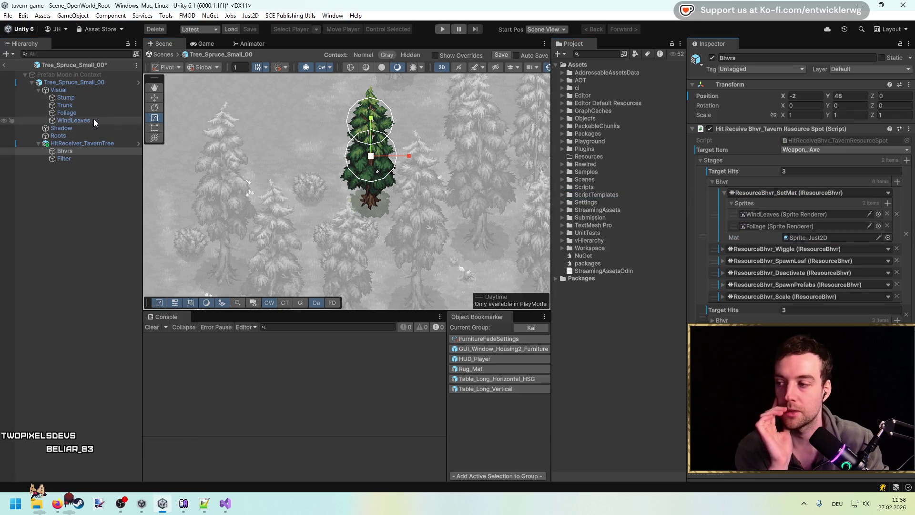
{"action": "mouse_move", "coordinate": [93, 106]}
{"action": "left_mouse_down"}
{"action": "mouse_move", "coordinate": [578, 153]}
{"action": "mouse_move", "coordinate": [756, 204]}
{"action": "left_mouse_up"}
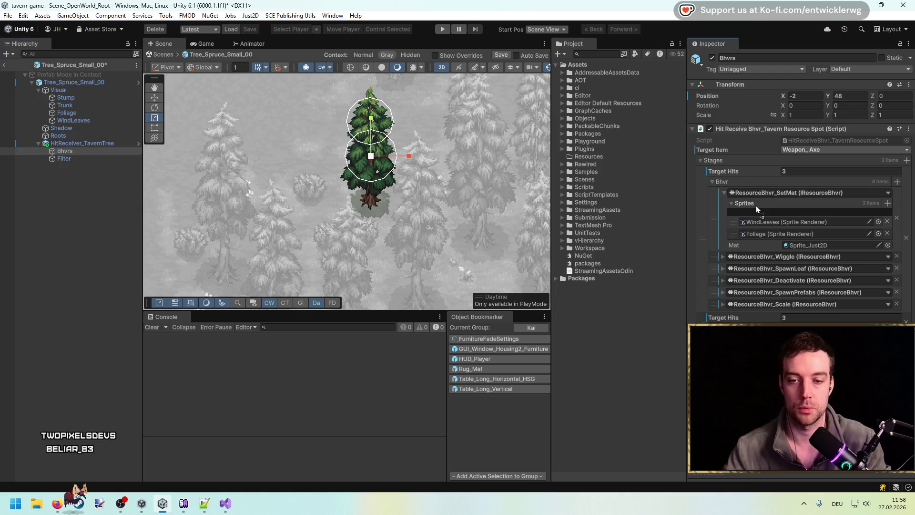
{"action": "left_click", "coordinate": [723, 192]}
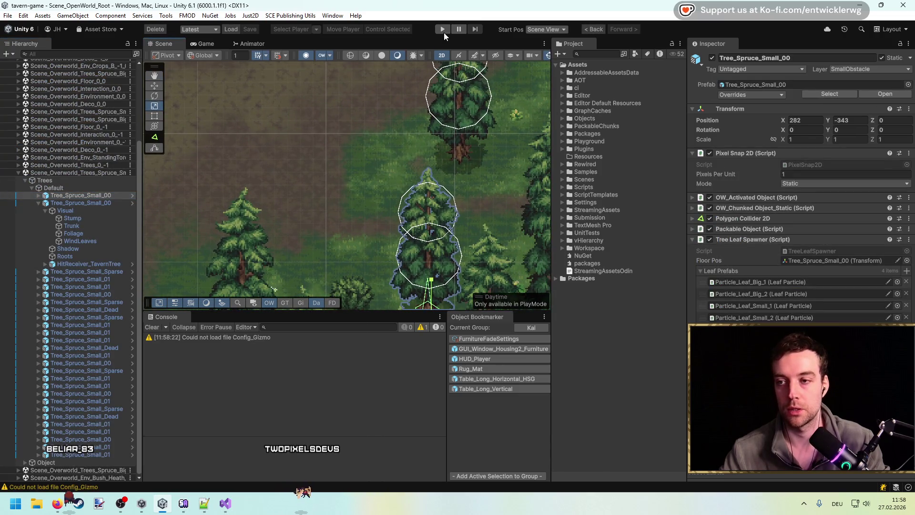
Start play mode with the Game view maximized and chop a nearby spruce for wood.
{"action": "left_click", "coordinate": [444, 29]}
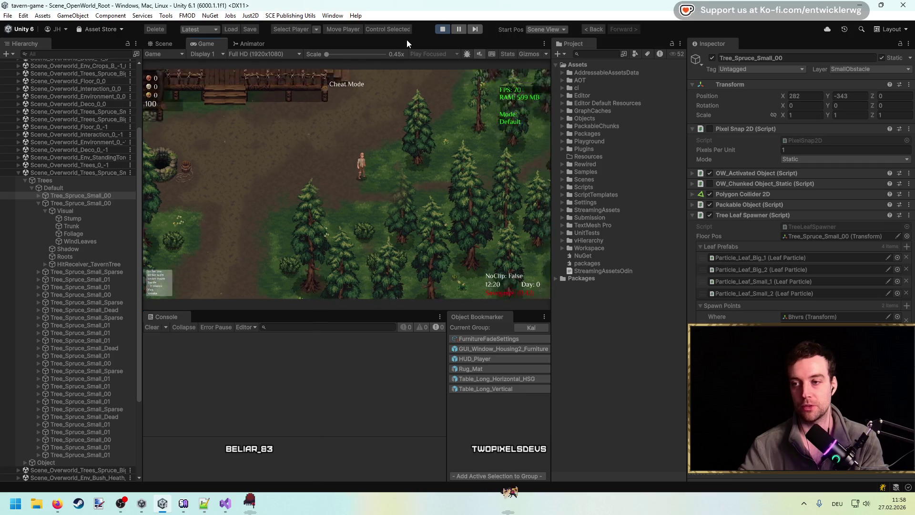
{"action": "double_click", "coordinate": [407, 43]}
{"action": "key", "text": "s"}
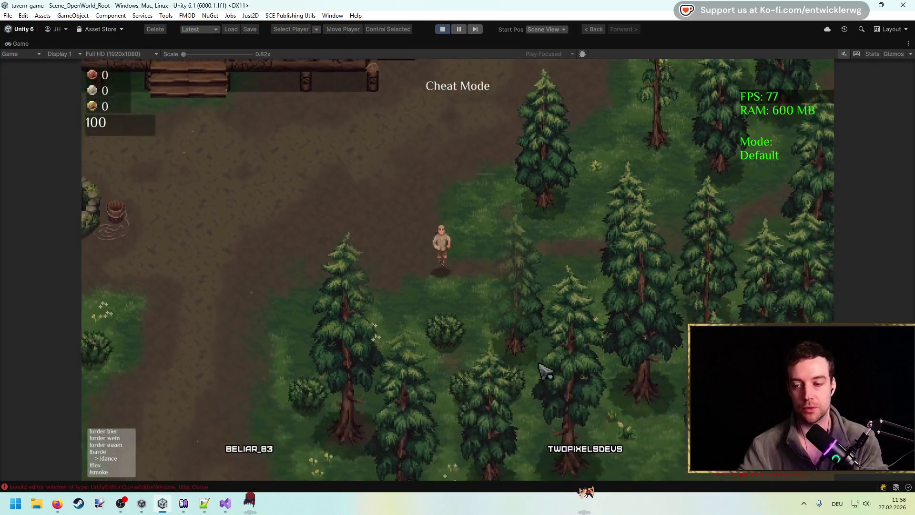
{"action": "left_click", "coordinate": [496, 322]}
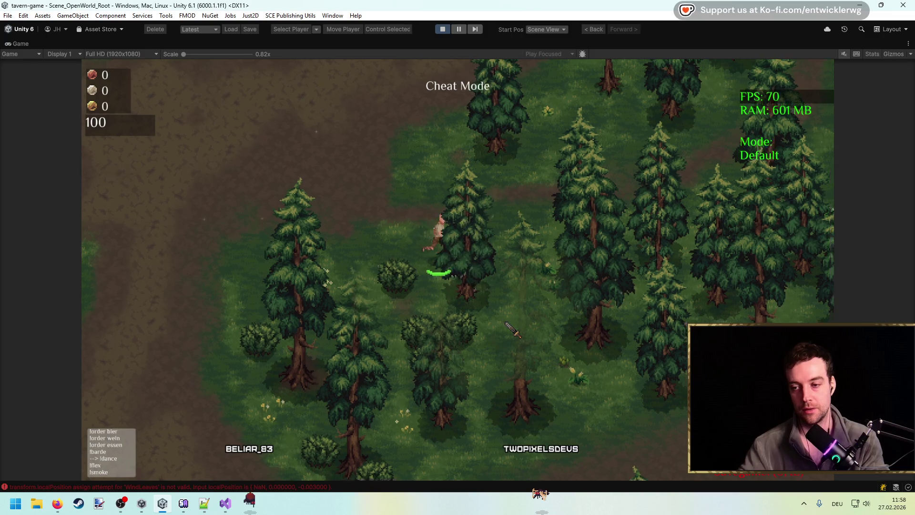
{"action": "key", "text": "d"}
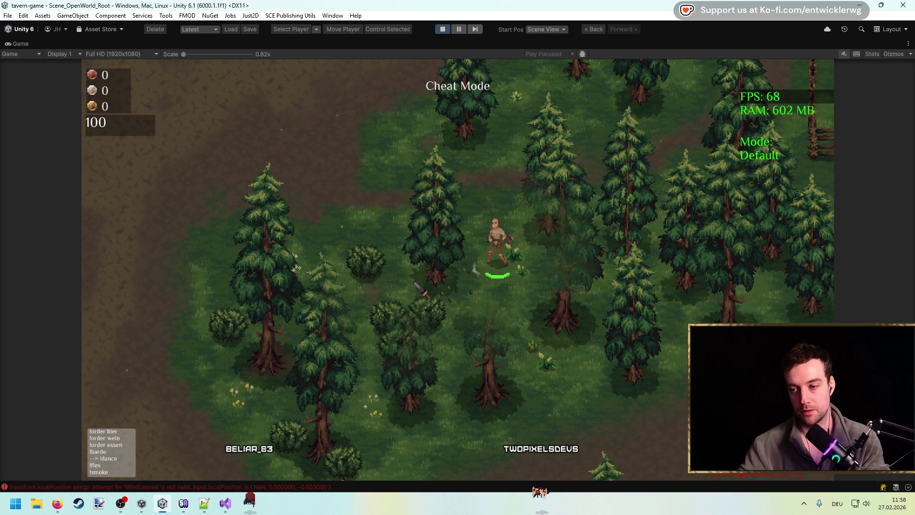
{"action": "key", "text": "a"}
{"action": "left_click", "coordinate": [474, 286]}
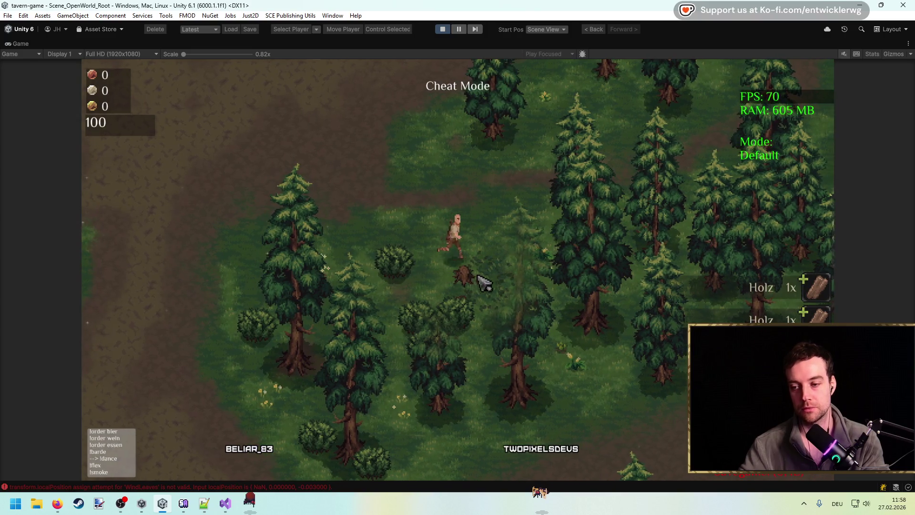
Keep swinging the axe at more spruces, then restore the full editor layout.
{"action": "key", "text": "d"}
{"action": "left_click", "coordinate": [527, 267]}
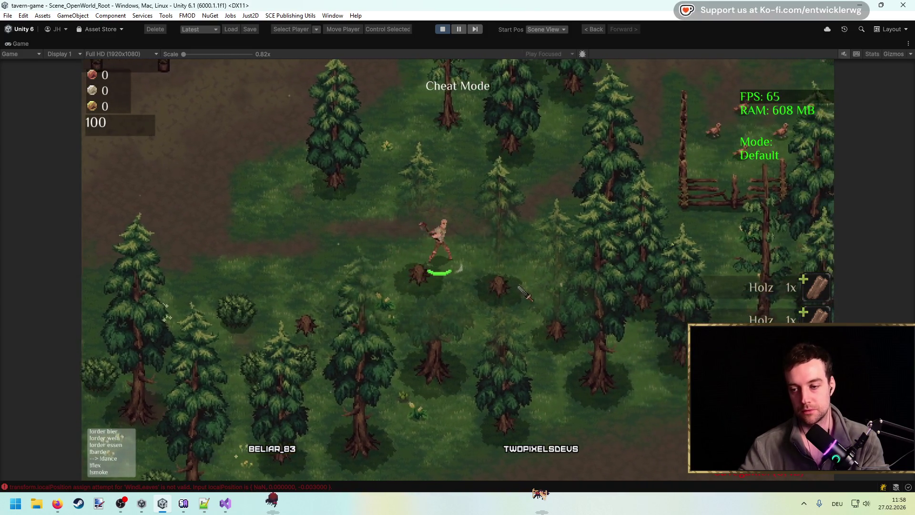
{"action": "left_click", "coordinate": [526, 294]}
{"action": "key", "text": "w"}
{"action": "key", "text": "a"}
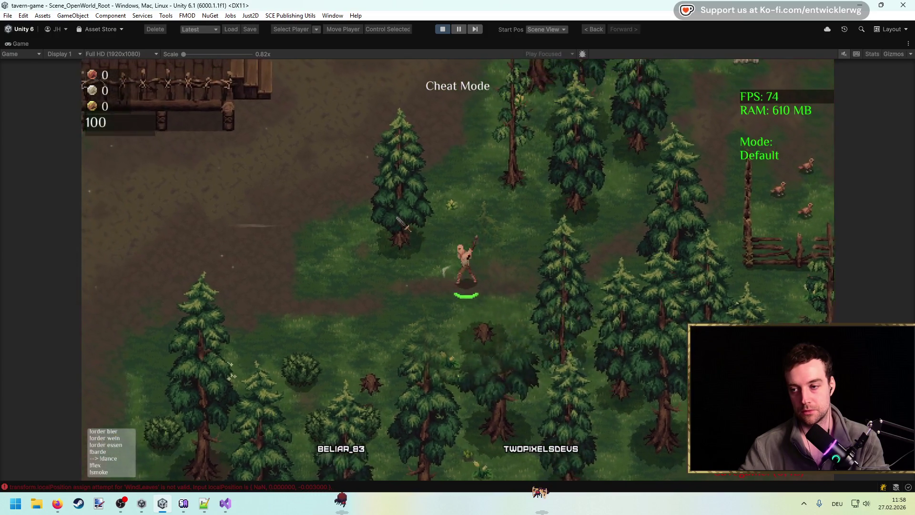
{"action": "left_click", "coordinate": [404, 224]}
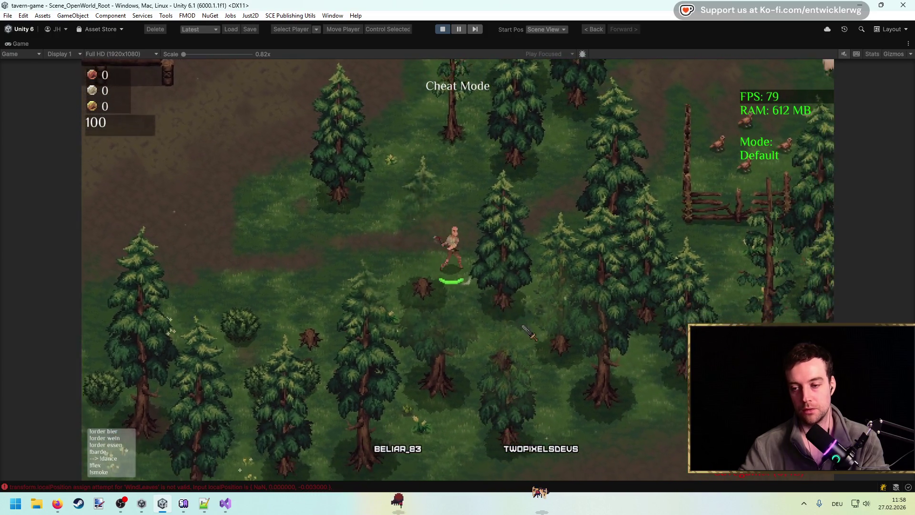
{"action": "left_click", "coordinate": [530, 329]}
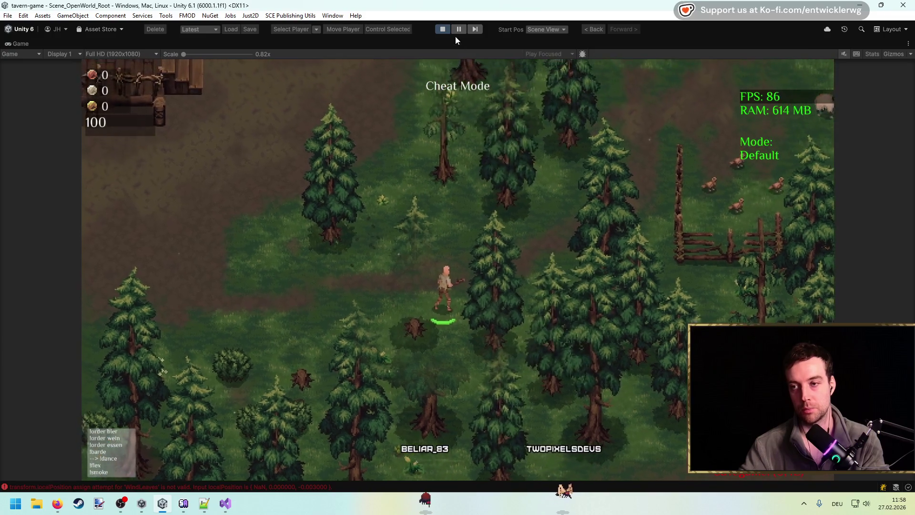
{"action": "key", "text": "shift+space"}
{"action": "left_click_drag", "start_coordinate": [412, 192], "coordinate": [373, 233]}
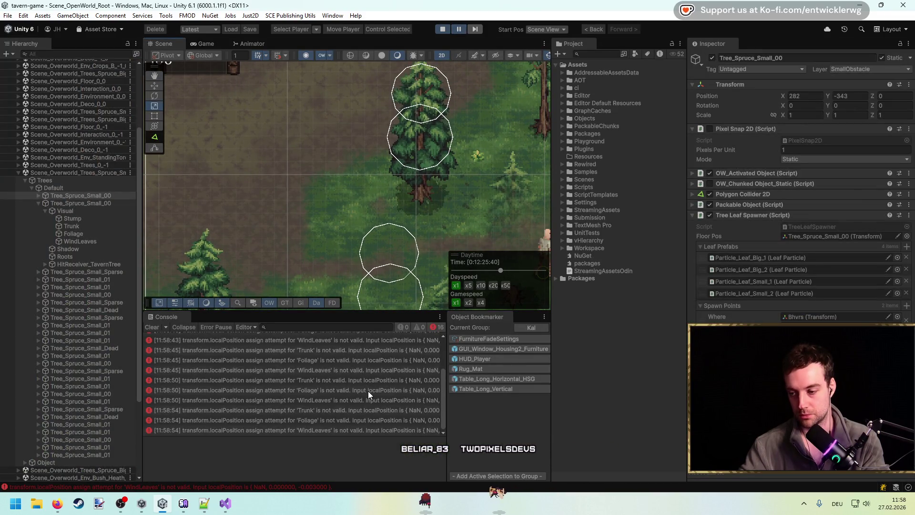
Read the stack traces of the Trunk and Foliage NaN localPosition errors in the Console.
{"action": "scroll", "coordinate": [368, 391], "scroll_direction": "up", "scroll_amount": 3}
{"action": "left_click", "coordinate": [346, 347]}
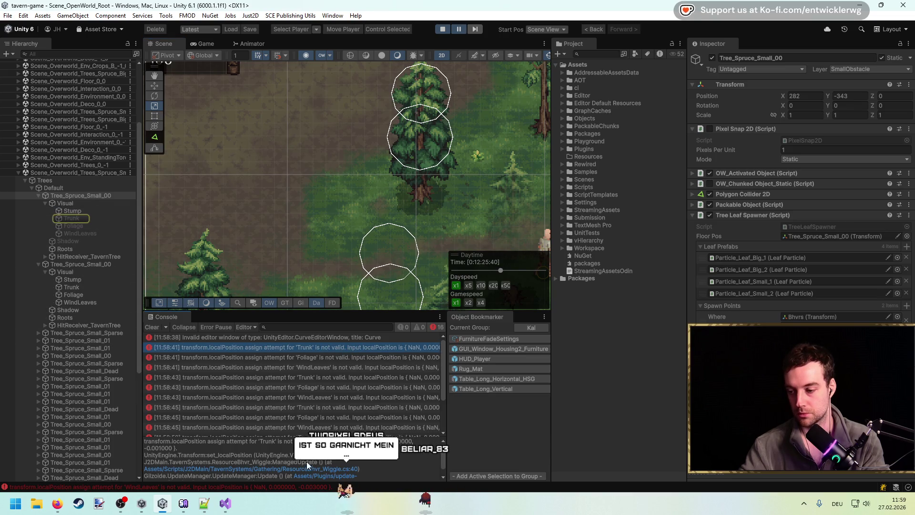
{"action": "left_click_drag", "start_coordinate": [362, 210], "coordinate": [271, 210]}
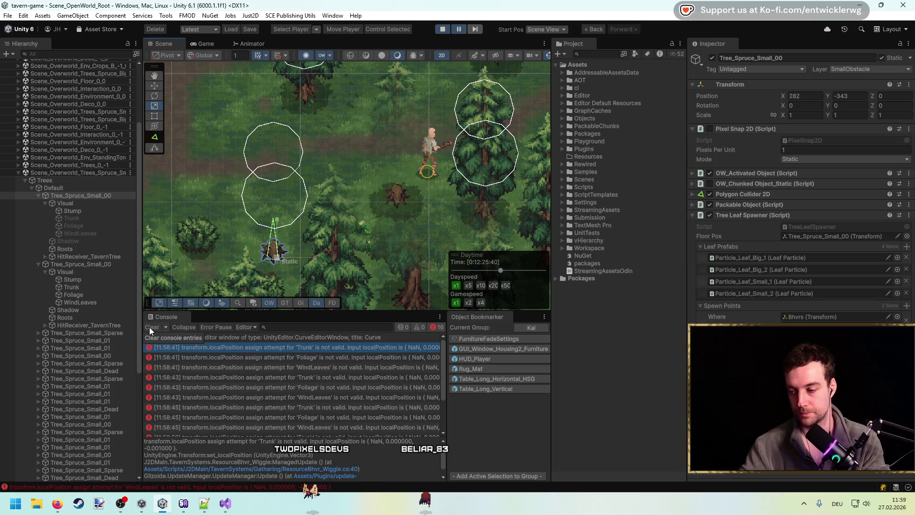
{"action": "left_click", "coordinate": [355, 418]}
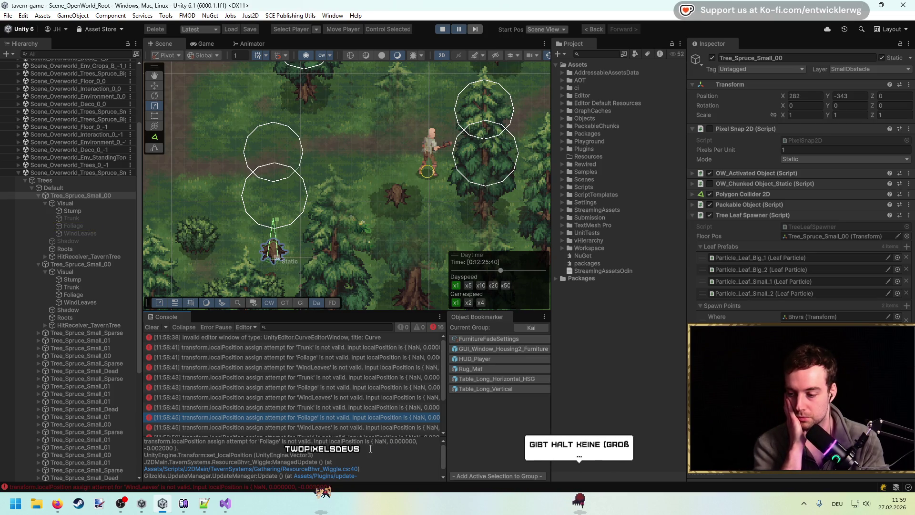
{"action": "double_click", "coordinate": [381, 441]}
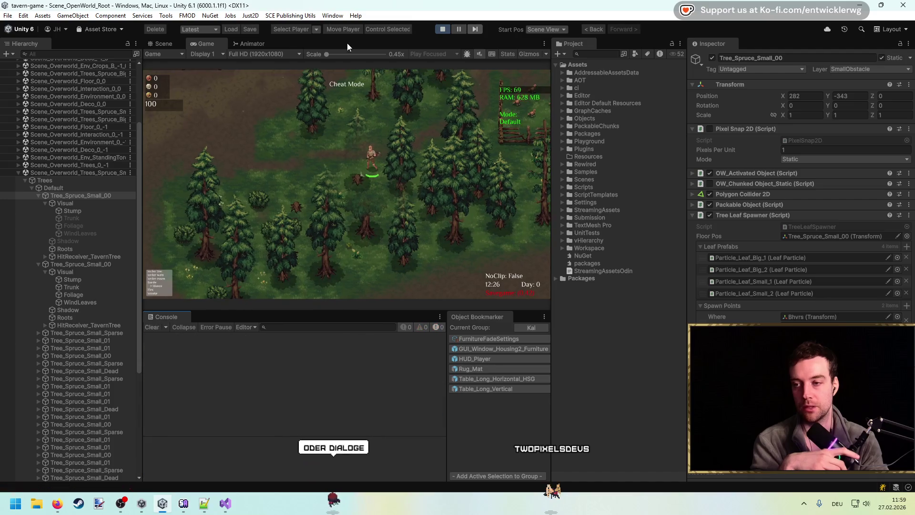
In the maximized Game view, chop a tree and collect its logs, then pause the game.
{"action": "double_click", "coordinate": [380, 42]}
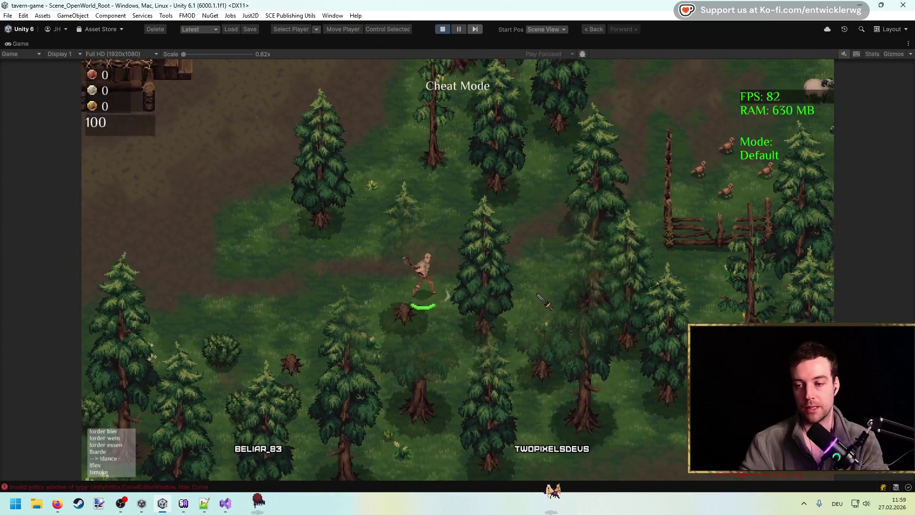
{"action": "left_click", "coordinate": [505, 314]}
{"action": "left_click", "coordinate": [511, 326]}
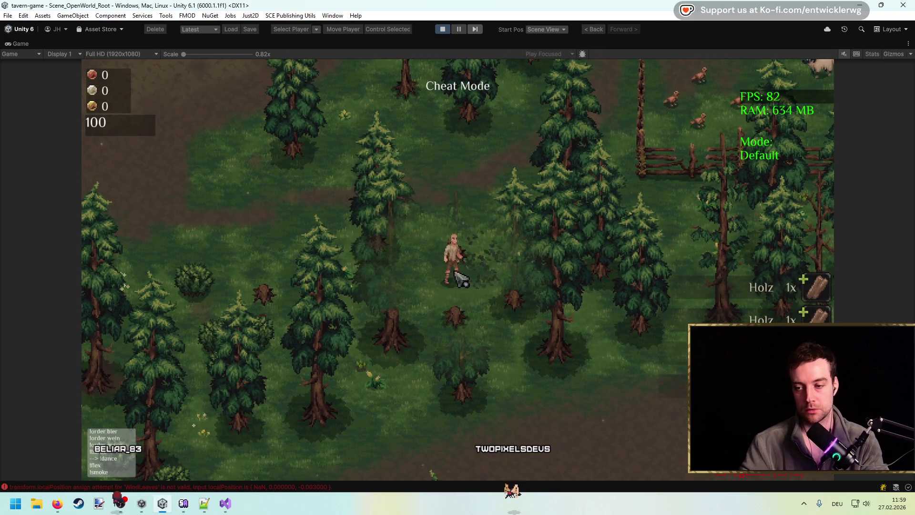
{"action": "key", "text": "w"}
{"action": "key", "text": "a"}
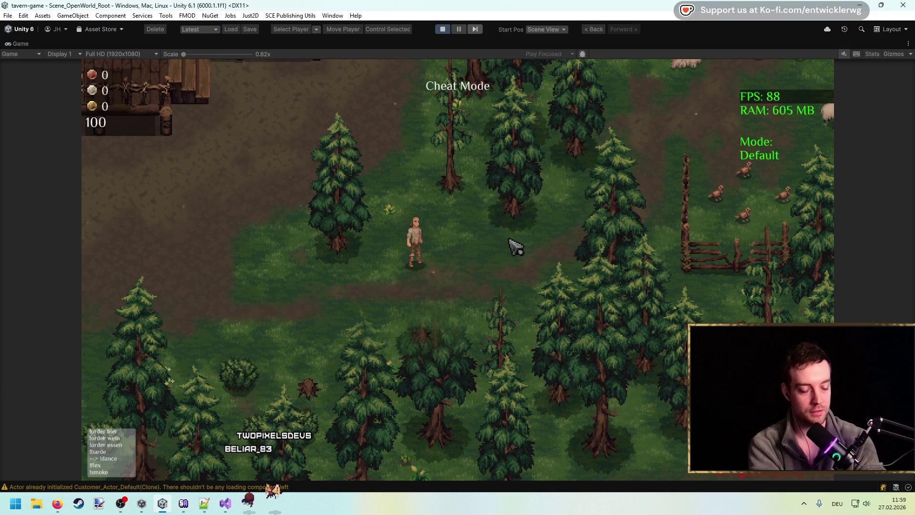
{"action": "key", "text": "w"}
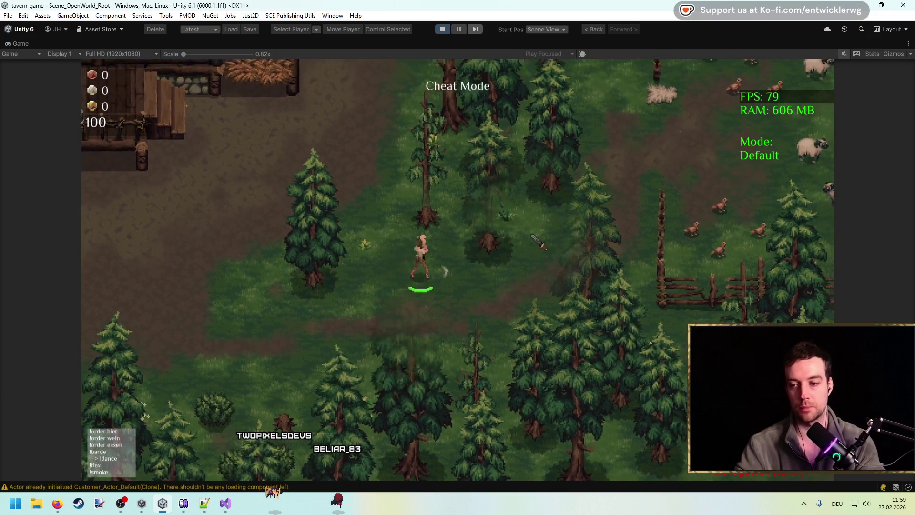
{"action": "left_click", "coordinate": [538, 243]}
{"action": "key", "text": "a"}
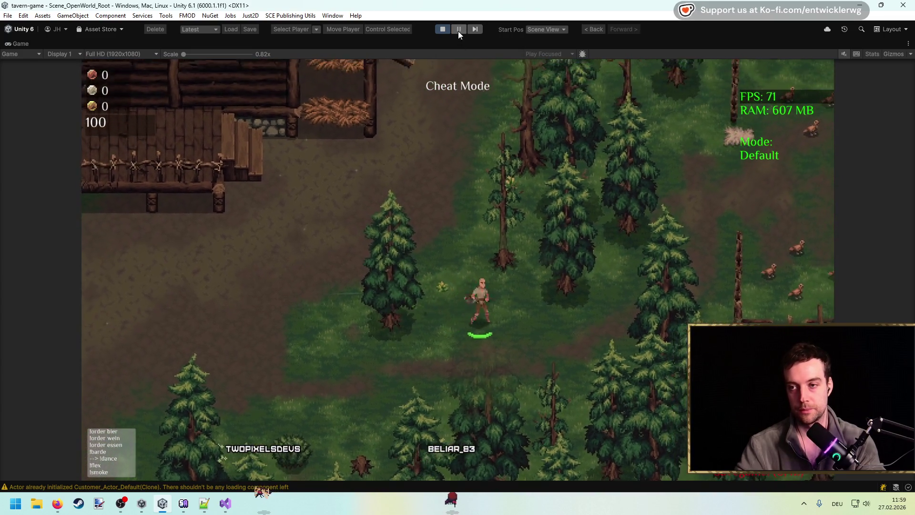
{"action": "left_click", "coordinate": [459, 29]}
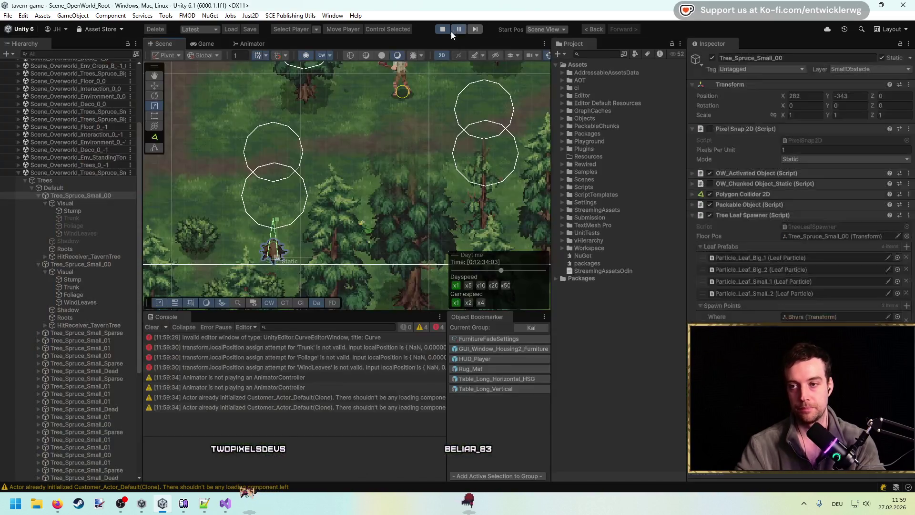
Select the chopped Tree_Spruce_Small_01 in the scene, then return to the paused Game view.
{"action": "mouse_move", "coordinate": [250, 231]}
{"action": "left_mouse_down"}
{"action": "mouse_move", "coordinate": [391, 170]}
{"action": "mouse_move", "coordinate": [405, 210]}
{"action": "left_mouse_up"}
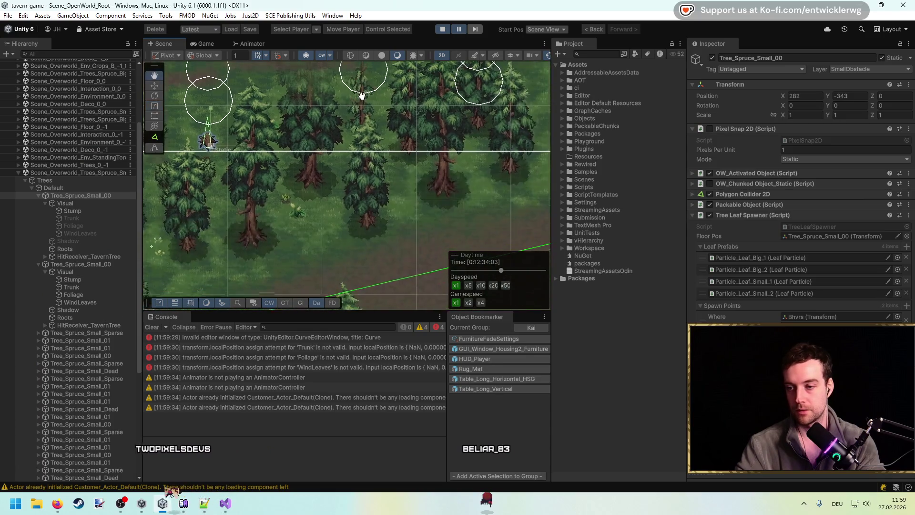
{"action": "left_click", "coordinate": [349, 233]}
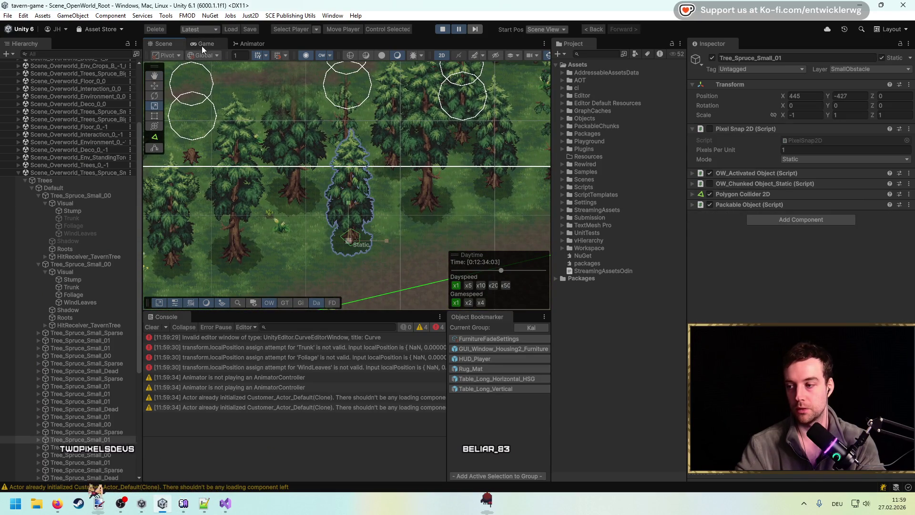
{"action": "left_click", "coordinate": [202, 44]}
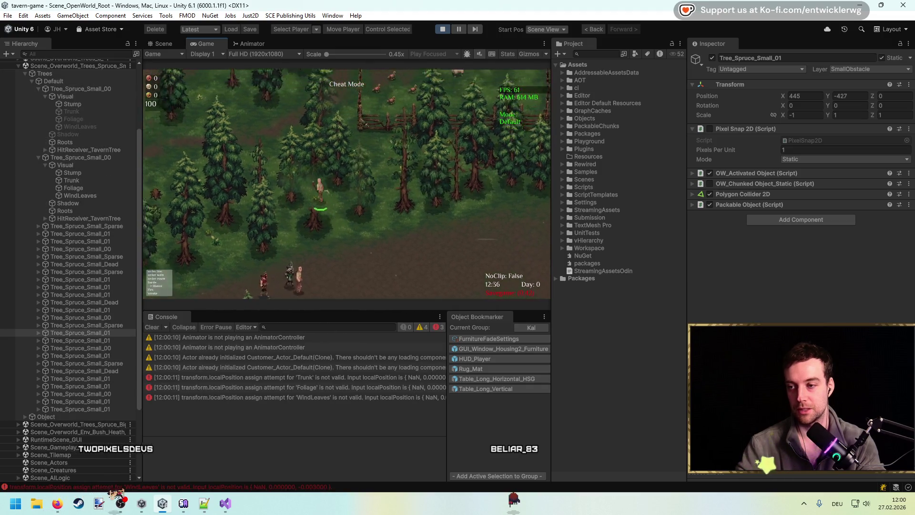
Trace the Trunk error up to Tree_Spruce_Small_00 and reveal its HitReceiver_TavernTree Bhvrs stages.
{"action": "left_click", "coordinate": [331, 378]}
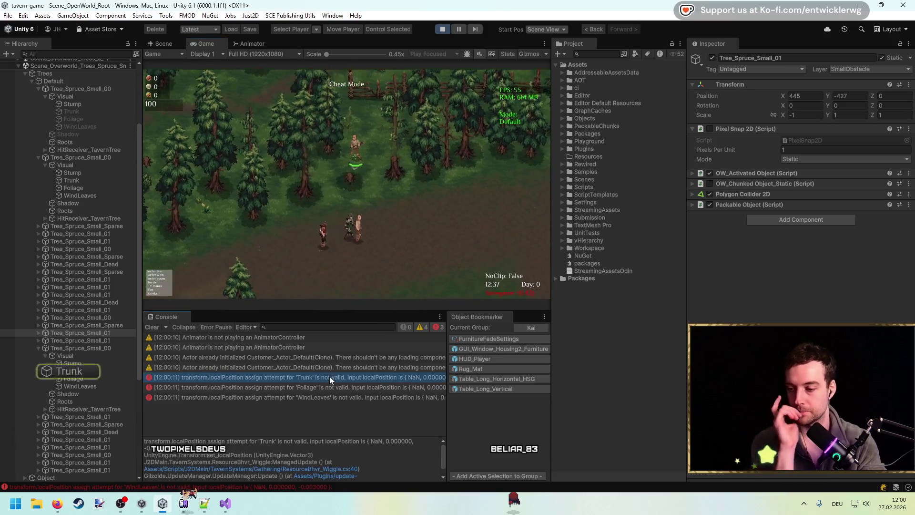
{"action": "left_click", "coordinate": [102, 371]}
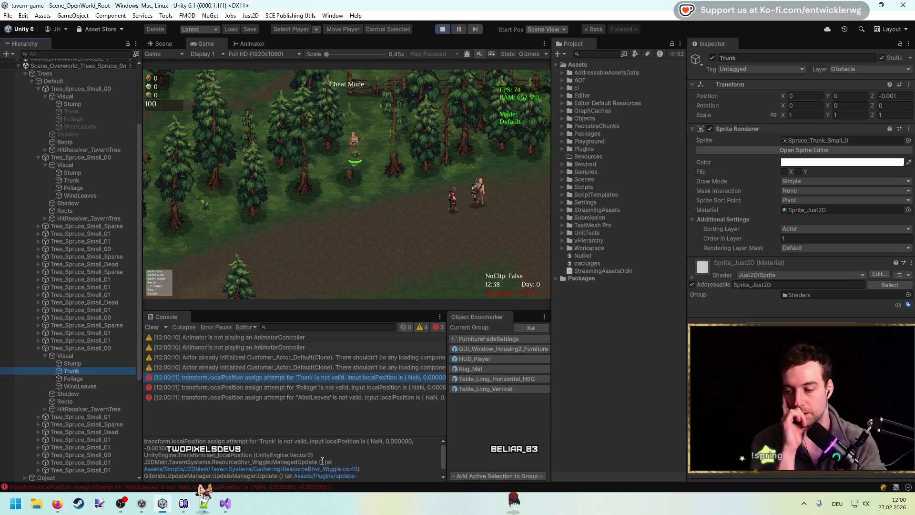
{"action": "left_click", "coordinate": [94, 356]}
{"action": "left_click", "coordinate": [94, 349]}
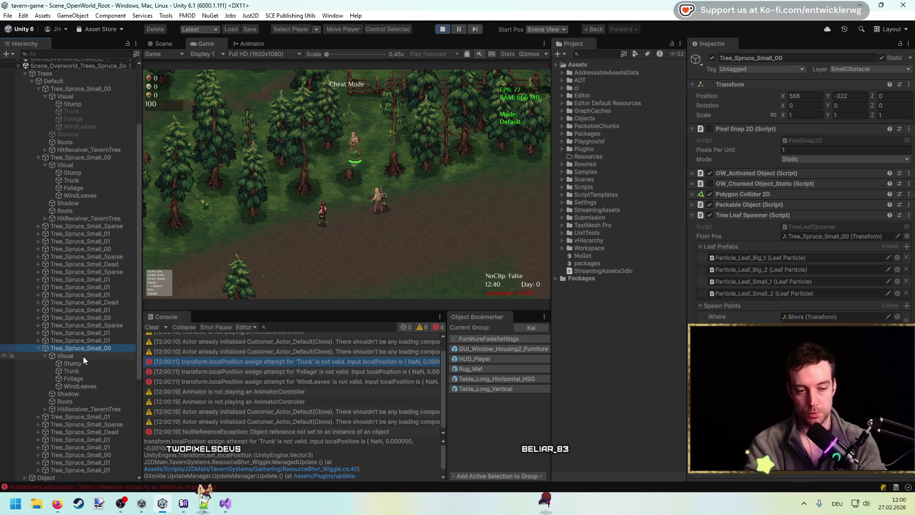
{"action": "left_click", "coordinate": [91, 401]}
{"action": "key", "text": "Down"}
{"action": "key", "text": "Right"}
{"action": "key", "text": "Down"}
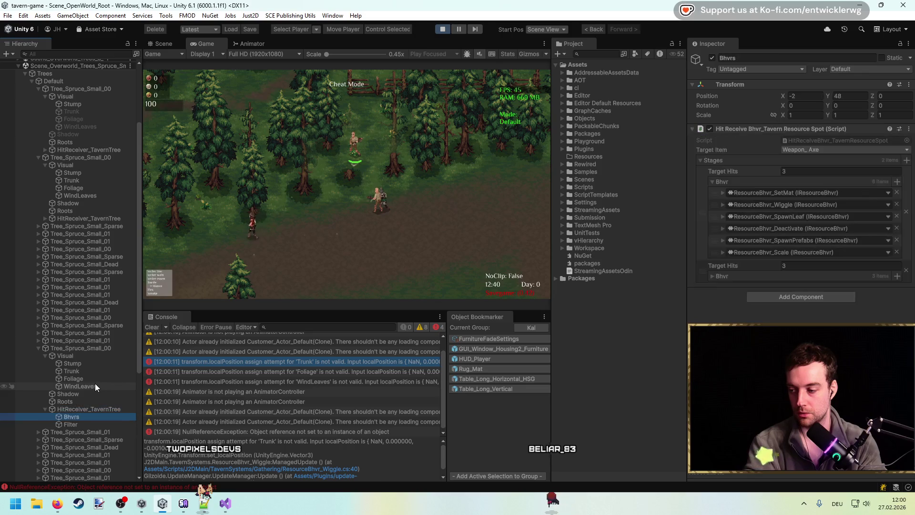
Expand the Wiggle settings, stop play mode, and select a Tree_Spruce_Small_00 in the Scene view.
{"action": "left_click", "coordinate": [722, 205]}
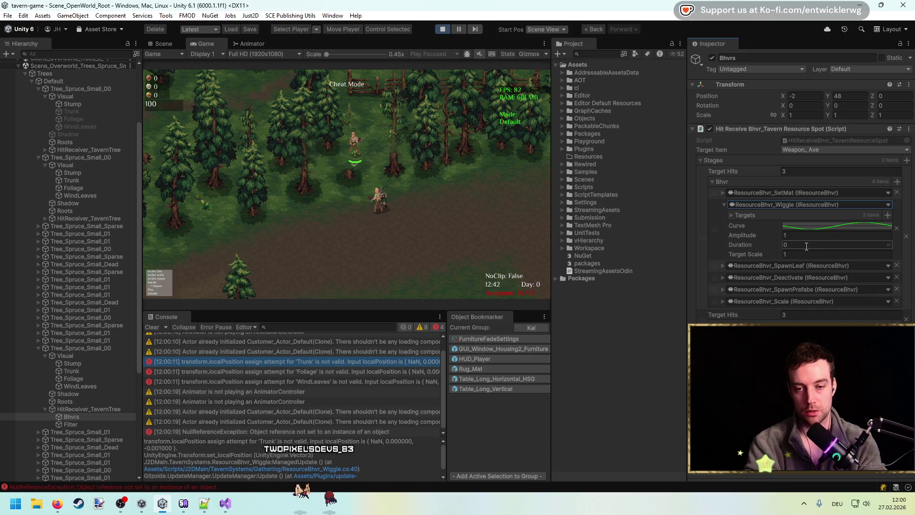
{"action": "key", "text": "ctrl+p"}
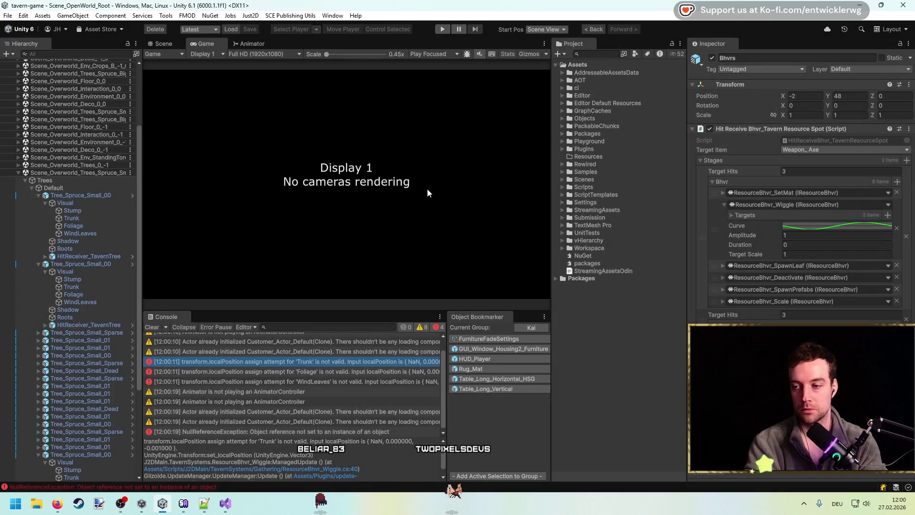
{"action": "left_click", "coordinate": [166, 45]}
{"action": "mouse_move", "coordinate": [464, 214]}
{"action": "left_mouse_down"}
{"action": "mouse_move", "coordinate": [359, 171]}
{"action": "mouse_move", "coordinate": [162, 233]}
{"action": "left_mouse_up"}
{"action": "left_click", "coordinate": [359, 171]}
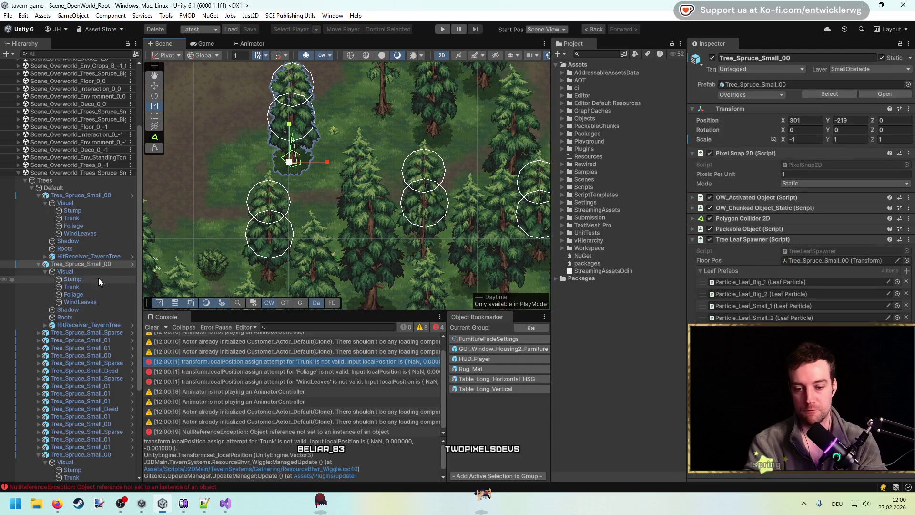
Expand the tree's HitReceiver_TavernTree and select Bhvrs to show its hit behaviour stages.
{"action": "left_click", "coordinate": [75, 317]}
{"action": "left_click", "coordinate": [90, 324]}
{"action": "left_click", "coordinate": [46, 325]}
{"action": "left_click", "coordinate": [72, 333]}
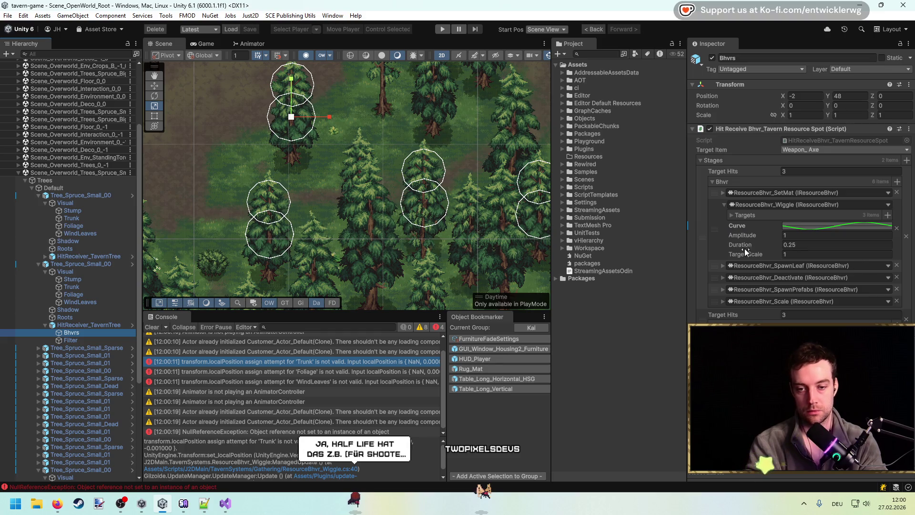
Select a Tree_Spruce_Small_00 instance and open its prefab in Prefab Mode.
{"action": "left_click_drag", "start_coordinate": [440, 310], "coordinate": [407, 236]}
{"action": "scroll", "coordinate": [407, 232], "scroll_direction": "down", "scroll_amount": 2}
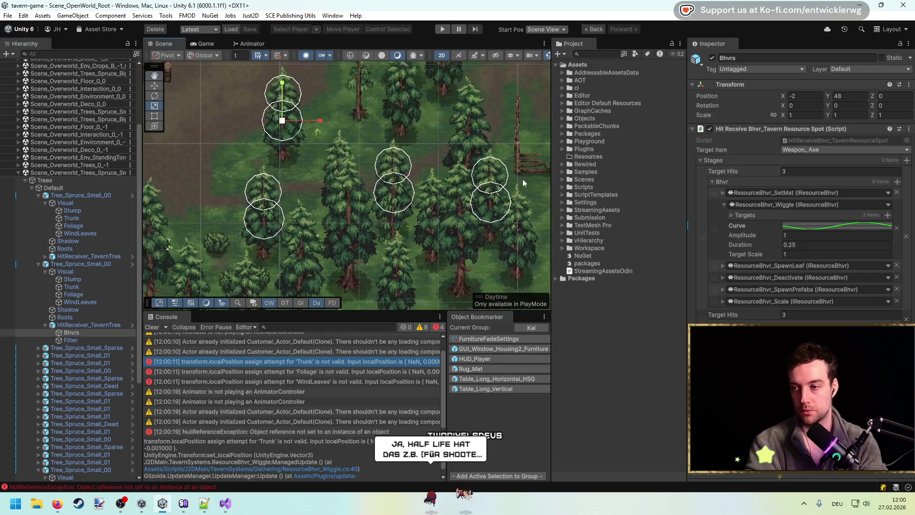
{"action": "left_click", "coordinate": [118, 196]}
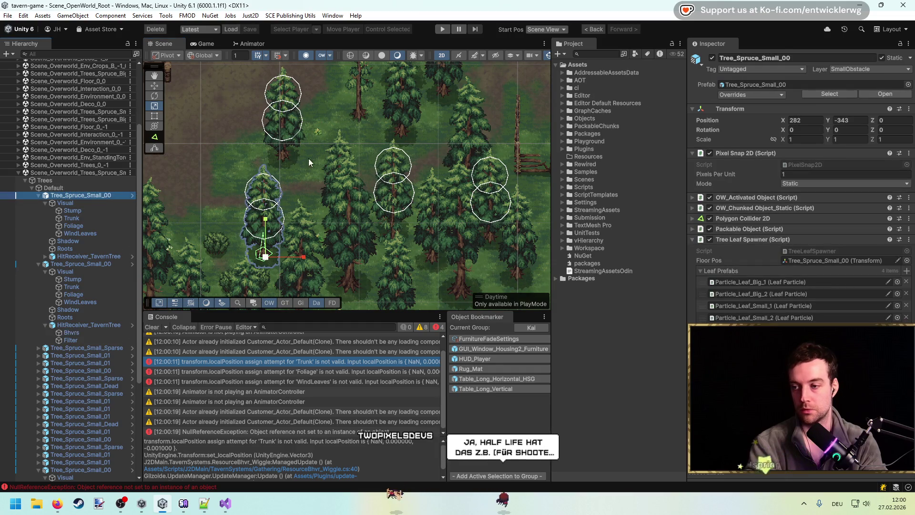
{"action": "left_click", "coordinate": [104, 265]}
{"action": "left_click", "coordinate": [888, 94]}
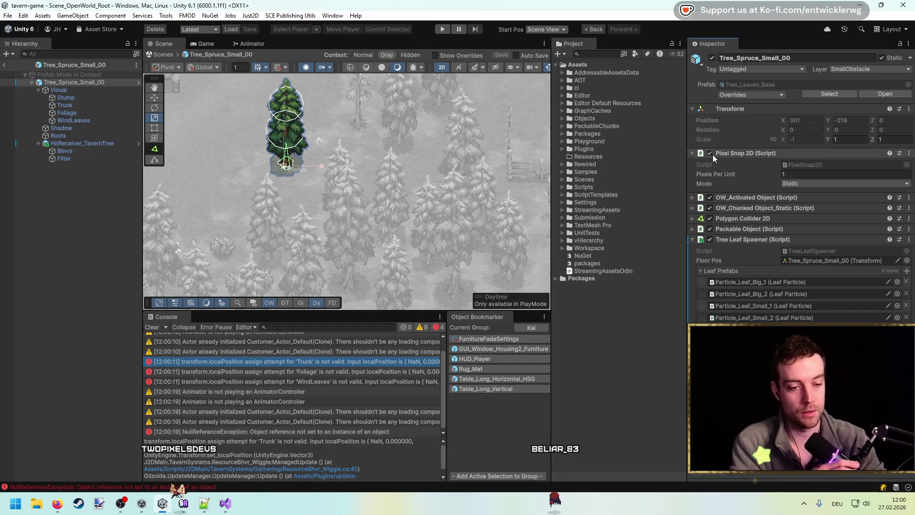
Set the prefab's ResourceBhvr_Wiggle Duration to 0.25 and leave Prefab Mode.
{"action": "left_click", "coordinate": [85, 152]}
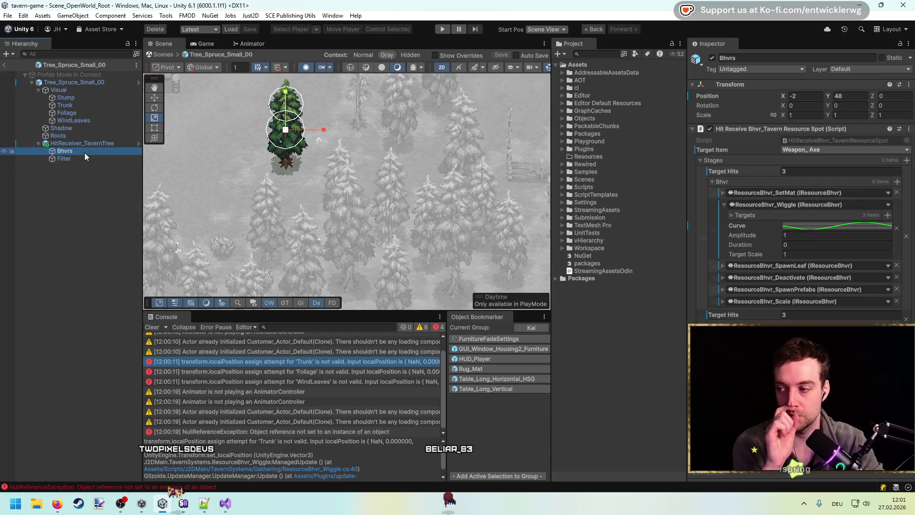
{"action": "left_click", "coordinate": [836, 245]}
{"action": "type", "text": ".25"}
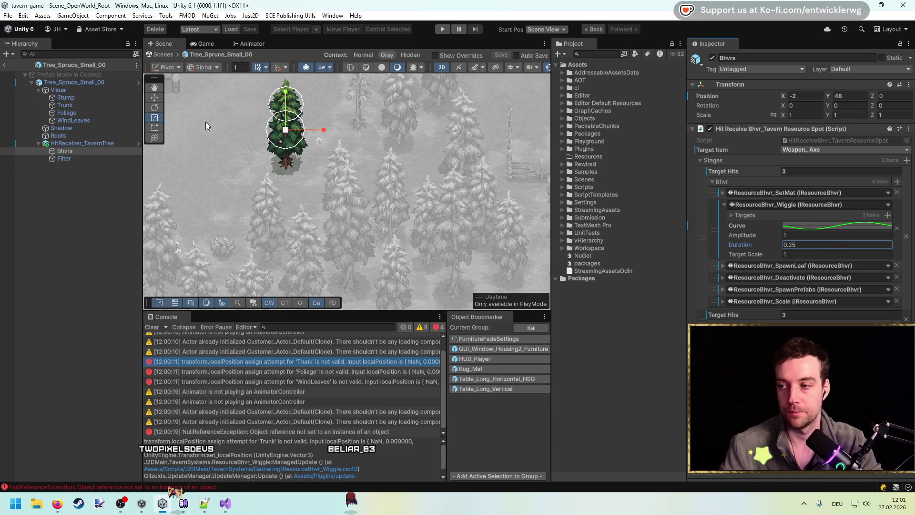
{"action": "left_click", "coordinate": [8, 65]}
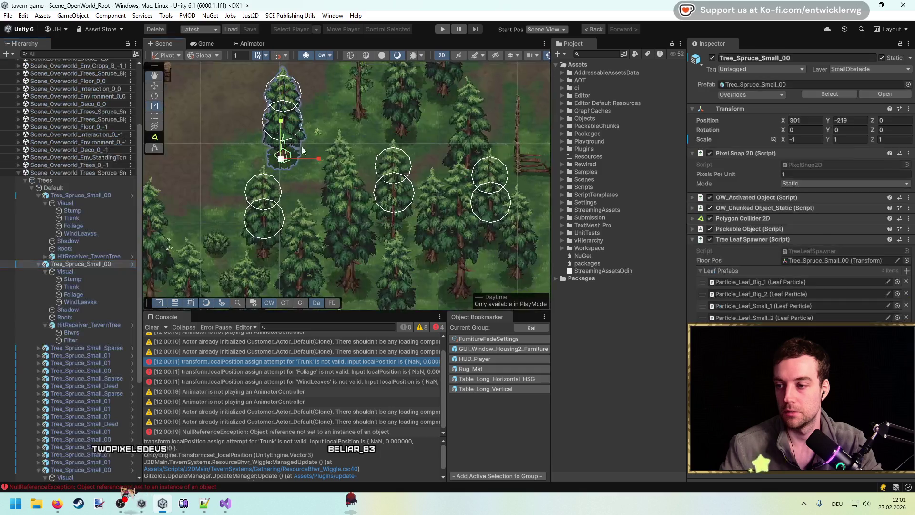
Check a scene spruce's HitReceiver_TavernTree Bhvrs stages, then start play mode.
{"action": "left_click", "coordinate": [336, 259]}
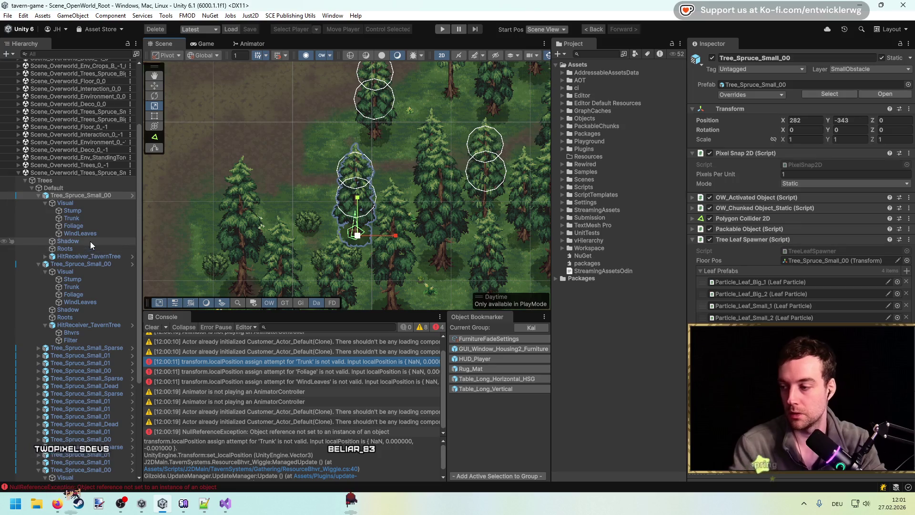
{"action": "left_click", "coordinate": [103, 256]}
{"action": "key", "text": "Right"}
{"action": "key", "text": "Down"}
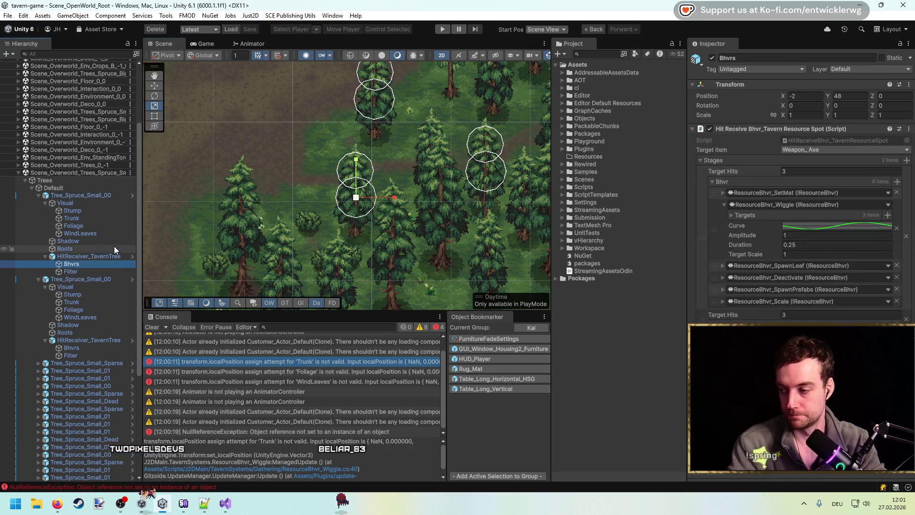
{"action": "left_click", "coordinate": [92, 347]}
{"action": "left_click", "coordinate": [721, 235]}
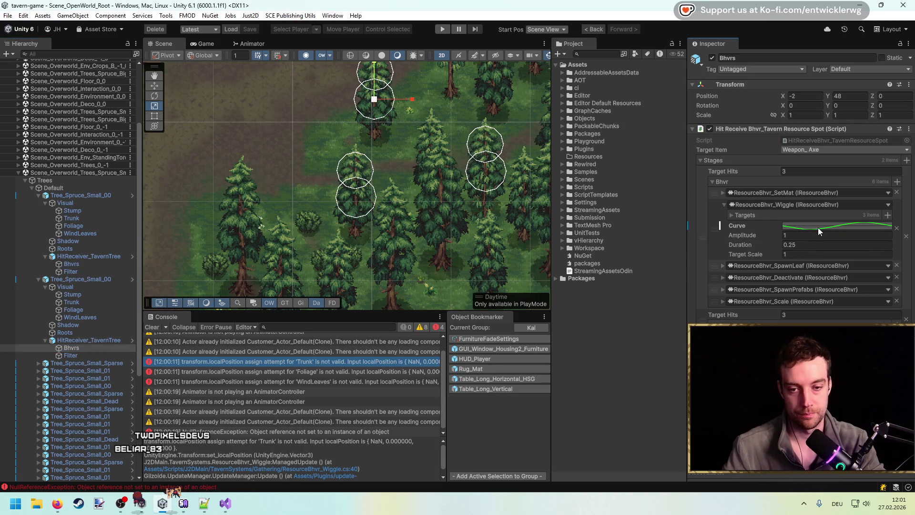
{"action": "left_click", "coordinate": [721, 226]}
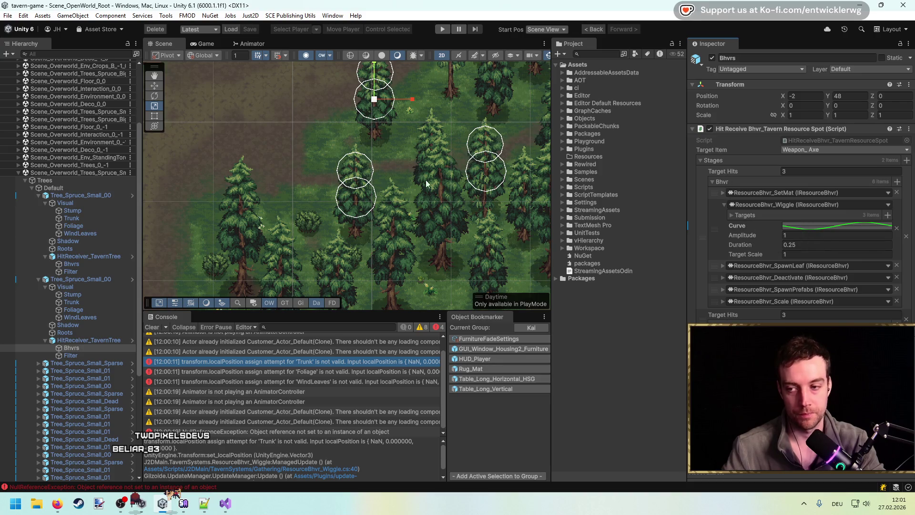
{"action": "left_click_drag", "start_coordinate": [458, 202], "coordinate": [492, 214]}
{"action": "left_click", "coordinate": [443, 29]}
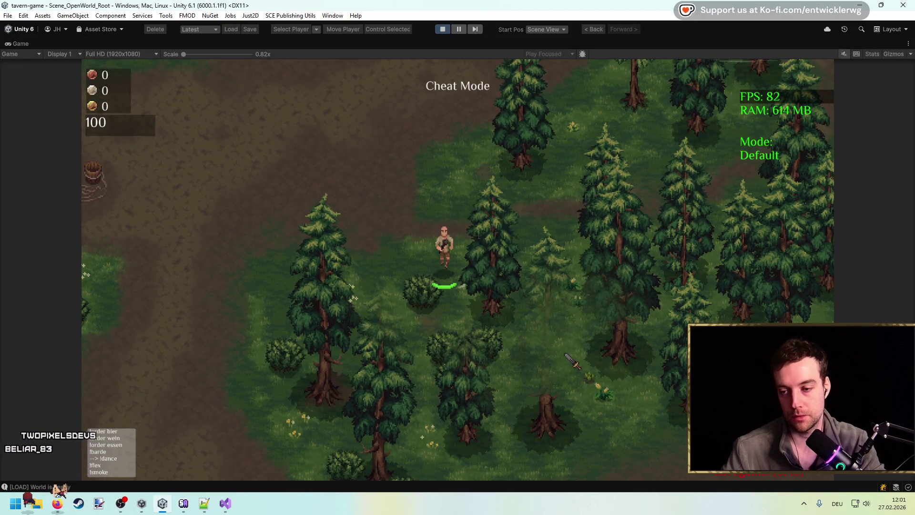
Chop several spruces into stumps and logs, pick up the logs, and stop the game.
{"action": "left_click", "coordinate": [564, 340]}
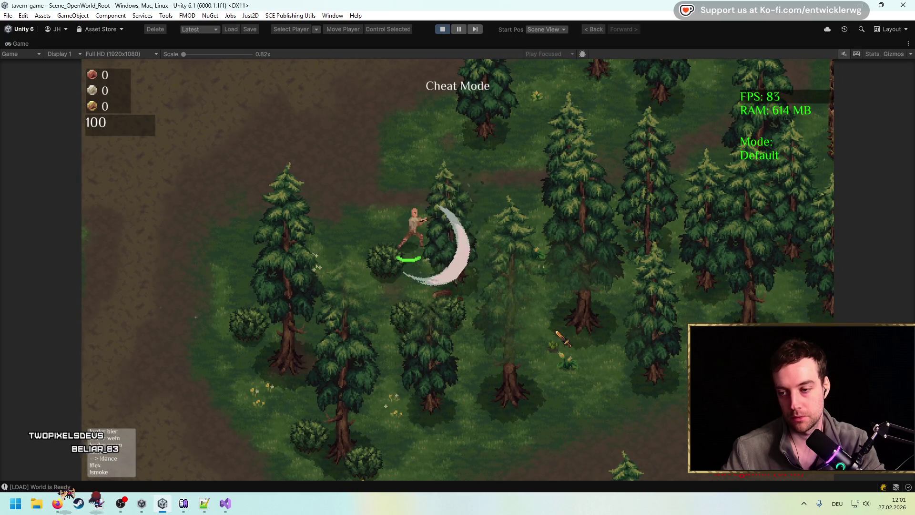
{"action": "left_click", "coordinate": [459, 267]}
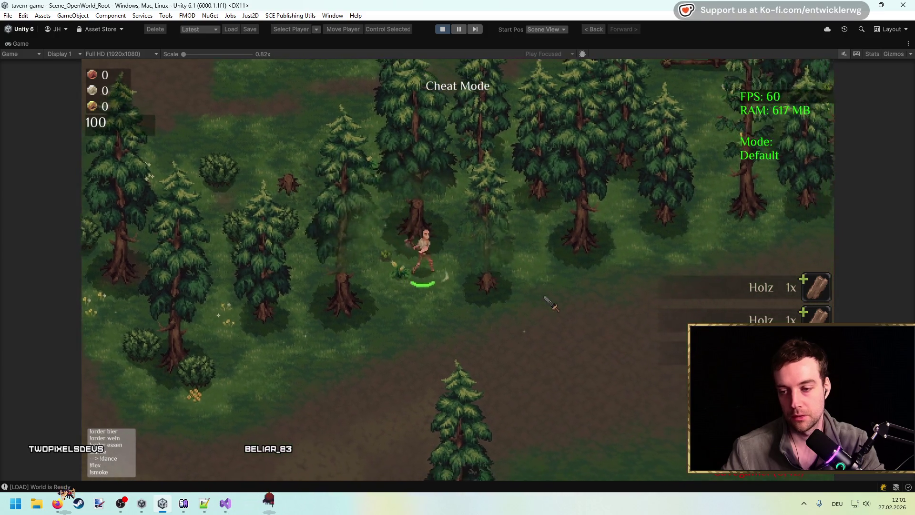
{"action": "left_click", "coordinate": [549, 303]}
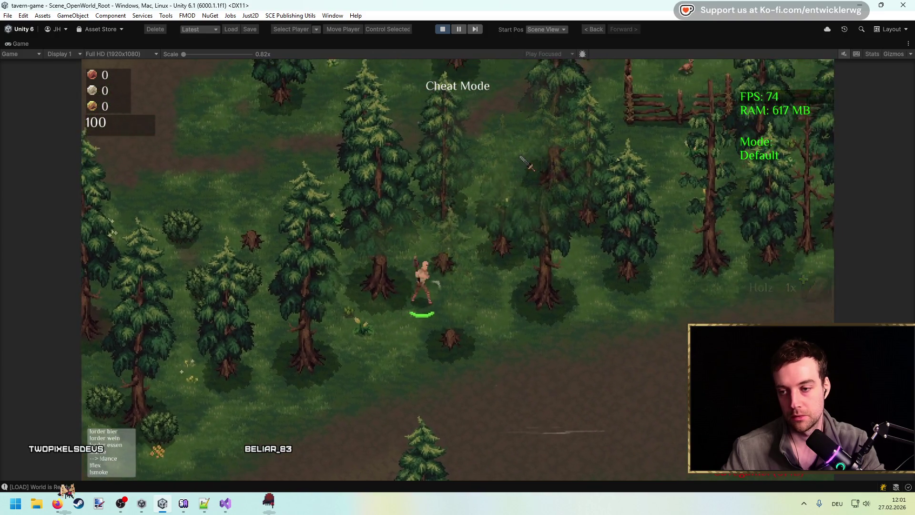
{"action": "left_click", "coordinate": [521, 164]}
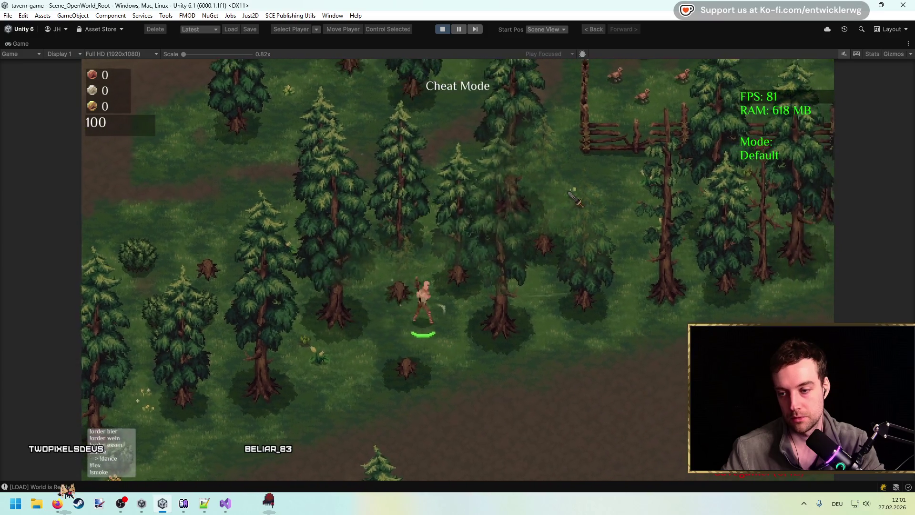
{"action": "left_click", "coordinate": [586, 234]}
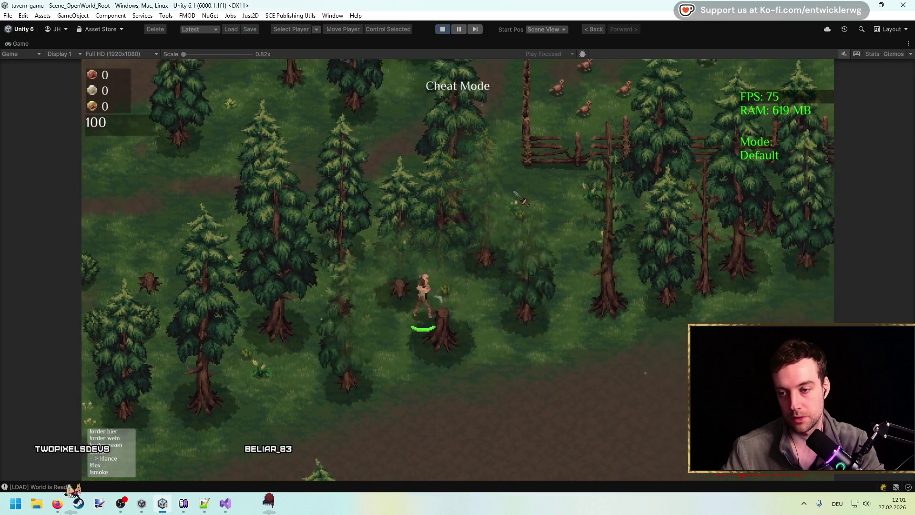
{"action": "left_click", "coordinate": [524, 204]}
{"action": "left_click", "coordinate": [531, 202]}
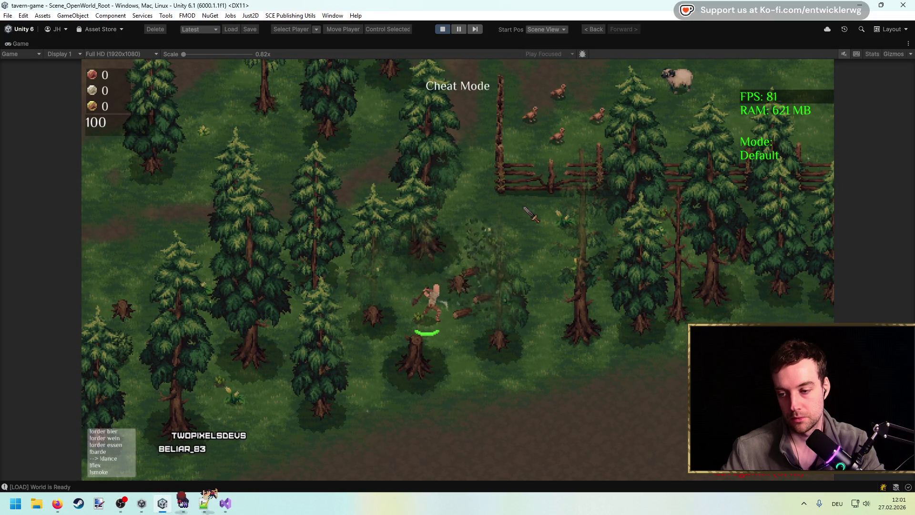
{"action": "left_click", "coordinate": [526, 210]}
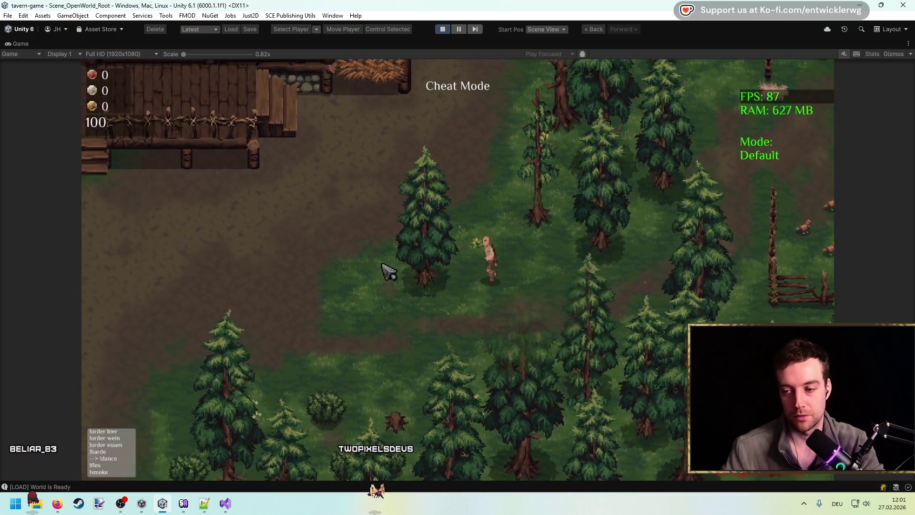
{"action": "left_click", "coordinate": [371, 286]}
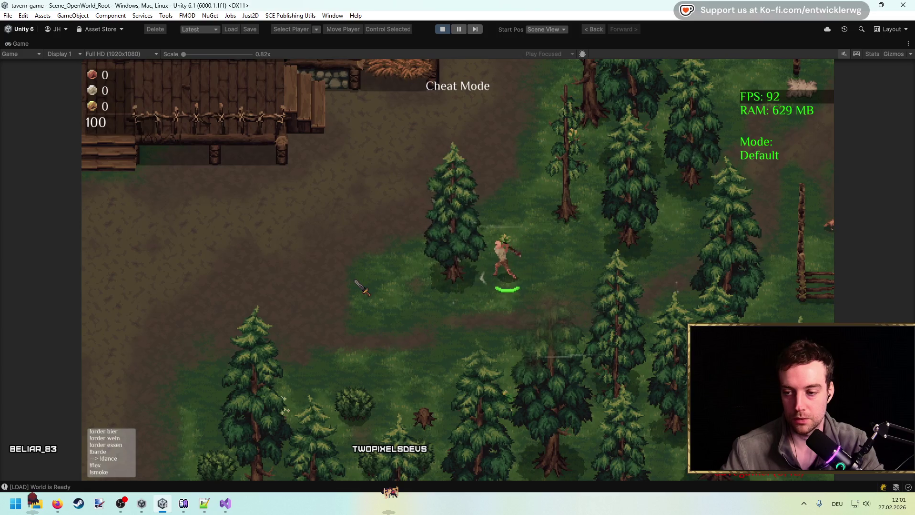
{"action": "left_click", "coordinate": [355, 281]}
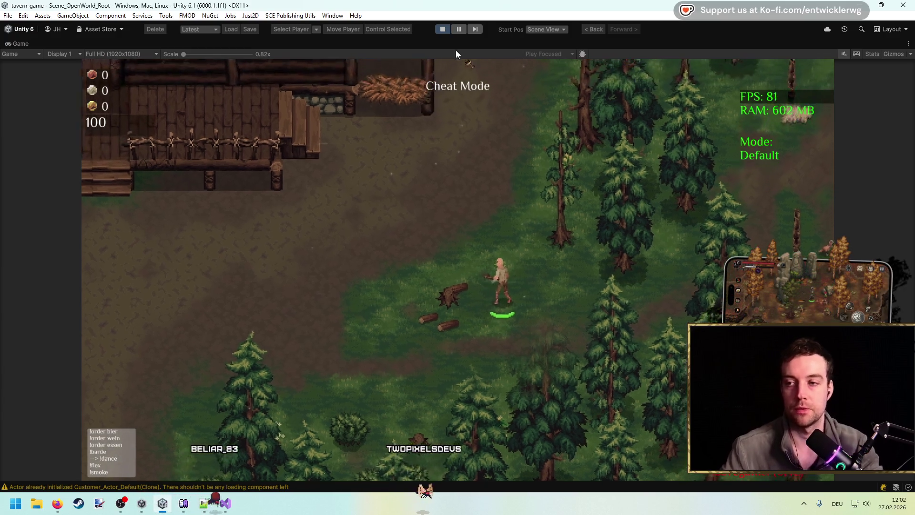
{"action": "left_click", "coordinate": [444, 29]}
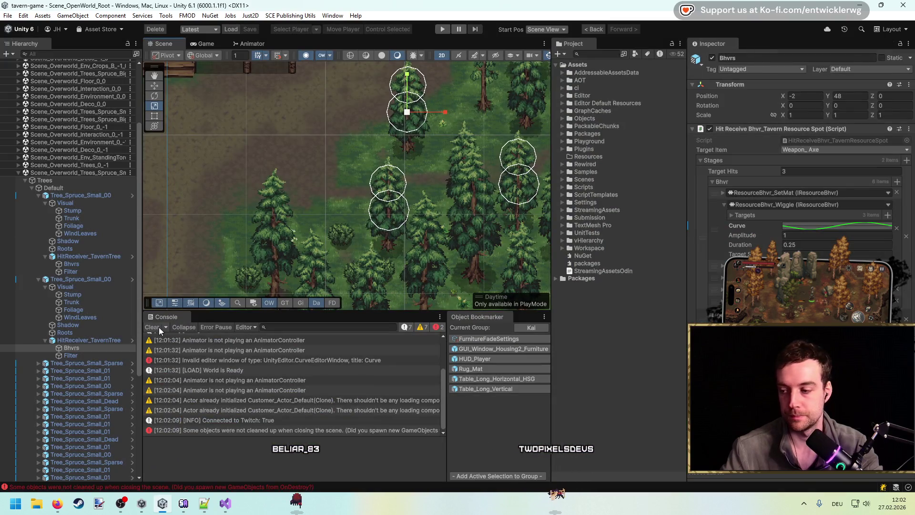
Clear the Console, frame a tree's HitReceiver_TavernTree up close, and select its Bhvrs child.
{"action": "left_click", "coordinate": [152, 327]}
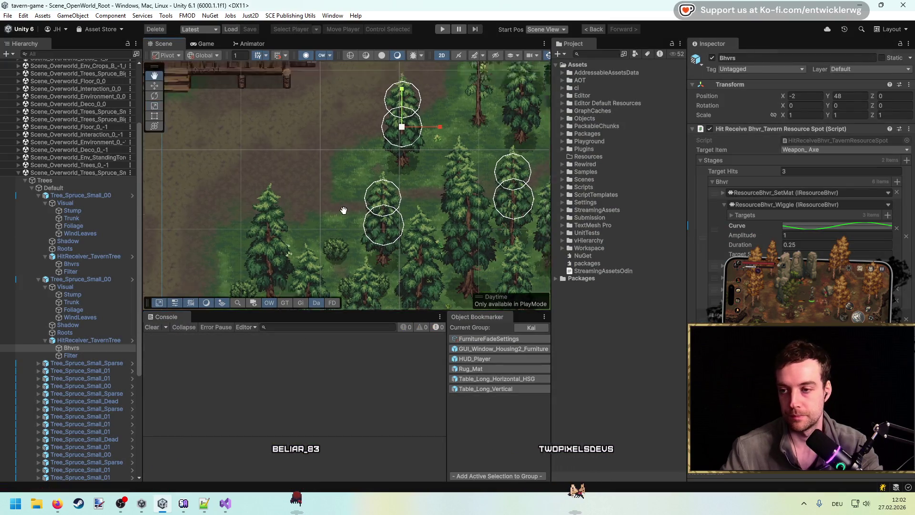
{"action": "left_click", "coordinate": [105, 341]}
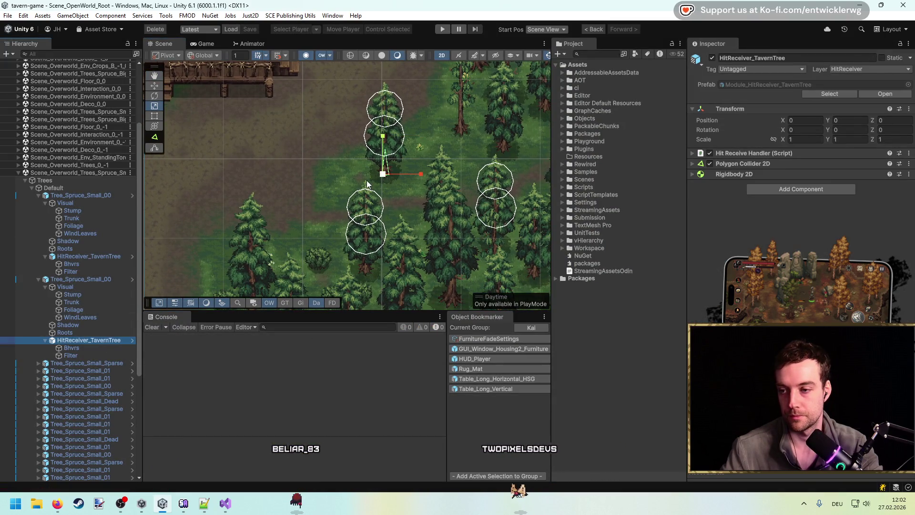
{"action": "key", "text": "f"}
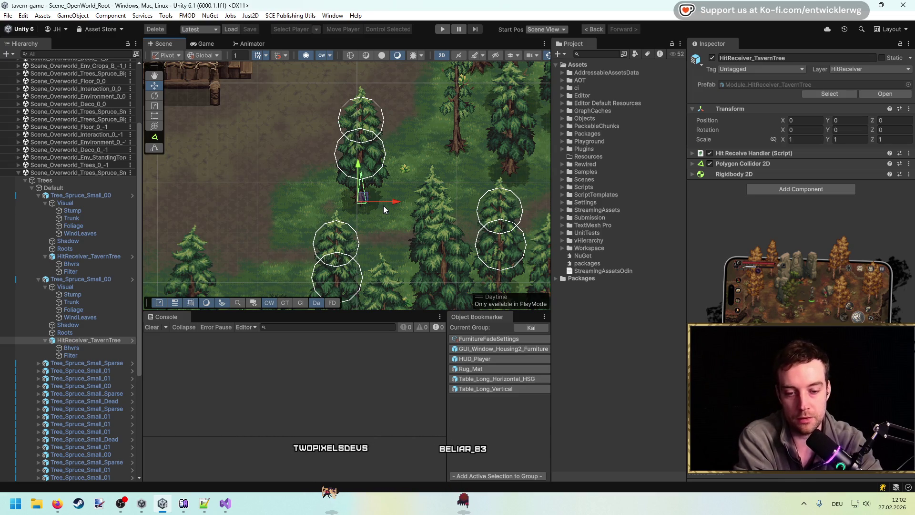
{"action": "scroll", "coordinate": [354, 177], "scroll_direction": "up", "scroll_amount": 3}
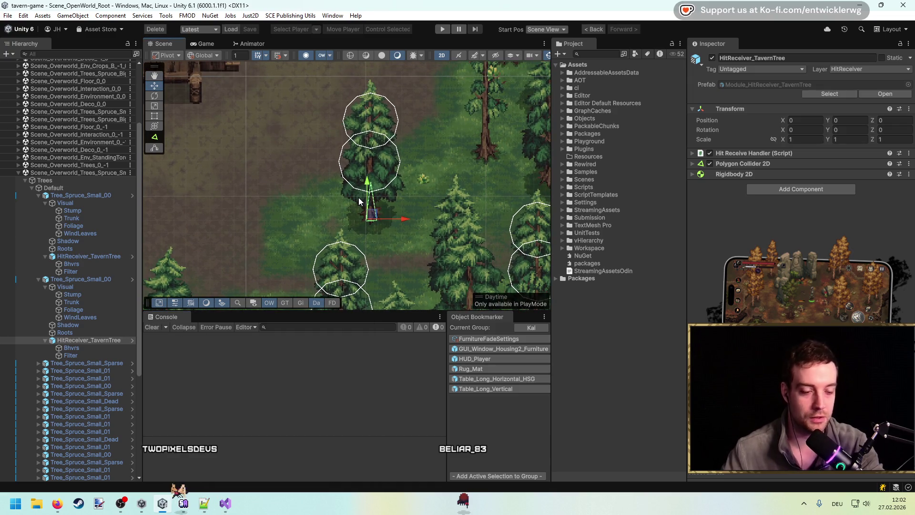
{"action": "left_click_drag", "start_coordinate": [363, 223], "coordinate": [377, 213]}
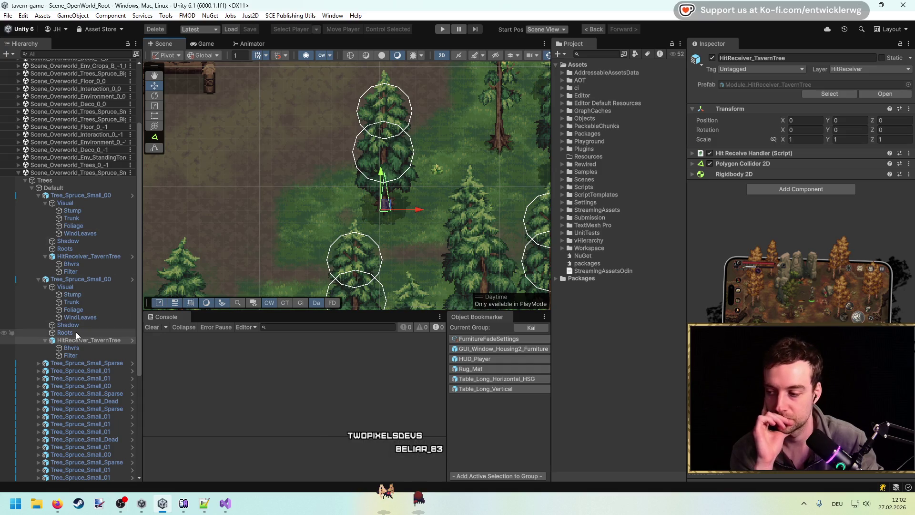
{"action": "left_click", "coordinate": [82, 348]}
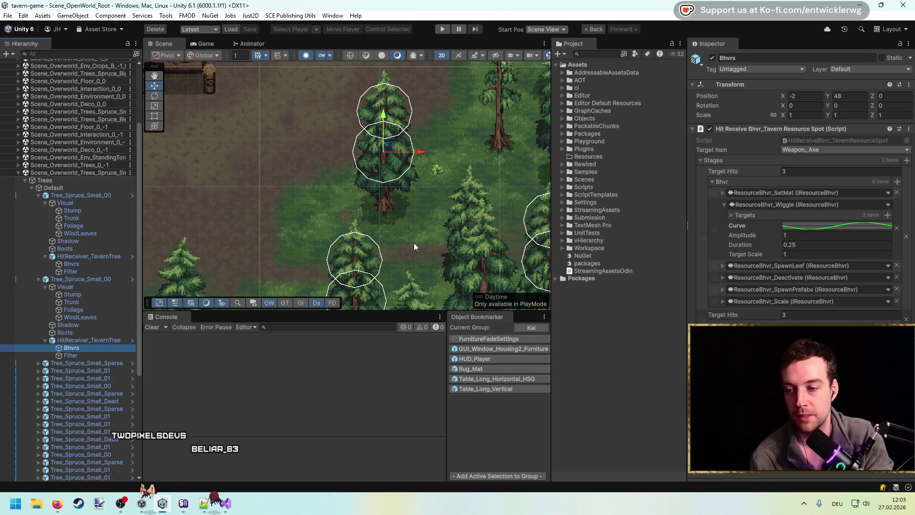
Pan the scene view around the tree and briefly expand the SetMat behaviour's sprites.
{"action": "scroll", "coordinate": [391, 214], "scroll_direction": "up", "scroll_amount": 2}
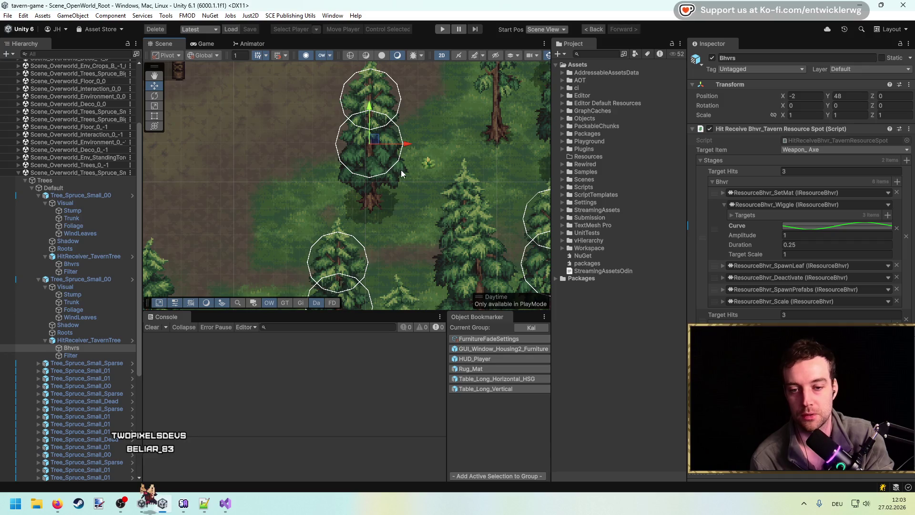
{"action": "left_click_drag", "start_coordinate": [402, 173], "coordinate": [420, 209]}
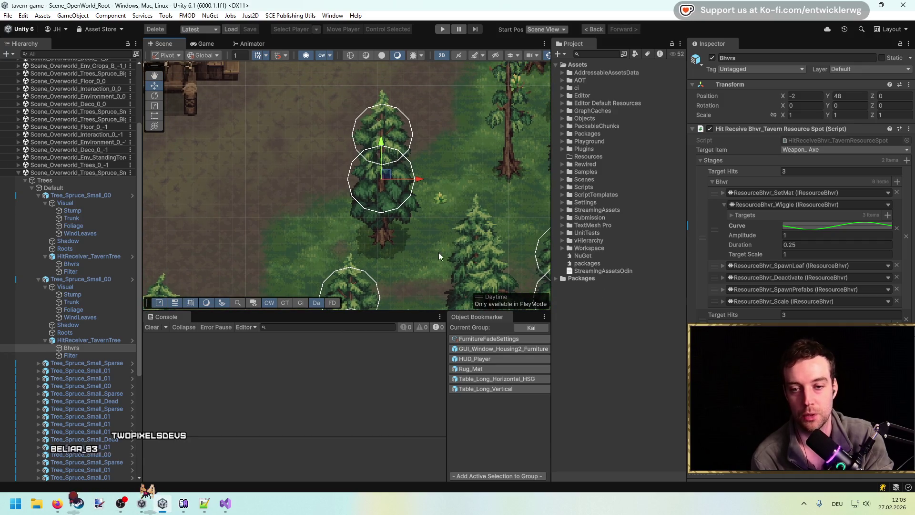
{"action": "left_click", "coordinate": [723, 193]}
{"action": "left_click", "coordinate": [724, 192]}
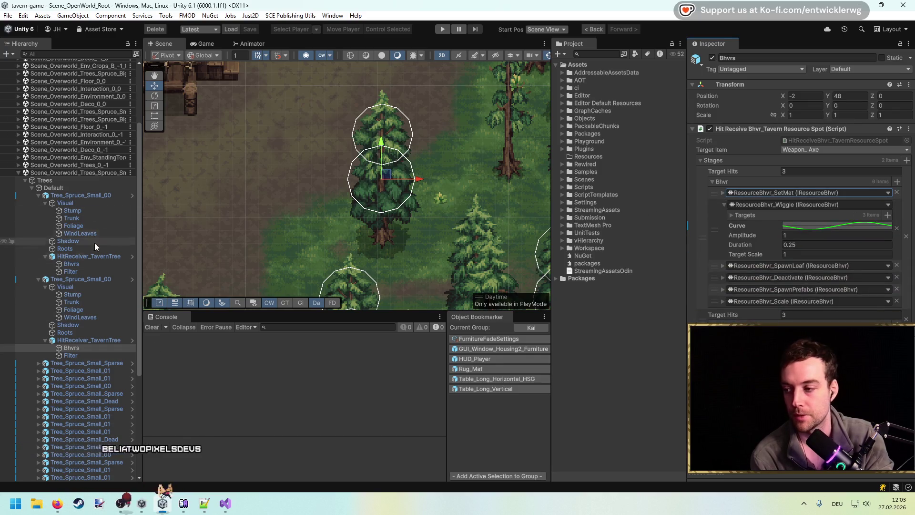
Open the Tree_Spruce_Small_00 prefab, select Bhvrs and expand ResourceBhvr_Scale's settings.
{"action": "left_click", "coordinate": [81, 279]}
{"action": "left_click", "coordinate": [886, 94]}
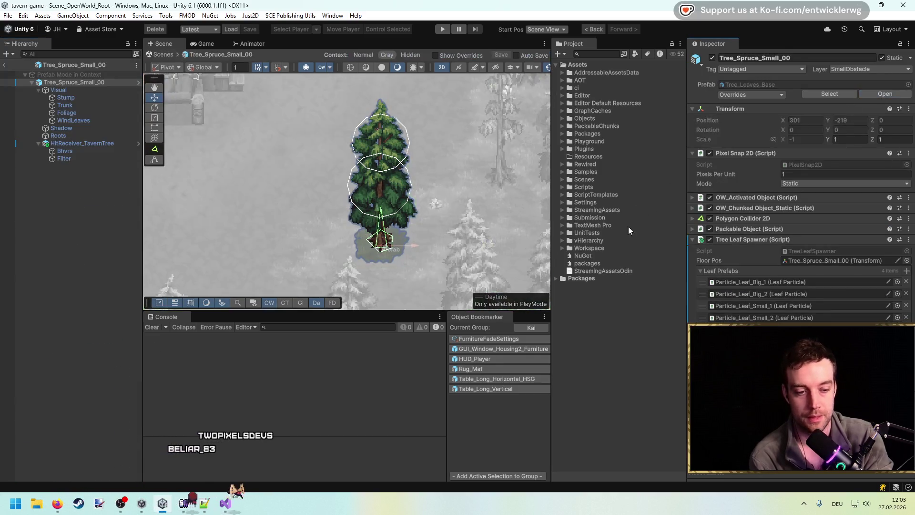
{"action": "left_click", "coordinate": [87, 151]}
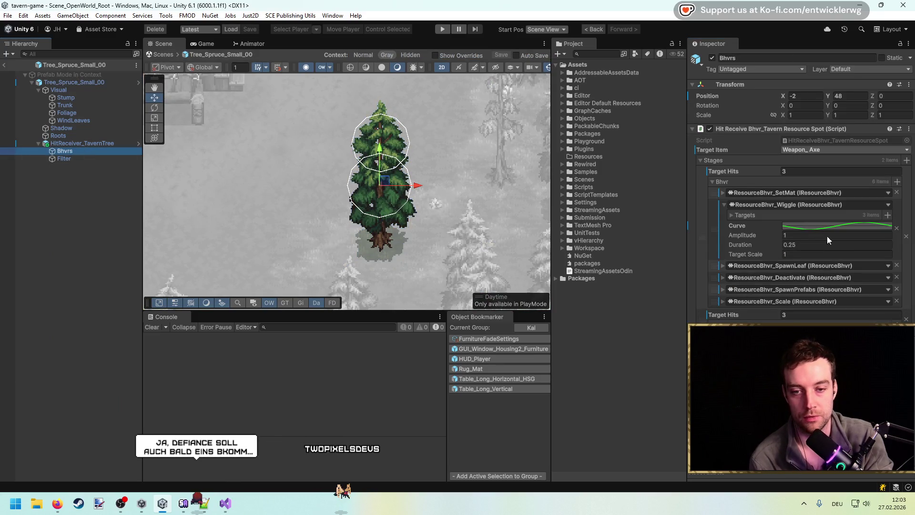
{"action": "left_click", "coordinate": [722, 192]}
{"action": "left_click", "coordinate": [722, 193]}
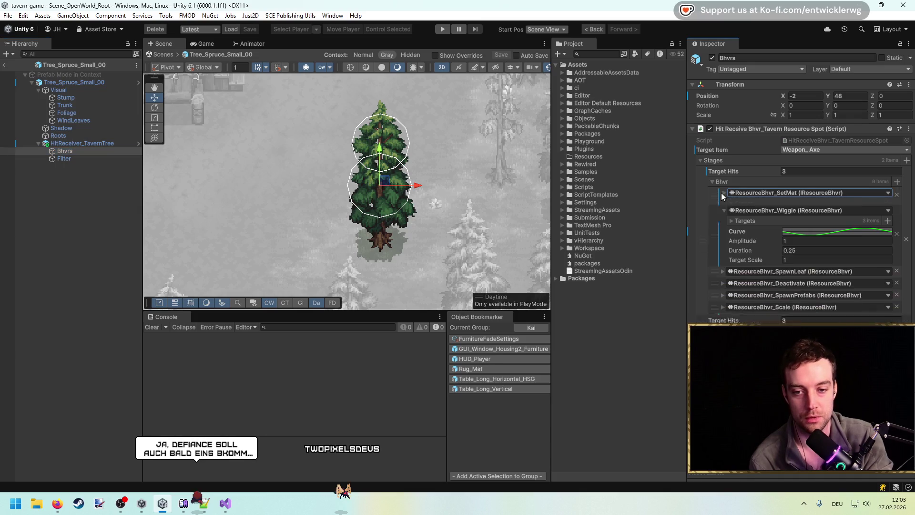
{"action": "left_click", "coordinate": [723, 302]}
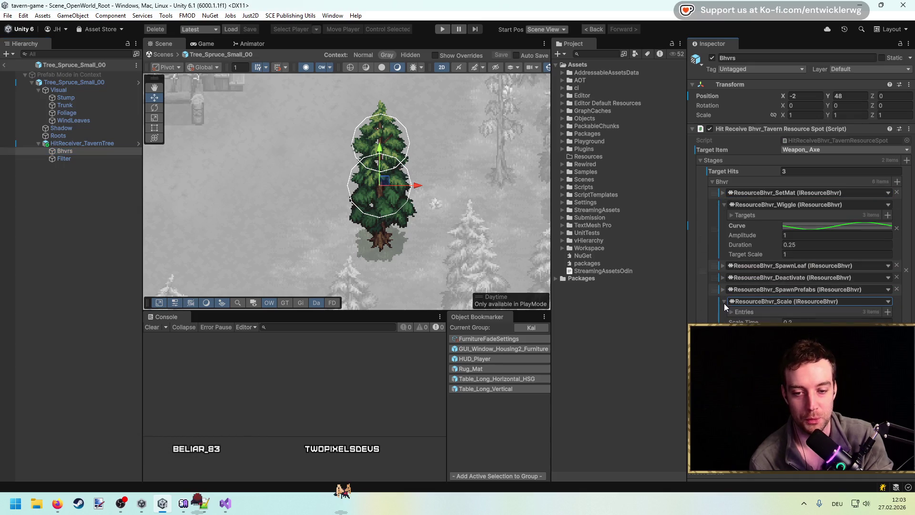
{"action": "key", "text": "alt+Tab"}
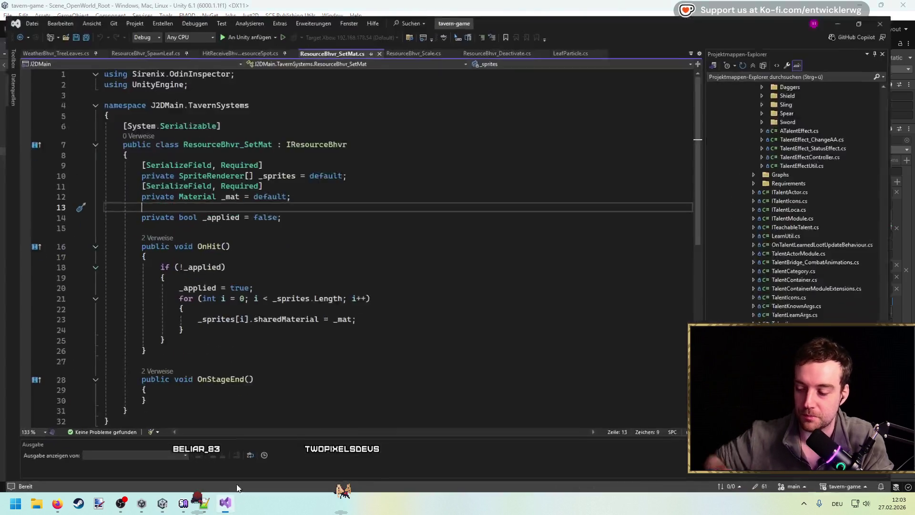
Open ResourceBhvr_Scale.cs and copy its entire code.
{"action": "left_click", "coordinate": [436, 41]}
{"action": "scroll", "coordinate": [346, 302], "scroll_direction": "up", "scroll_amount": 20}
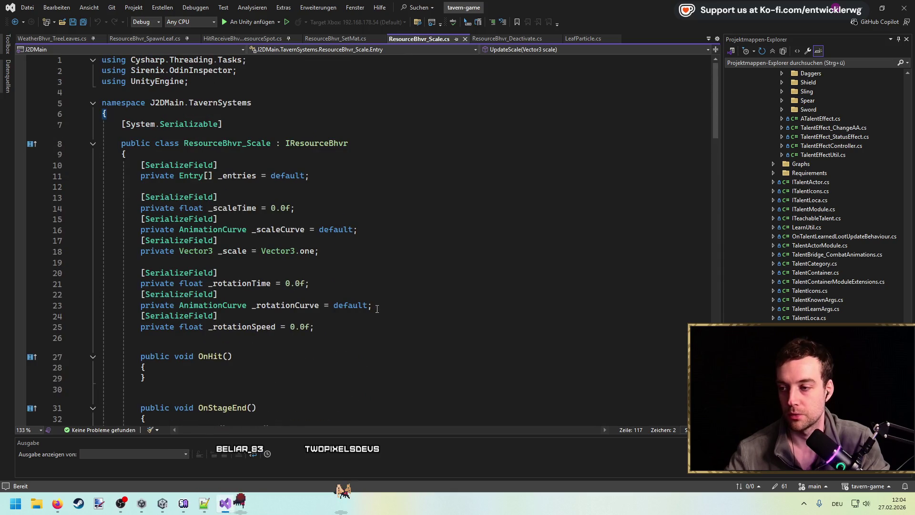
{"action": "key", "text": "ctrl+a"}
{"action": "key", "text": "Escape"}
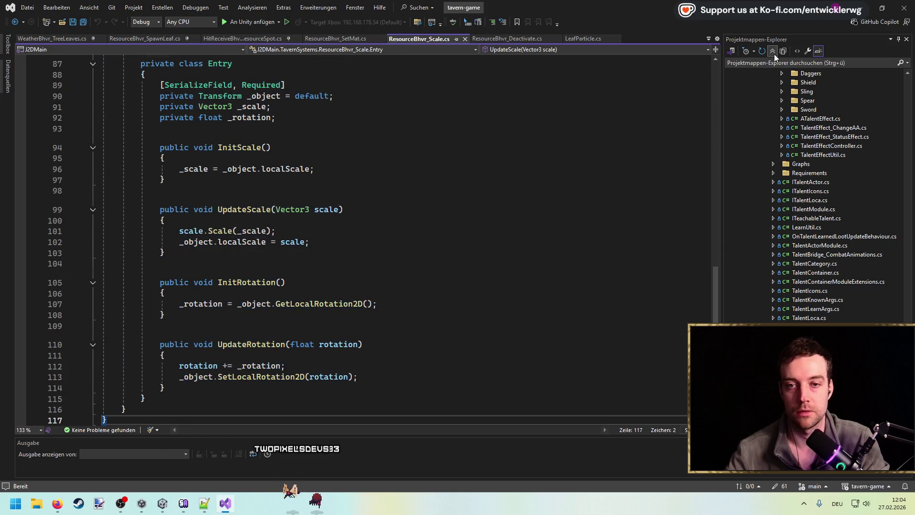
Add a new file named ResourceBhvr_Rotation.cs to the Gathering folder.
{"action": "left_click", "coordinate": [773, 52]}
{"action": "right_click", "coordinate": [810, 289]}
{"action": "mouse_move", "coordinate": [802, 296]}
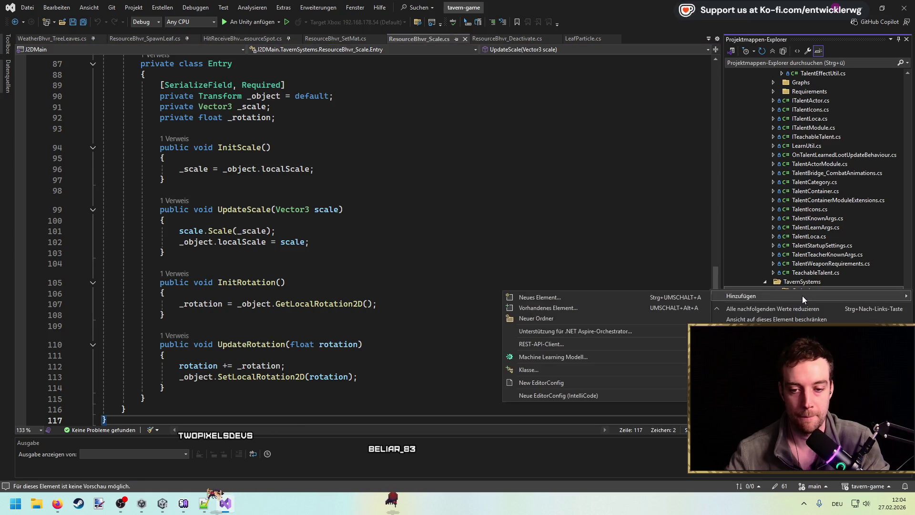
{"action": "left_click", "coordinate": [609, 294]}
{"action": "type", "text": "Rs"}
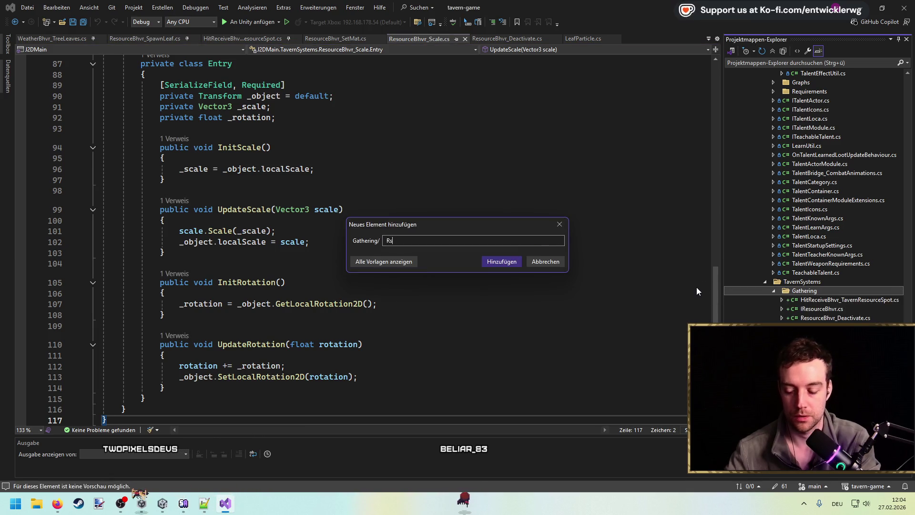
{"action": "key", "text": "BackSpace"}
{"action": "type", "text": "esourceBhvr_Rotation.c"}
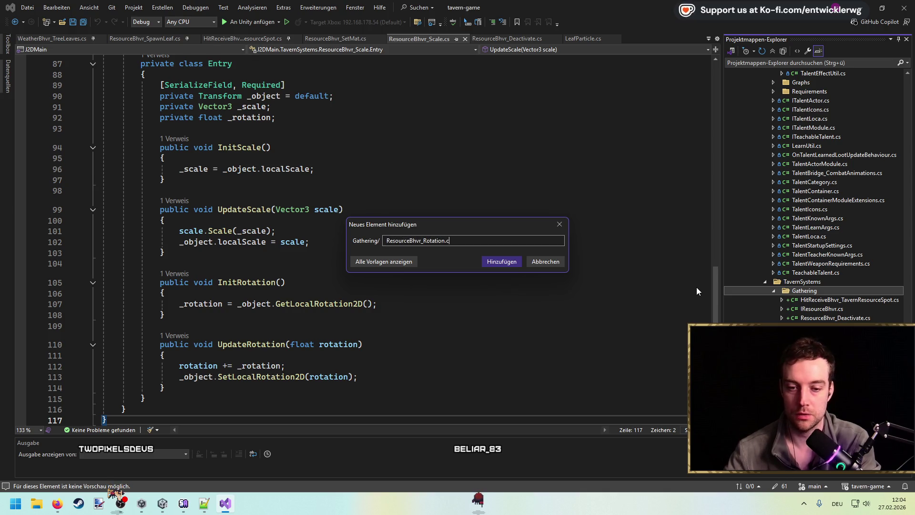
{"action": "type", "text": "s"}
{"action": "key", "text": "Return"}
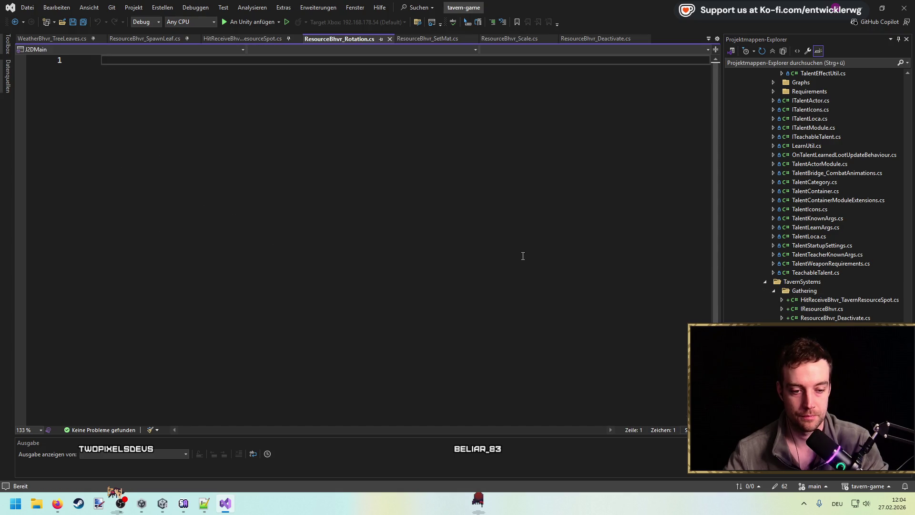
Paste the Scale code, rename the class to ResourceBhvr_Rotation and save.
{"action": "key", "text": "ctrl+v"}
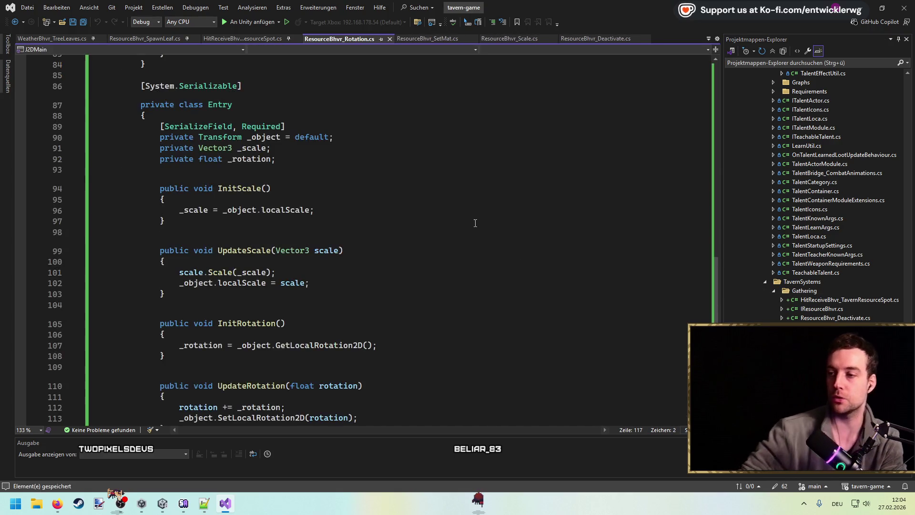
{"action": "key", "text": "ctrl+s"}
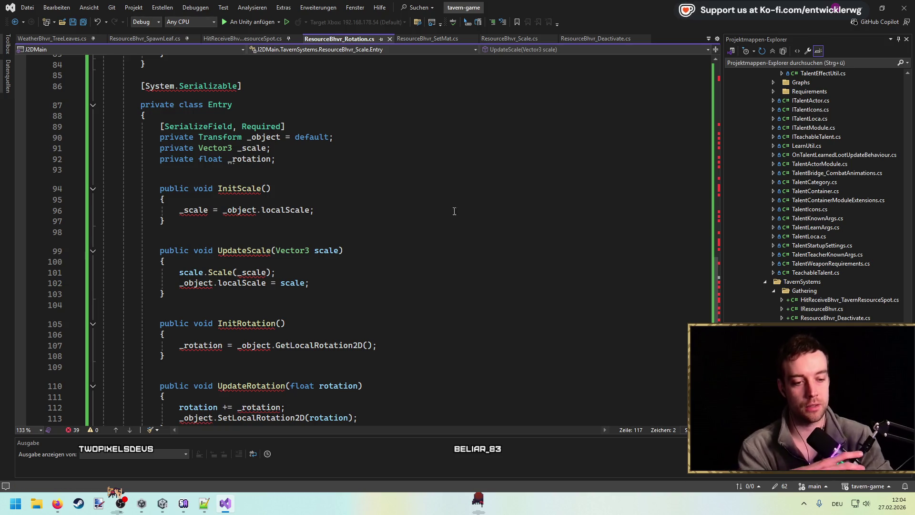
{"action": "scroll", "coordinate": [502, 257], "scroll_direction": "up", "scroll_amount": 20}
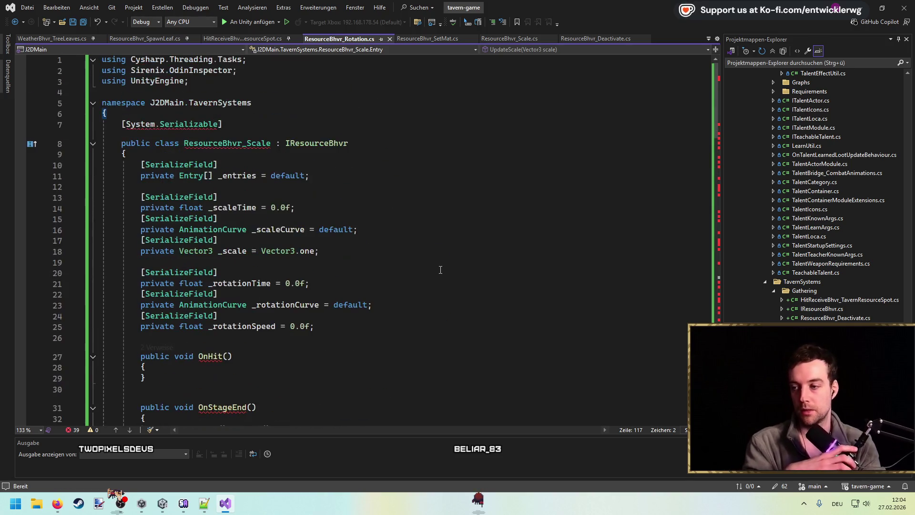
{"action": "double_click", "coordinate": [251, 146]}
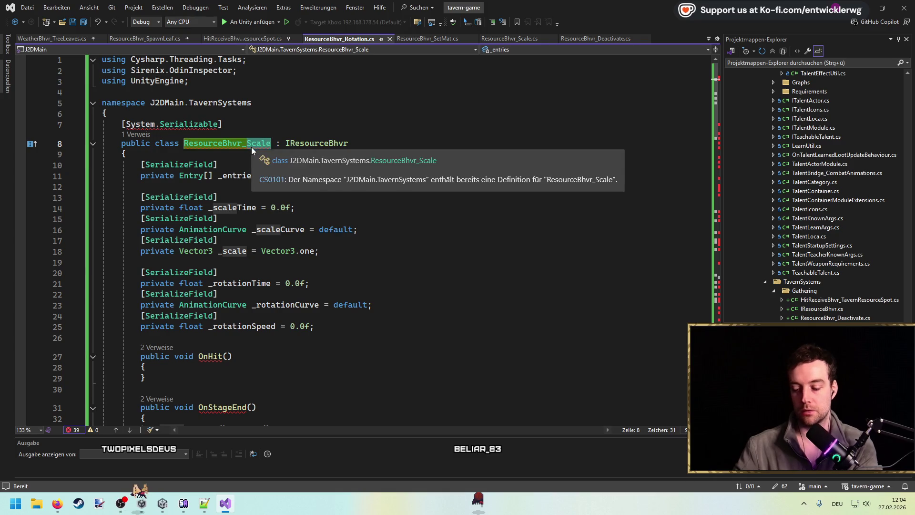
{"action": "type", "text": "Rotation"}
{"action": "key", "text": "ctrl+s"}
Delete the scale fields, the ScaleRoutine call in OnStageEnd and the ScaleRoutine method.
{"action": "mouse_move", "coordinate": [143, 262]}
{"action": "left_mouse_down"}
{"action": "mouse_move", "coordinate": [71, 229]}
{"action": "mouse_move", "coordinate": [54, 198]}
{"action": "left_mouse_up"}
{"action": "key", "text": "BackSpace"}
{"action": "key", "text": "BackSpace"}
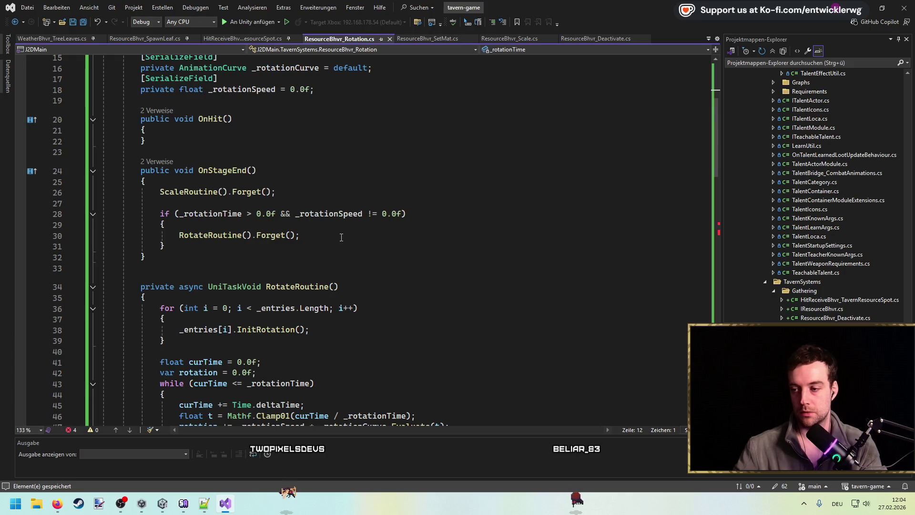
{"action": "left_click_drag", "start_coordinate": [238, 208], "coordinate": [93, 185]}
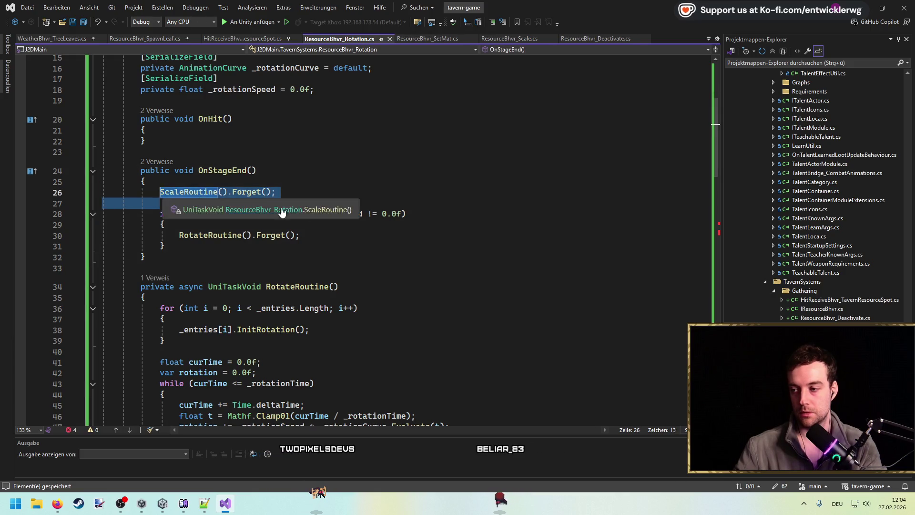
{"action": "key", "text": "Delete"}
{"action": "scroll", "coordinate": [363, 240], "scroll_direction": "down", "scroll_amount": 10}
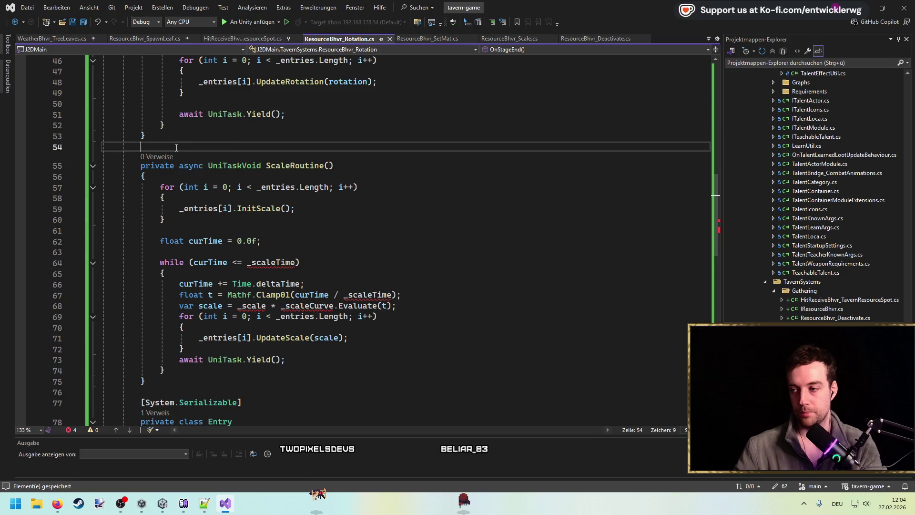
{"action": "scroll", "coordinate": [272, 204], "scroll_direction": "down", "scroll_amount": 6}
{"action": "left_click", "coordinate": [286, 198], "text": "shift"}
{"action": "key", "text": "Delete"}
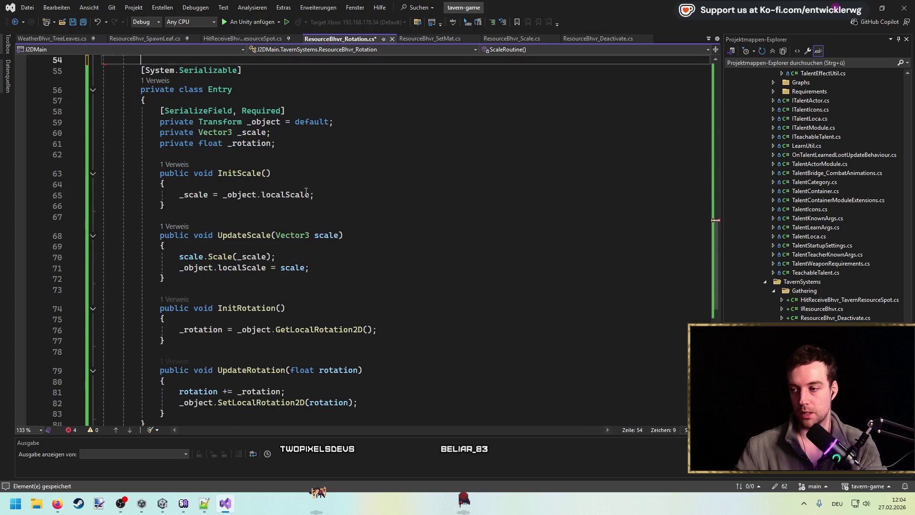
Remove Entry's _scale field plus InitScale and UpdateScale methods, then save the script.
{"action": "left_click", "coordinate": [314, 132]}
{"action": "key", "text": "ctrl+shift+l"}
{"action": "left_click_drag", "start_coordinate": [308, 202], "coordinate": [103, 157]}
{"action": "key", "text": "Delete"}
{"action": "left_click_drag", "start_coordinate": [305, 228], "coordinate": [103, 173]}
{"action": "key", "text": "Delete"}
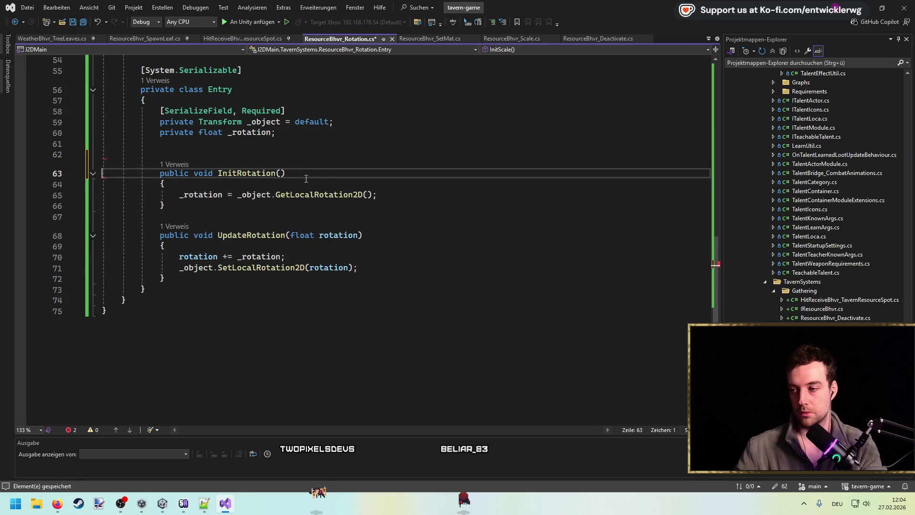
{"action": "key", "text": "Up"}
{"action": "key", "text": "ctrl+shift+l"}
{"action": "key", "text": "ctrl+s"}
Review the saved Rotation class, then return to Unity to recompile scripts.
{"action": "scroll", "coordinate": [429, 274], "scroll_direction": "up", "scroll_amount": 15}
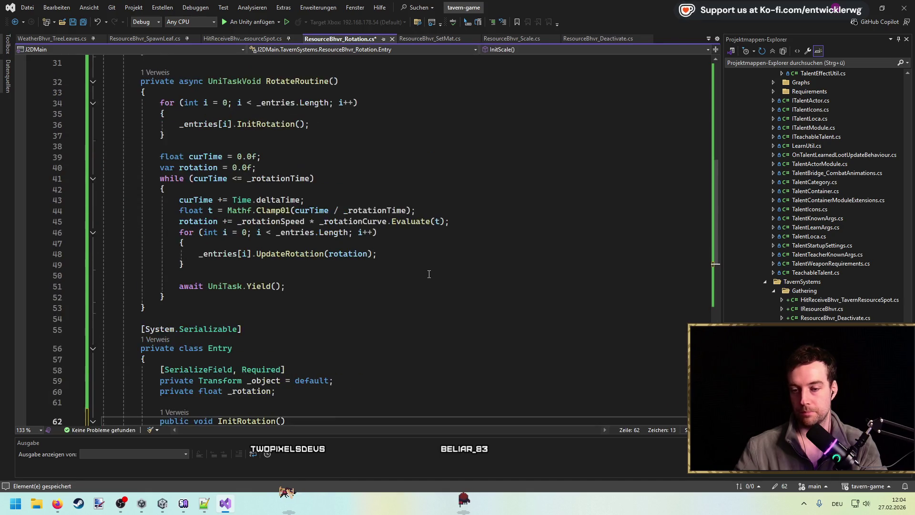
{"action": "scroll", "coordinate": [429, 274], "scroll_direction": "up", "scroll_amount": 2}
{"action": "left_click", "coordinate": [316, 291]}
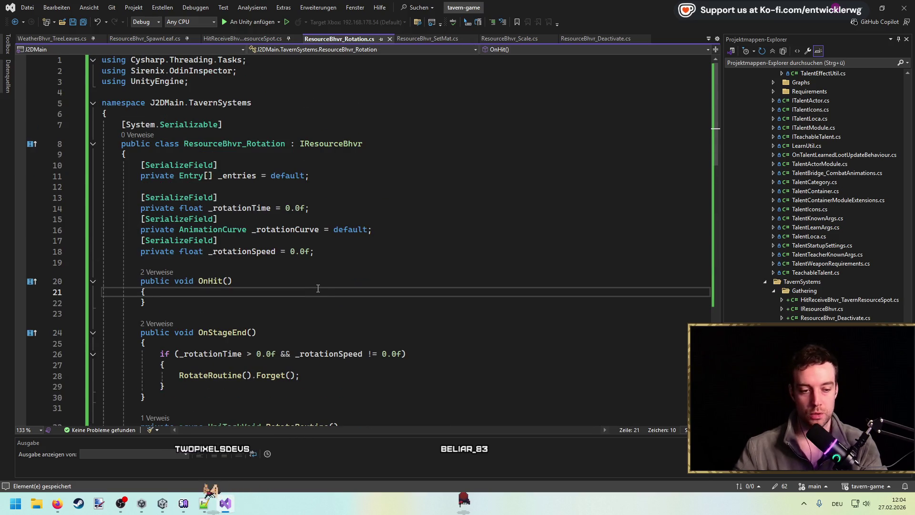
{"action": "left_click", "coordinate": [544, 151]}
{"action": "left_click", "coordinate": [867, 11]}
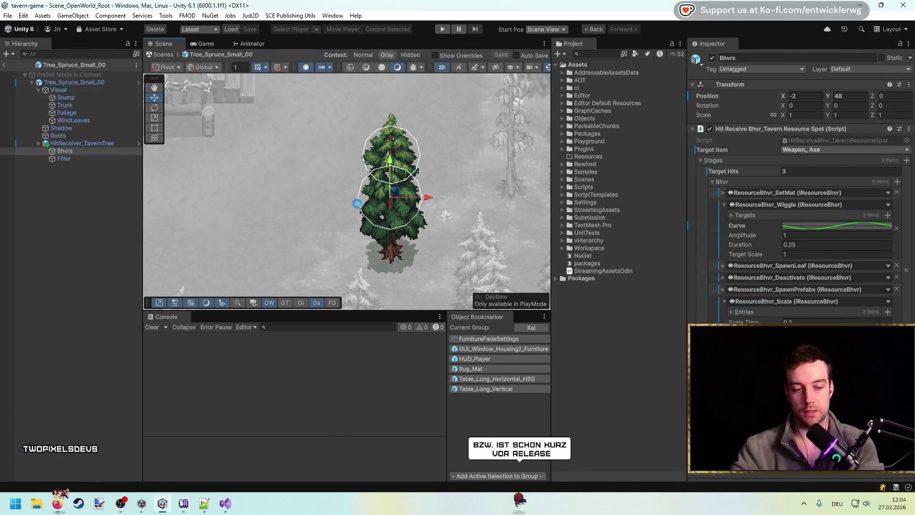
{"action": "key", "text": "alt+Tab"}
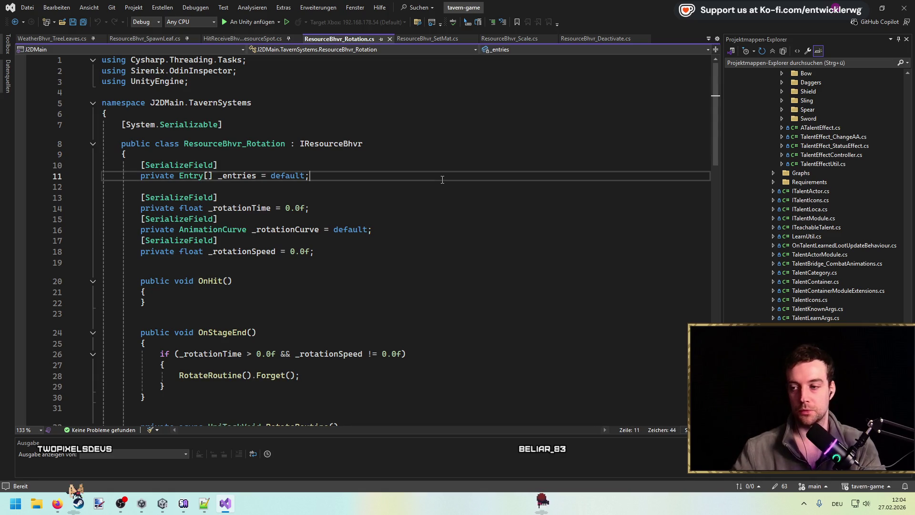
{"action": "left_click", "coordinate": [465, 142]}
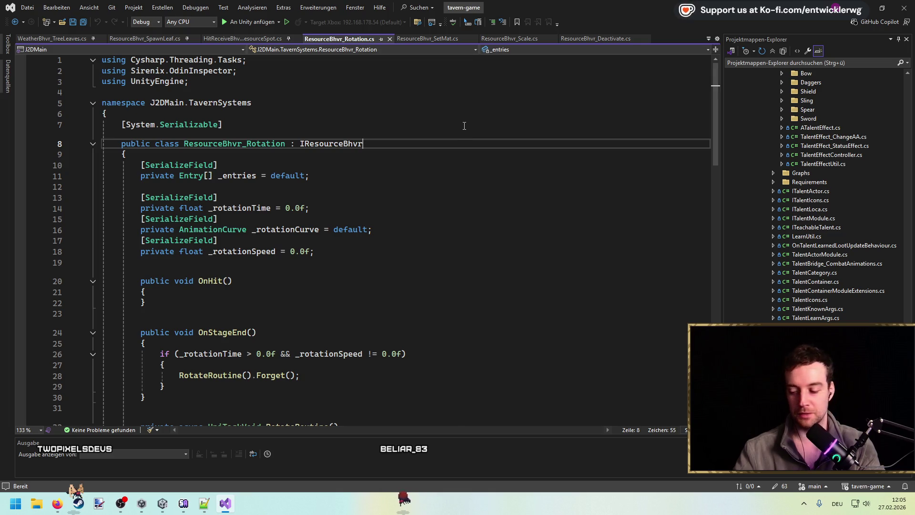
{"action": "scroll", "coordinate": [471, 191], "scroll_direction": "down", "scroll_amount": 8}
{"action": "scroll", "coordinate": [476, 200], "scroll_direction": "up", "scroll_amount": 8}
{"action": "scroll", "coordinate": [476, 201], "scroll_direction": "down", "scroll_amount": 5}
{"action": "scroll", "coordinate": [475, 201], "scroll_direction": "up", "scroll_amount": 5}
{"action": "key", "text": "alt+Tab"}
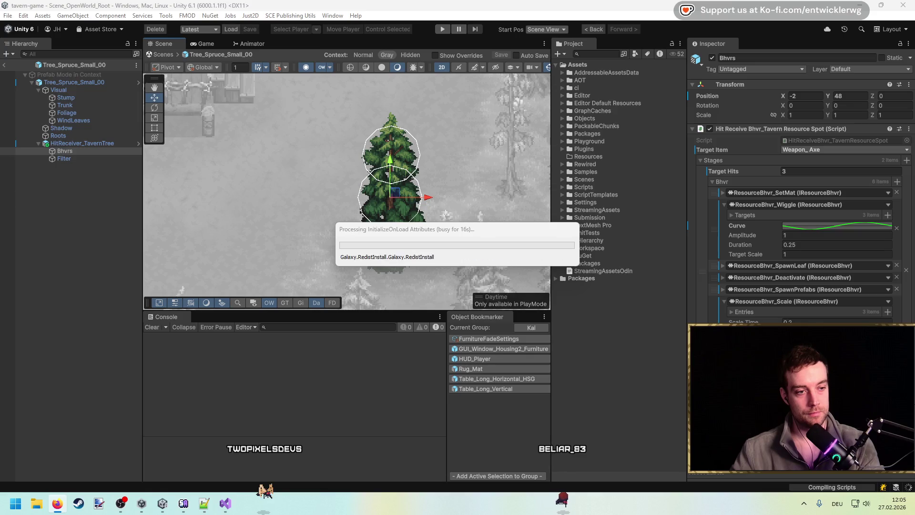
After compiling, switch to Firefox's Steam page for Legacy of Kain: Defiance Remastered.
{"action": "key", "text": "alt+Tab"}
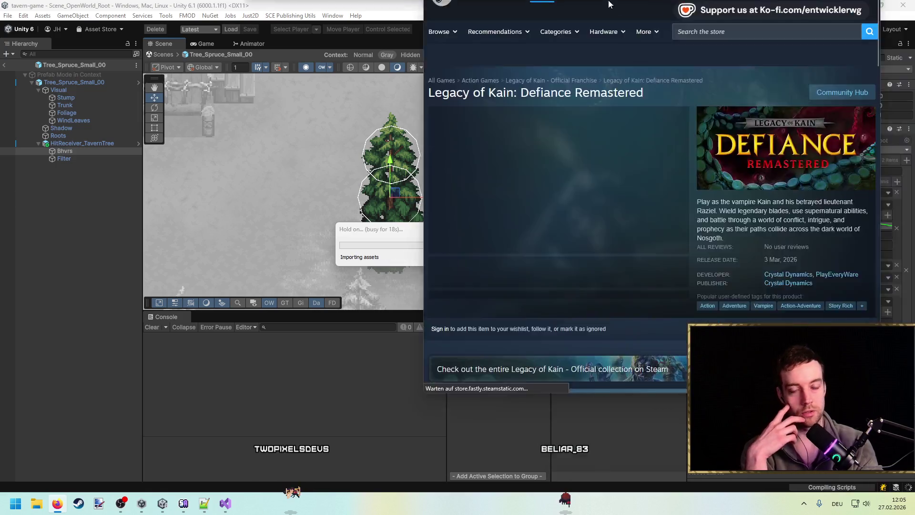
{"action": "key", "text": "alt+Tab"}
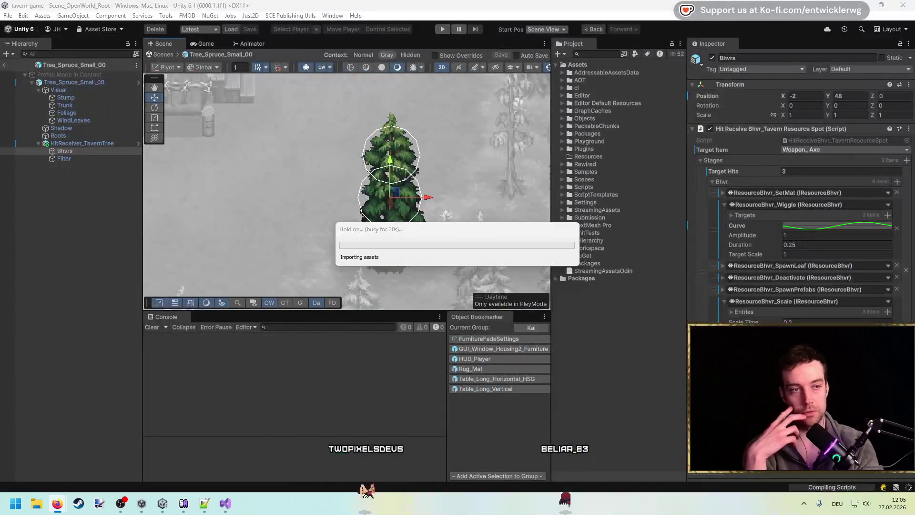
{"action": "key", "text": "alt+Tab"}
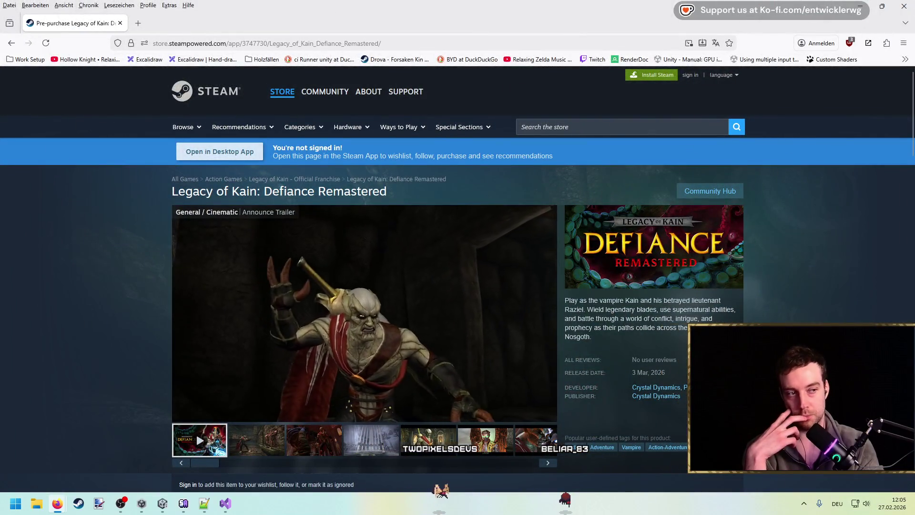
Browse the Defiance Remastered screenshots, viewing the fifth one fullscreen.
{"action": "scroll", "coordinate": [416, 350], "scroll_direction": "down", "scroll_amount": 2}
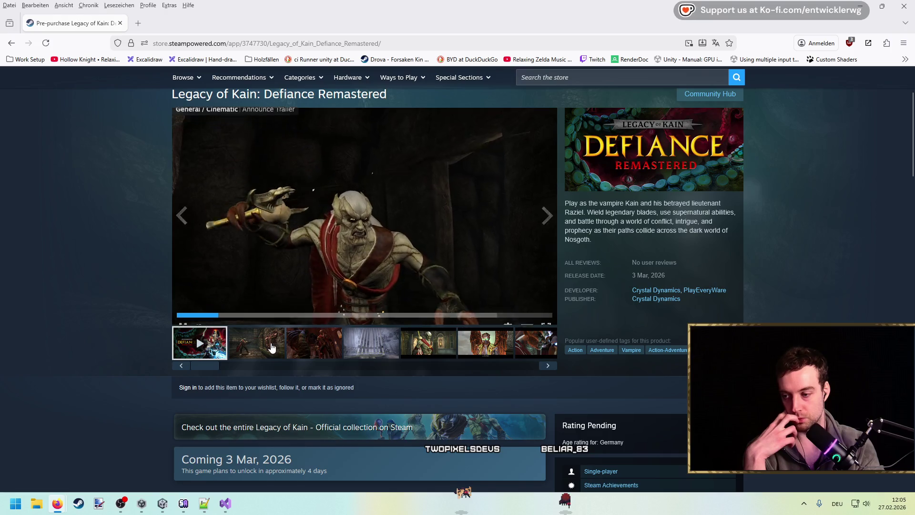
{"action": "left_click", "coordinate": [270, 347]}
{"action": "key", "text": "Right"}
{"action": "key", "text": "Right"}
{"action": "key", "text": "Right"}
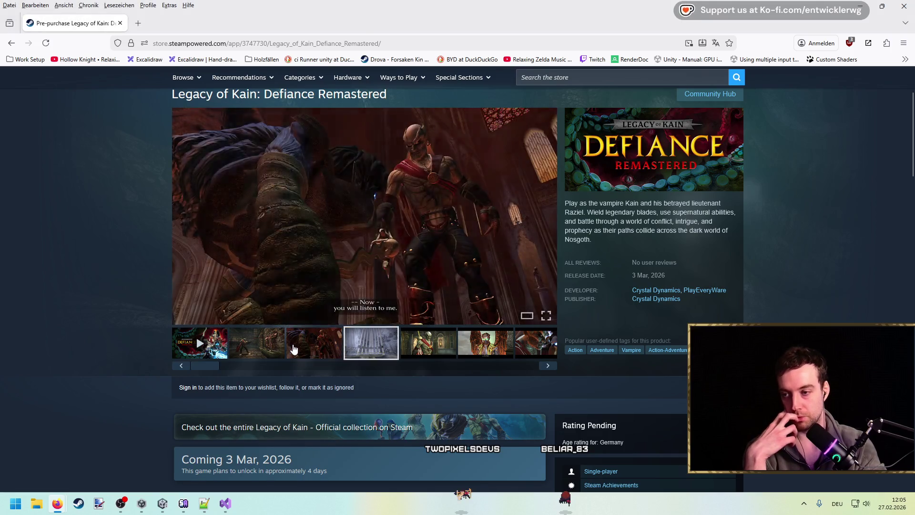
{"action": "key", "text": "Right"}
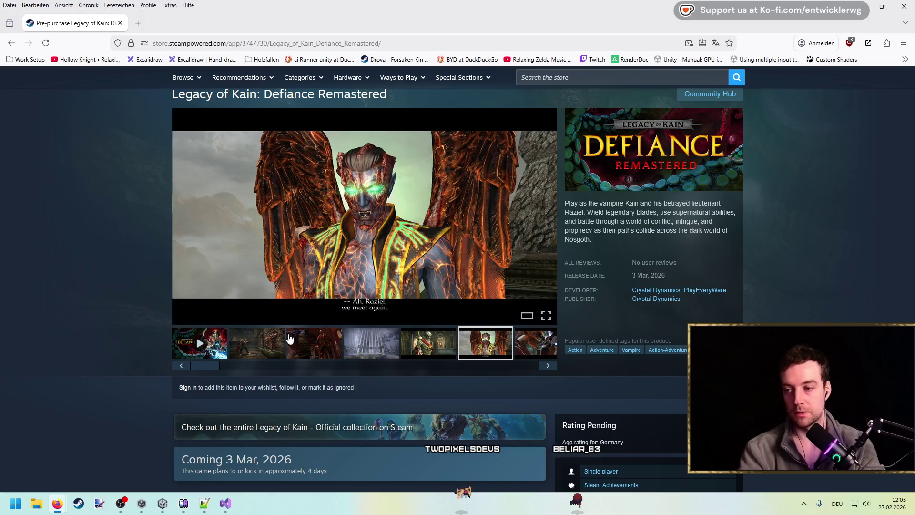
{"action": "key", "text": "Left"}
{"action": "left_click", "coordinate": [363, 198]}
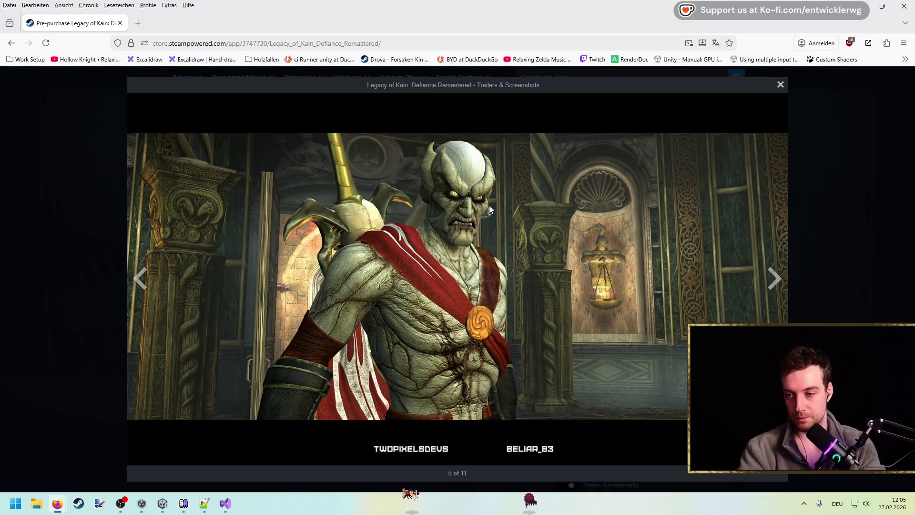
{"action": "key", "text": "Escape"}
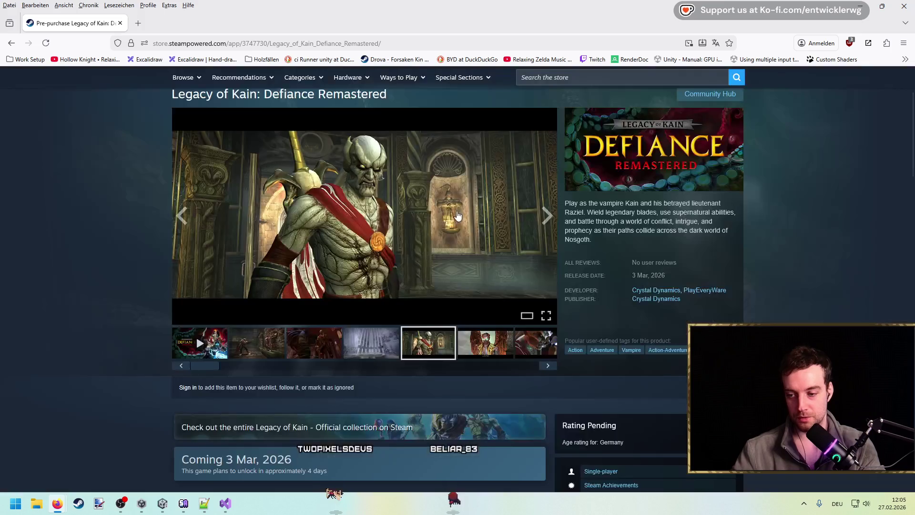
{"action": "left_click", "coordinate": [471, 339]}
{"action": "key", "text": "Right"}
{"action": "key", "text": "Right"}
{"action": "key", "text": "Right"}
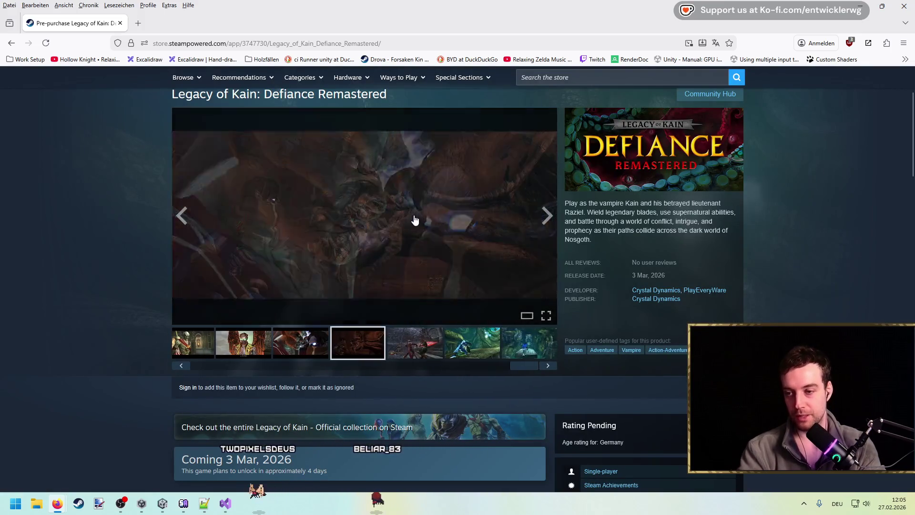
{"action": "key", "text": "Right"}
{"action": "key", "text": "Right"}
{"action": "key", "text": "Right"}
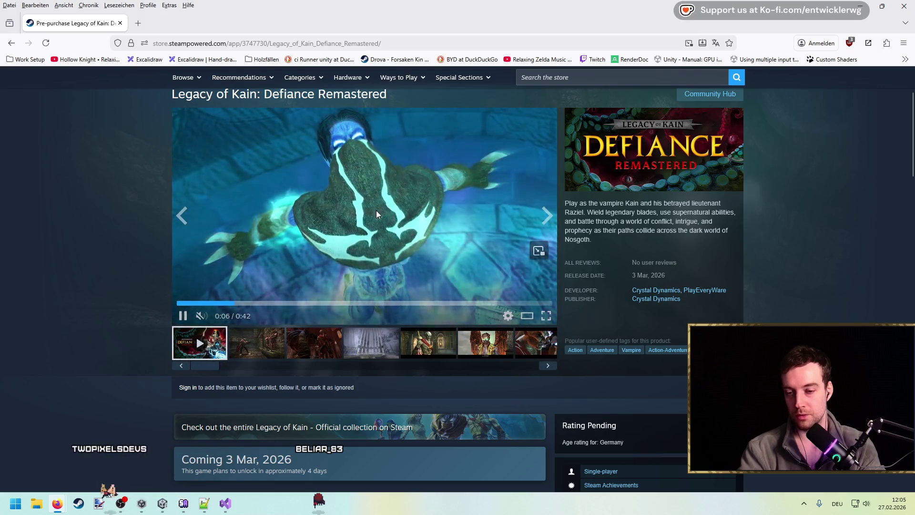
Unmute the trailer, skip ahead and pause it at 0:28.
{"action": "scroll", "coordinate": [376, 218], "scroll_direction": "up", "scroll_amount": 1}
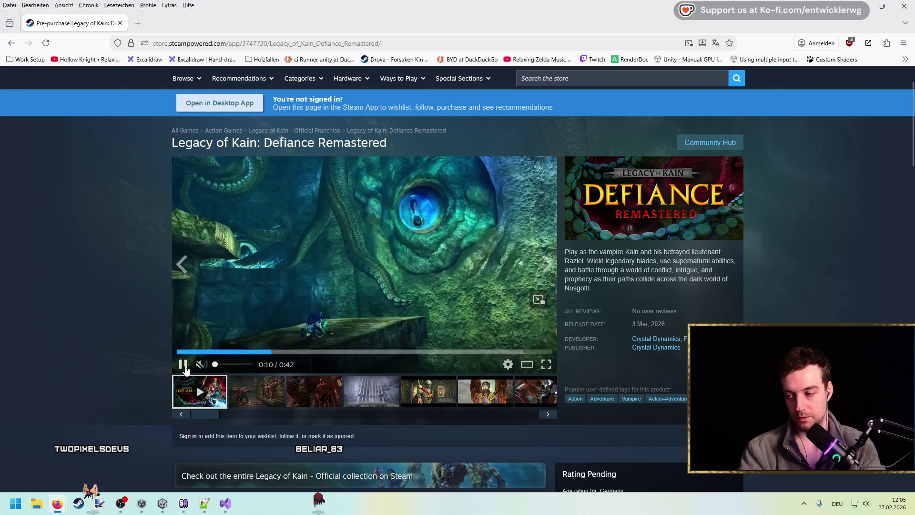
{"action": "left_click", "coordinate": [214, 366]}
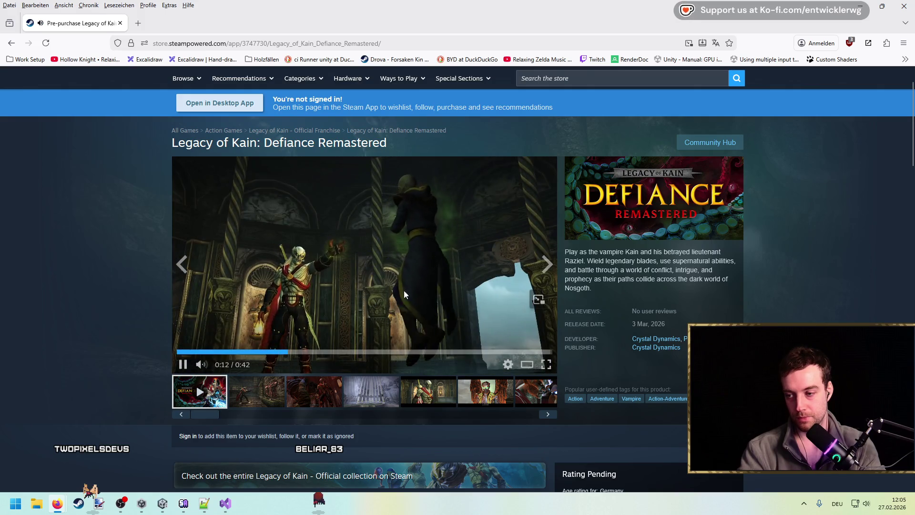
{"action": "left_click", "coordinate": [358, 351]}
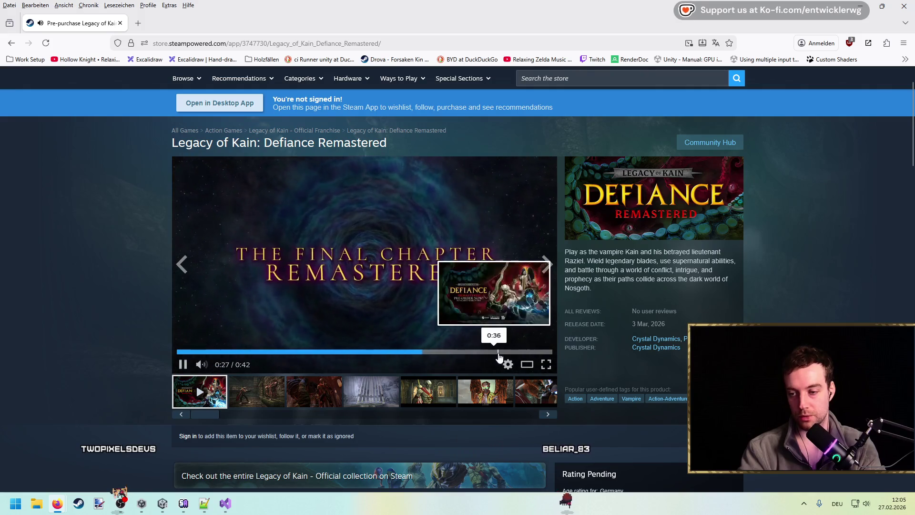
{"action": "left_click", "coordinate": [412, 271]}
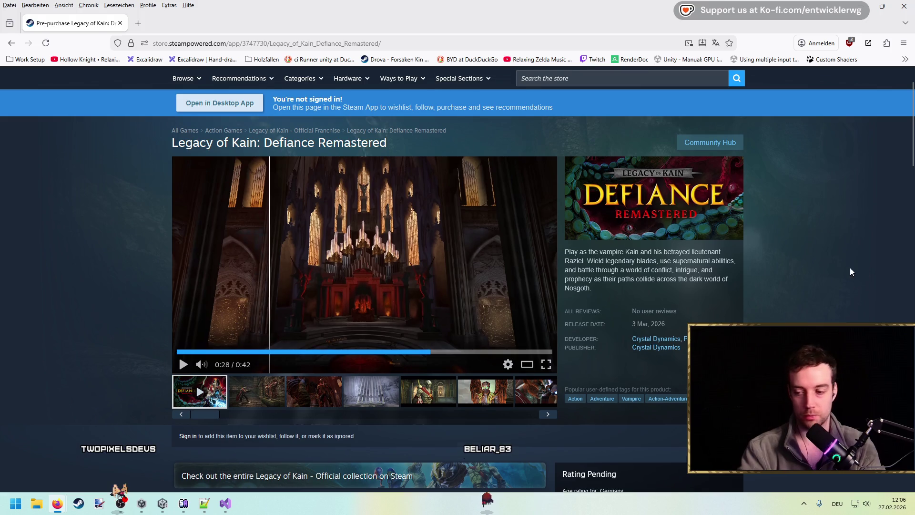
Expand the full Version Comparison table with READ MORE.
{"action": "scroll", "coordinate": [850, 267], "scroll_direction": "down", "scroll_amount": 6}
{"action": "scroll", "coordinate": [847, 265], "scroll_direction": "down", "scroll_amount": 3}
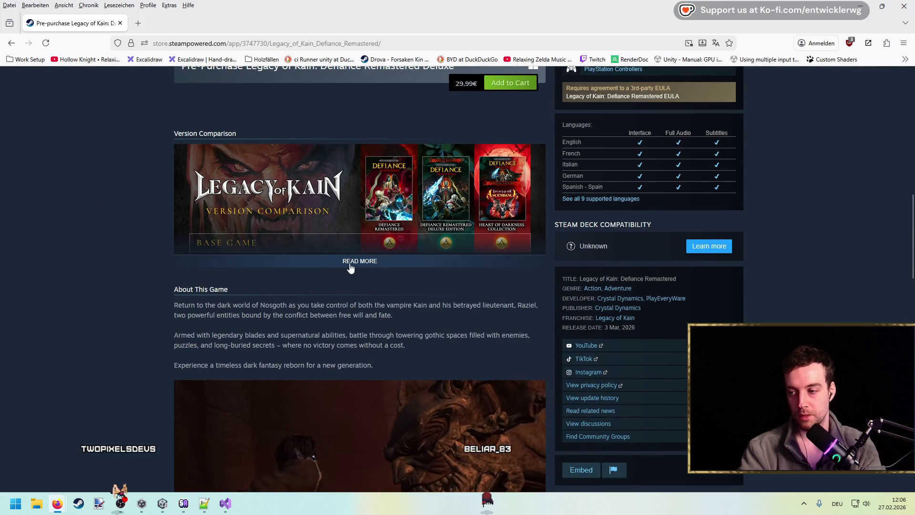
{"action": "left_click", "coordinate": [353, 262]}
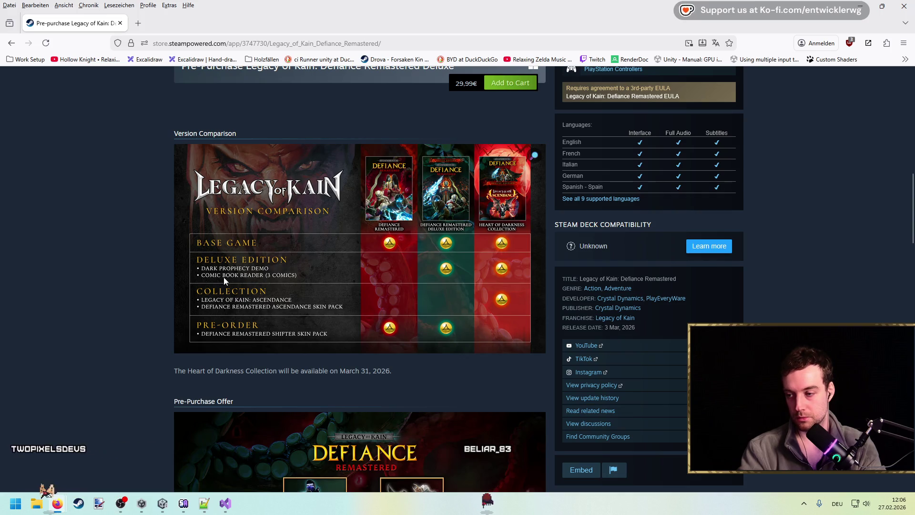
{"action": "left_click_drag", "start_coordinate": [271, 277], "coordinate": [308, 276]}
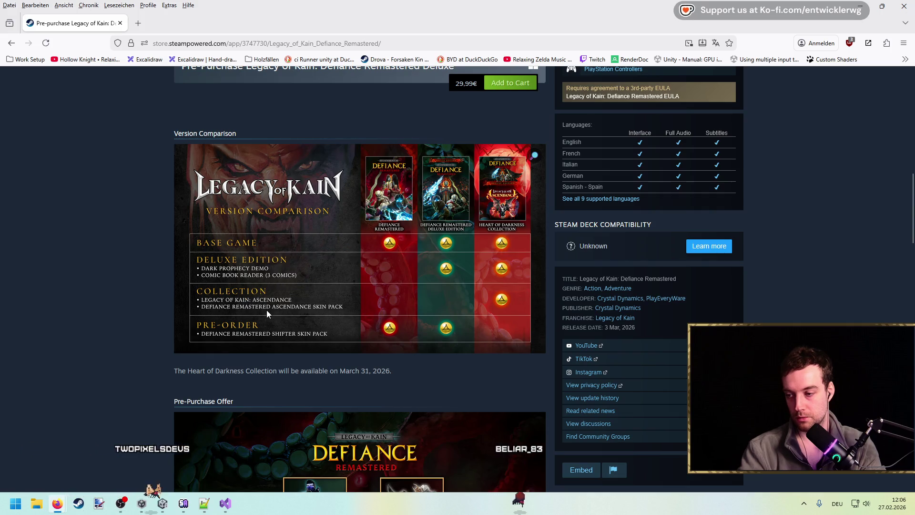
Look over the Pre-Purchase Offer, then list games by developer PlayEveryWare.
{"action": "scroll", "coordinate": [172, 285], "scroll_direction": "down", "scroll_amount": 5}
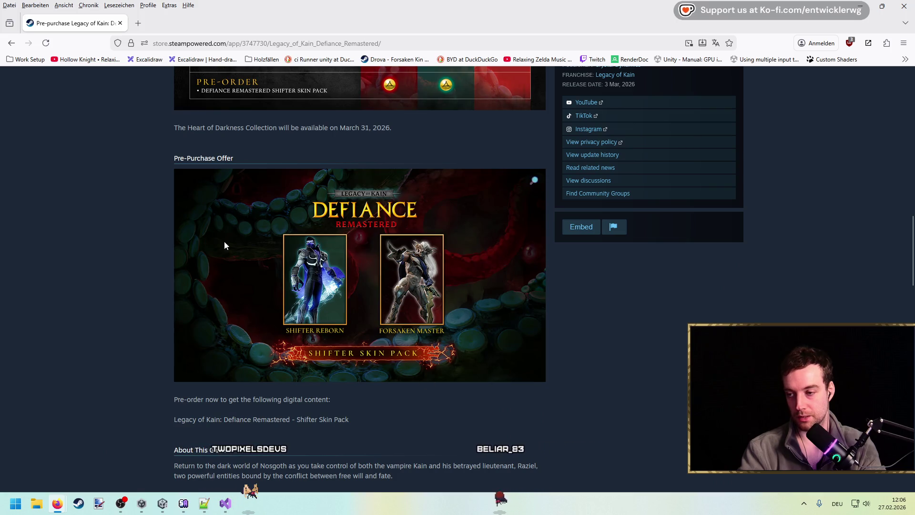
{"action": "scroll", "coordinate": [96, 324], "scroll_direction": "down", "scroll_amount": 8}
{"action": "scroll", "coordinate": [99, 294], "scroll_direction": "up", "scroll_amount": 6}
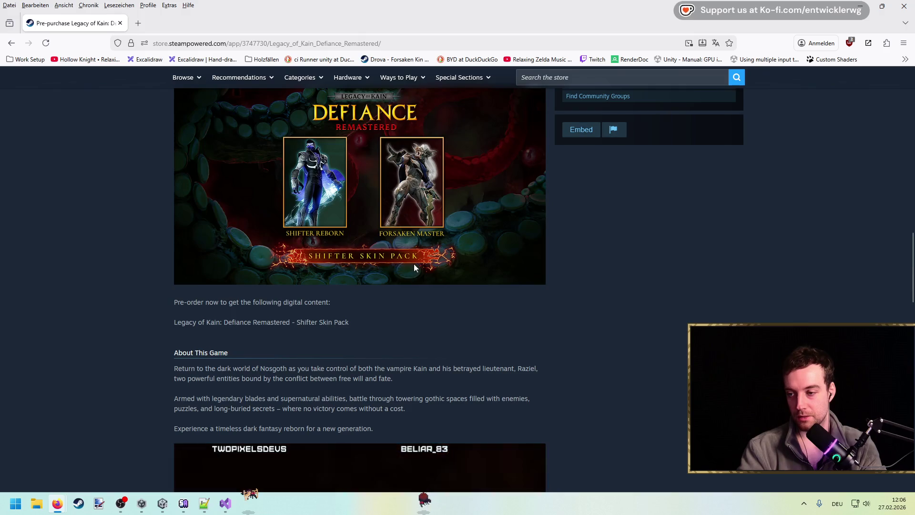
{"action": "scroll", "coordinate": [81, 285], "scroll_direction": "down", "scroll_amount": 11}
{"action": "scroll", "coordinate": [138, 286], "scroll_direction": "up", "scroll_amount": 14}
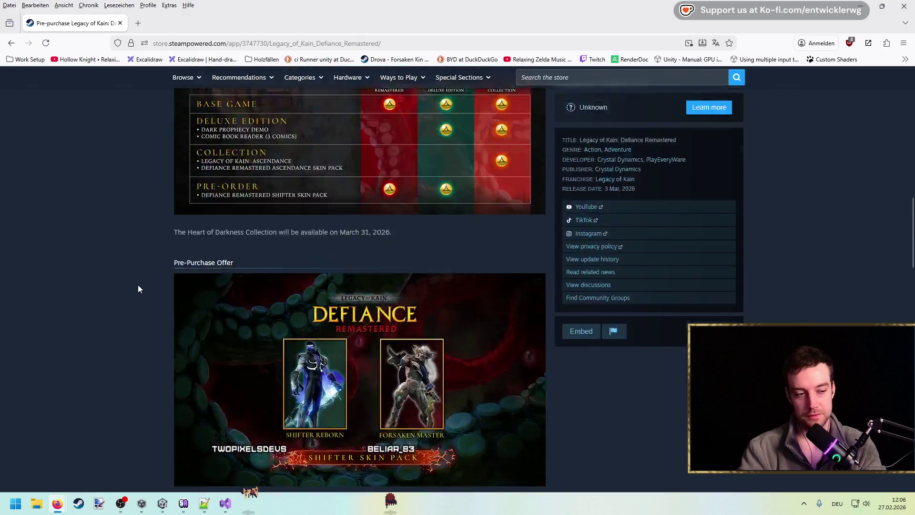
{"action": "scroll", "coordinate": [135, 284], "scroll_direction": "up", "scroll_amount": 15}
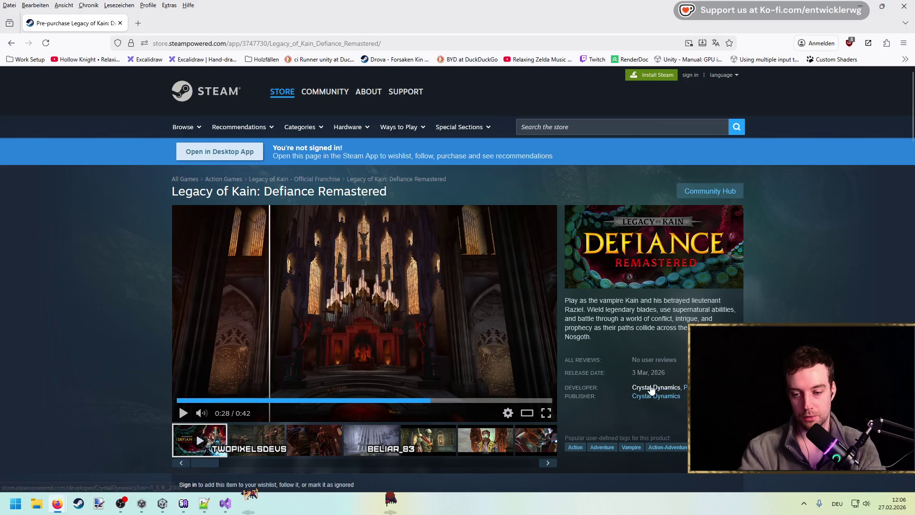
{"action": "scroll", "coordinate": [666, 393], "scroll_direction": "down", "scroll_amount": 2}
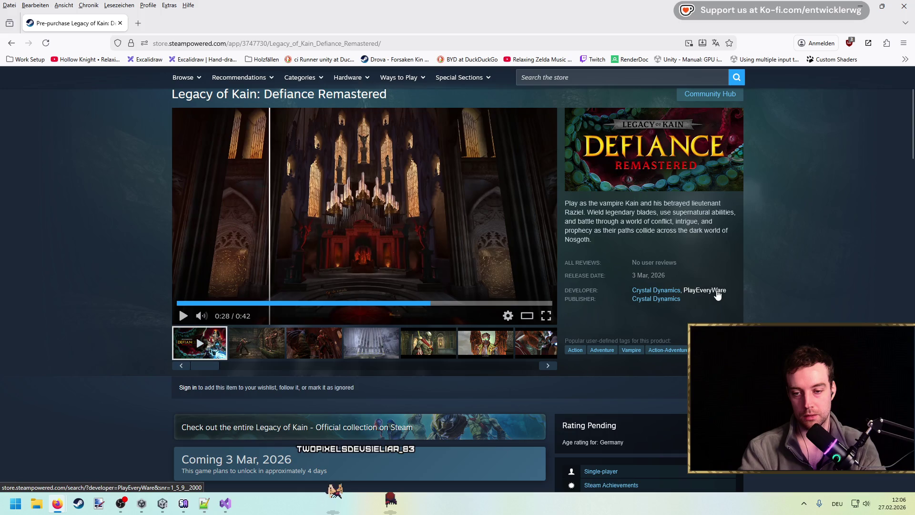
{"action": "scroll", "coordinate": [787, 286], "scroll_direction": "down", "scroll_amount": 7}
{"action": "scroll", "coordinate": [805, 274], "scroll_direction": "up", "scroll_amount": 9}
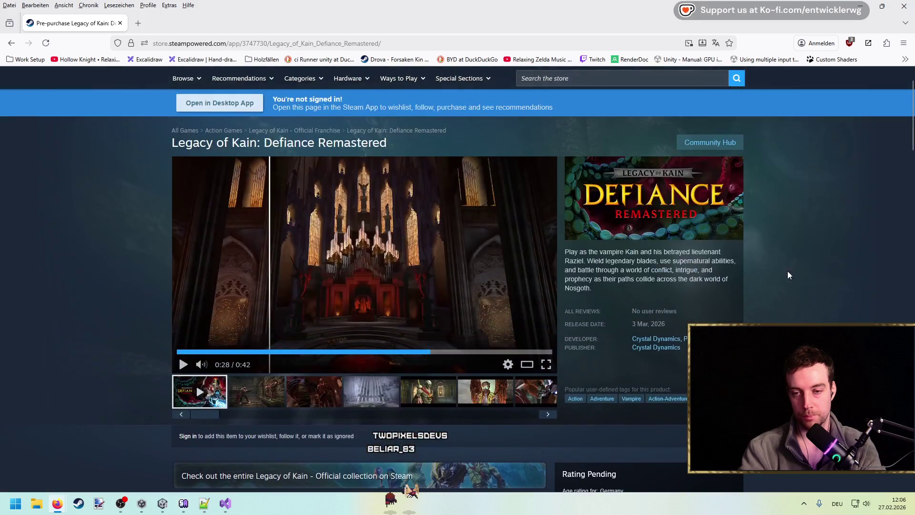
{"action": "left_click", "coordinate": [704, 338]}
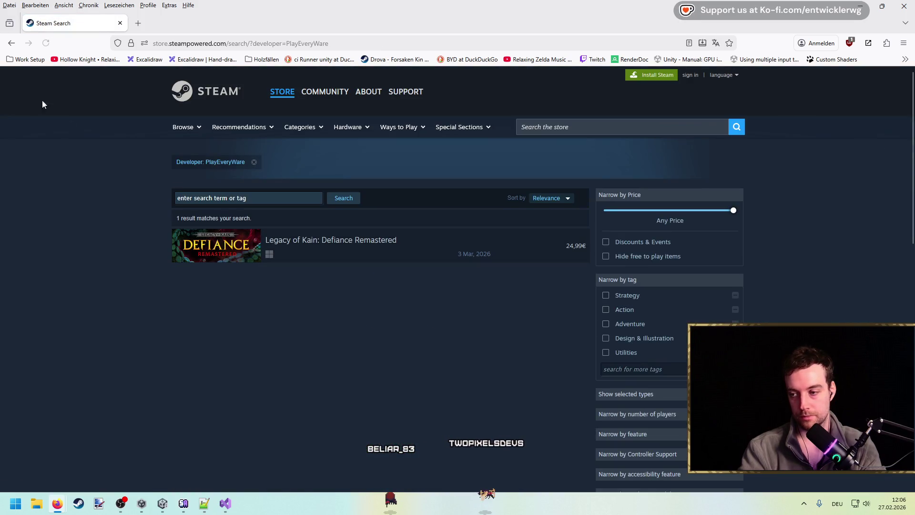
Go back, open Crystal Dynamics' page and open Legacy of Kain: Ascendance from Coming Soon.
{"action": "left_click", "coordinate": [11, 43]}
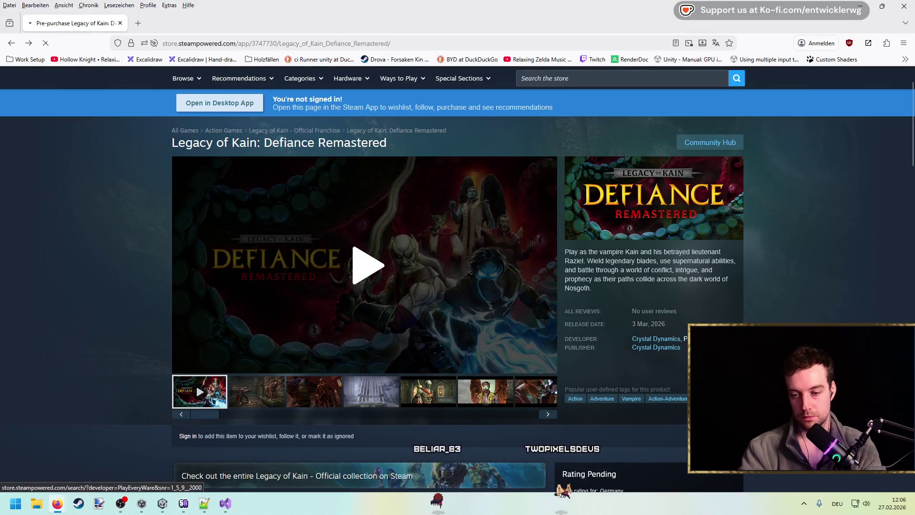
{"action": "left_click", "coordinate": [666, 339]}
{"action": "scroll", "coordinate": [89, 237], "scroll_direction": "down", "scroll_amount": 10}
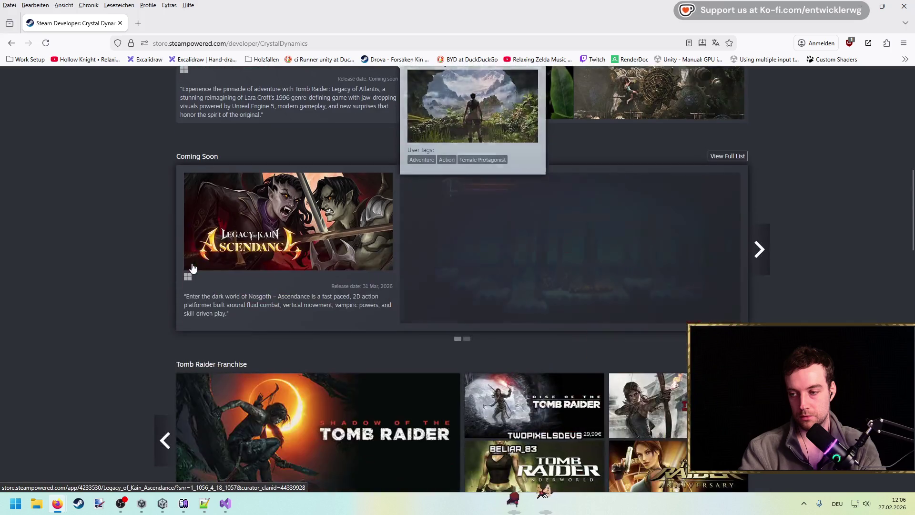
{"action": "mouse_move", "coordinate": [190, 258]}
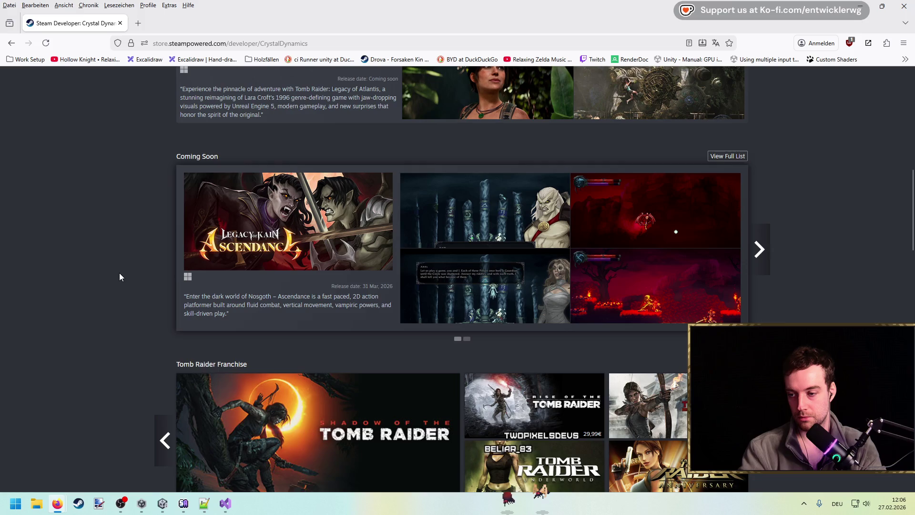
{"action": "left_click", "coordinate": [324, 241]}
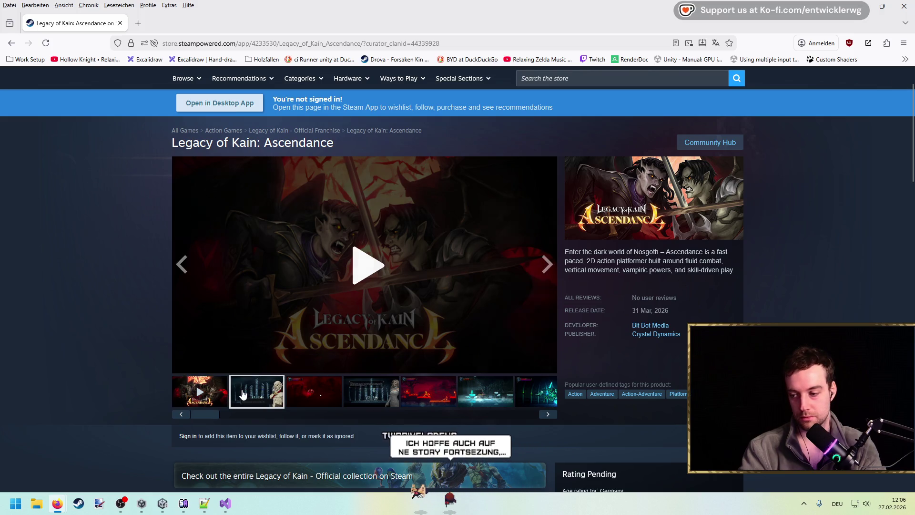
Show the second Ascendance screenshot and play the Ascendance trailer.
{"action": "left_click", "coordinate": [245, 388]}
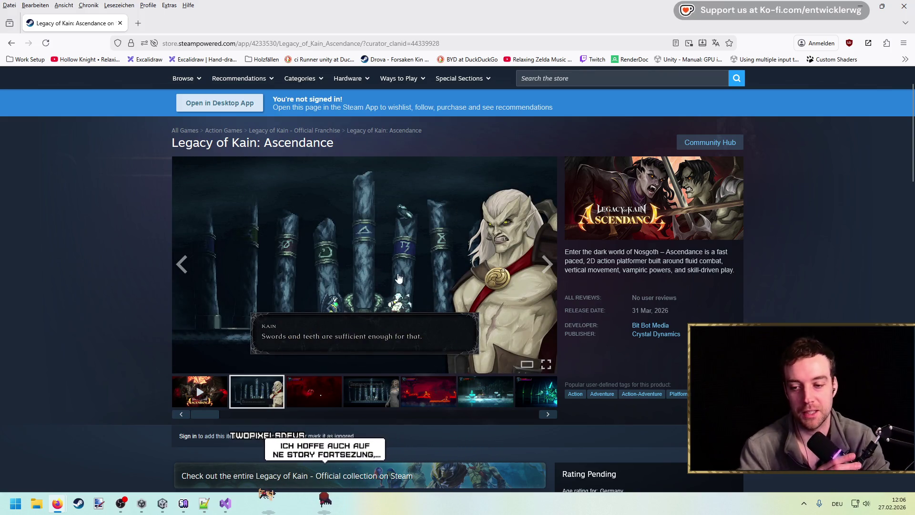
{"action": "left_click", "coordinate": [200, 391]}
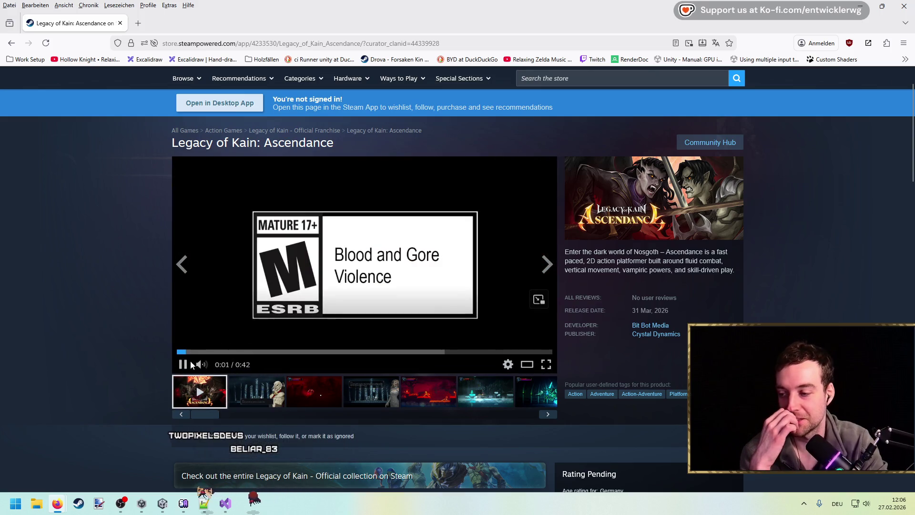
{"action": "mouse_move", "coordinate": [221, 368]}
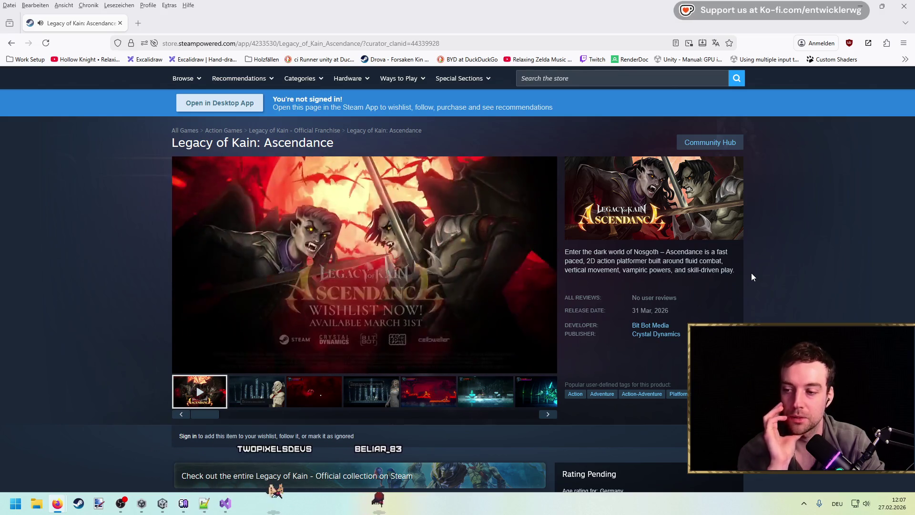
{"action": "mouse_move", "coordinate": [359, 282]}
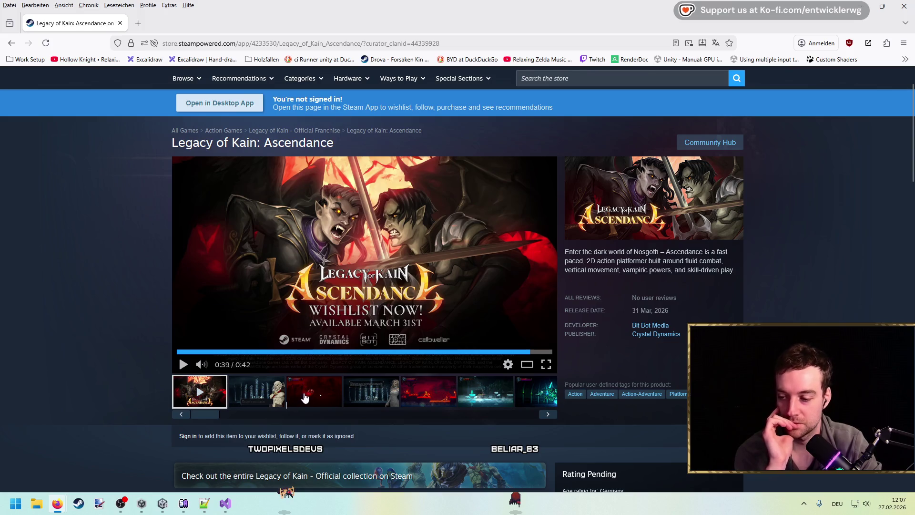
Step through the Ascendance screenshots until Elaleth's dialogue scene is shown.
{"action": "left_click", "coordinate": [305, 397]}
{"action": "left_click", "coordinate": [378, 393]}
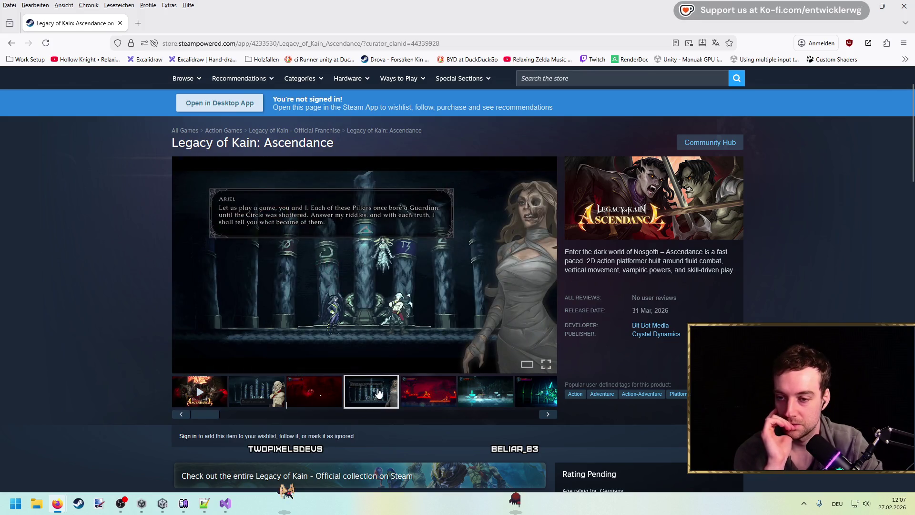
{"action": "key", "text": "Right"}
{"action": "key", "text": "Right"}
{"action": "key", "text": "Right"}
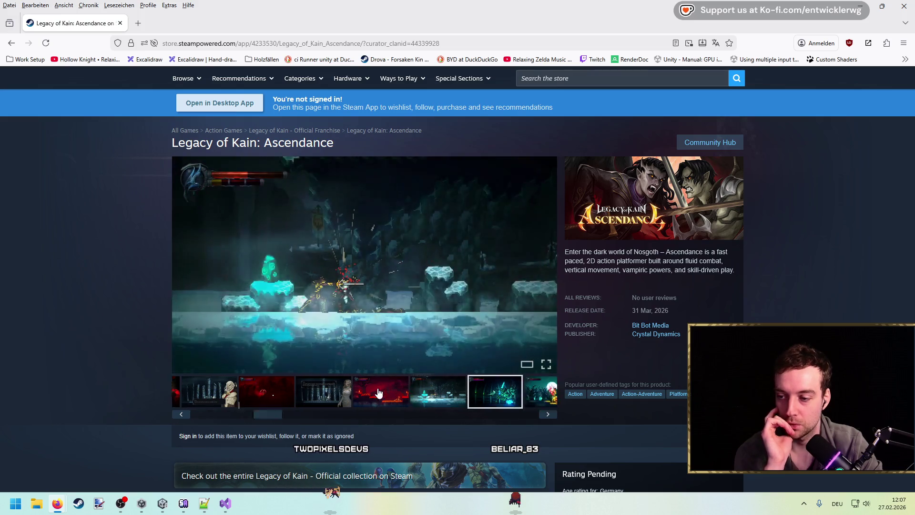
{"action": "key", "text": "Right"}
{"action": "key", "text": "Right"}
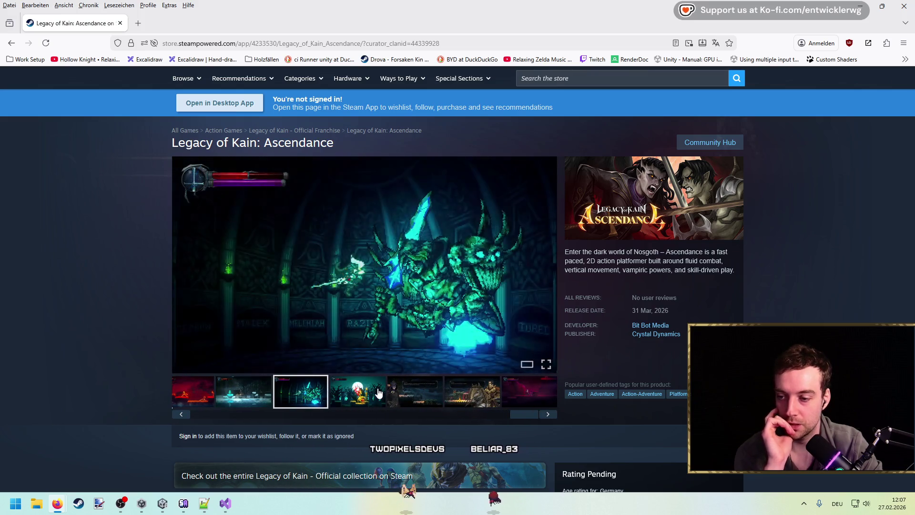
{"action": "key", "text": "Left"}
{"action": "key", "text": "Right"}
{"action": "key", "text": "Left"}
{"action": "key", "text": "Right"}
{"action": "key", "text": "Right"}
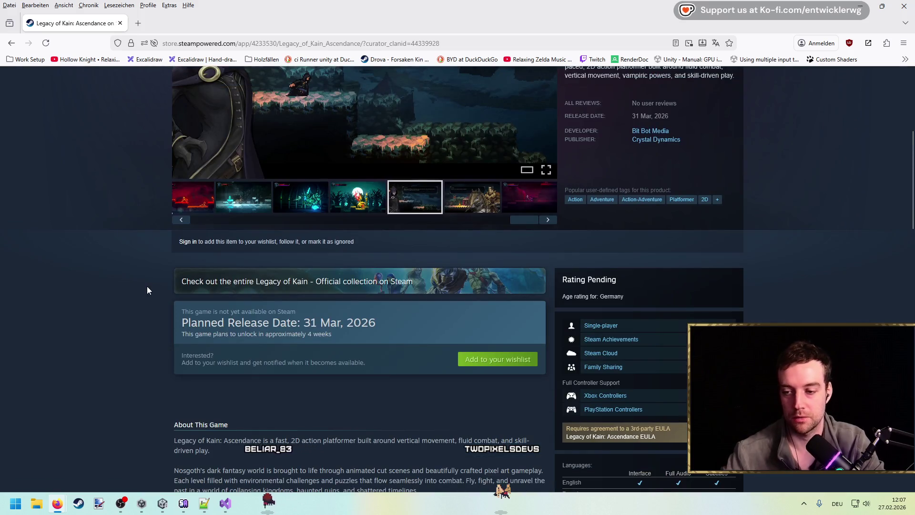
{"action": "scroll", "coordinate": [147, 286], "scroll_direction": "down", "scroll_amount": 1}
{"action": "scroll", "coordinate": [429, 306], "scroll_direction": "up", "scroll_amount": 5}
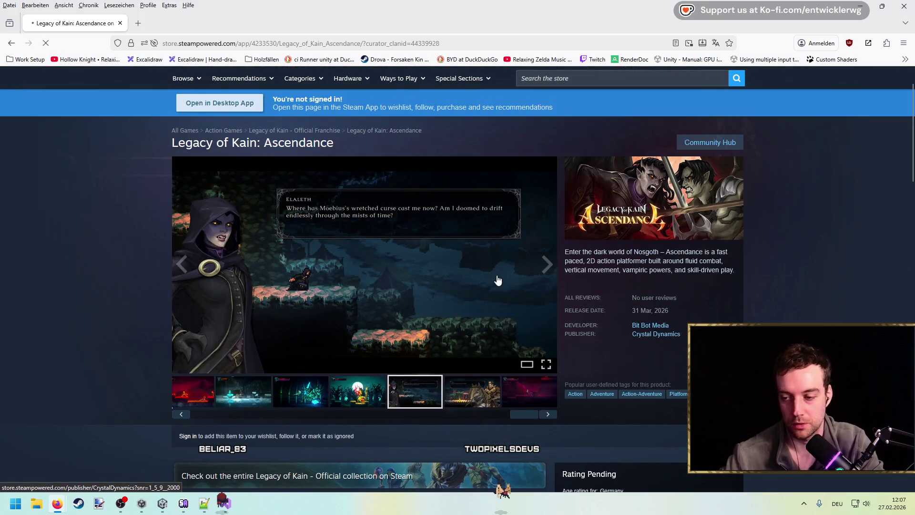
View the full Legacy of Kain Franchise list on Crystal Dynamics' page, then minimize Firefox.
{"action": "scroll", "coordinate": [577, 253], "scroll_direction": "down", "scroll_amount": 1}
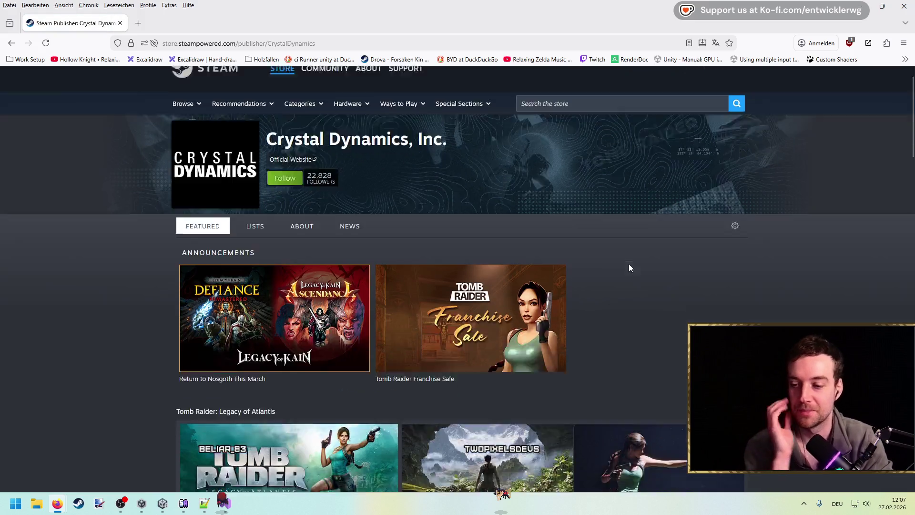
{"action": "scroll", "coordinate": [629, 267], "scroll_direction": "down", "scroll_amount": 3}
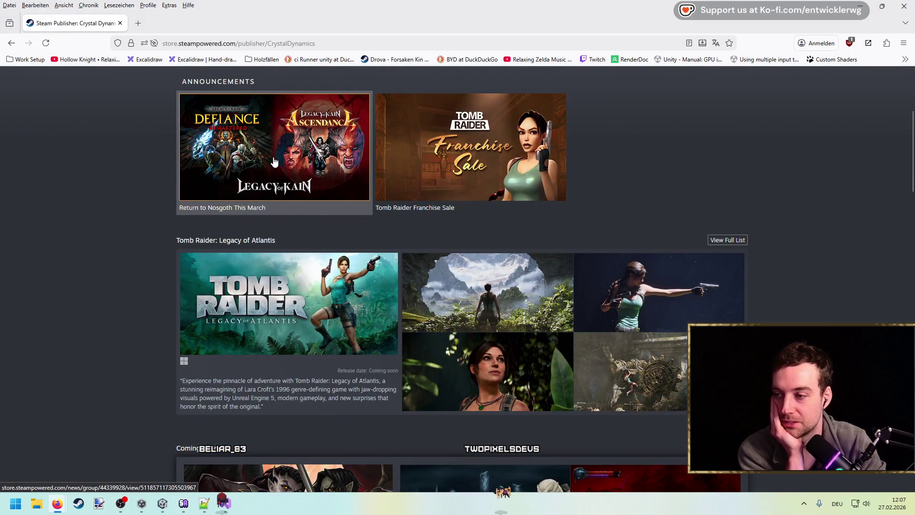
{"action": "scroll", "coordinate": [152, 186], "scroll_direction": "down", "scroll_amount": 3}
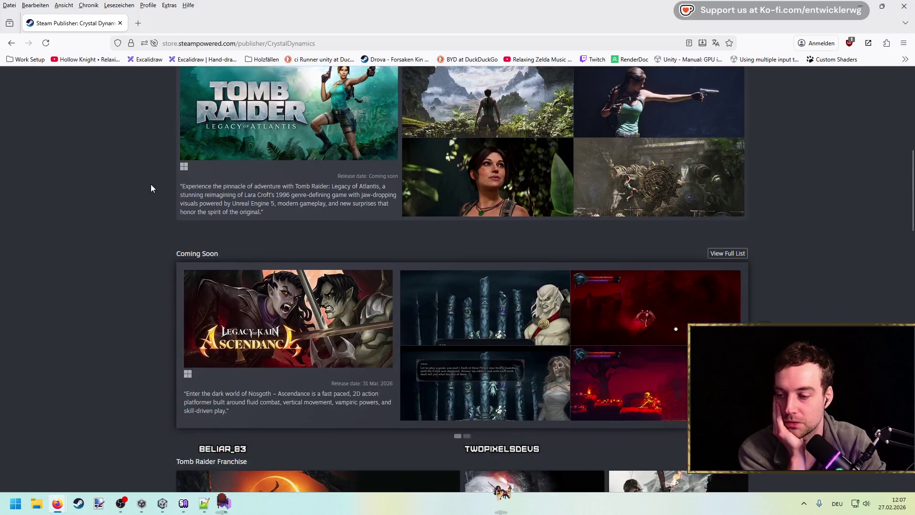
{"action": "scroll", "coordinate": [151, 184], "scroll_direction": "down", "scroll_amount": 4}
{"action": "scroll", "coordinate": [150, 184], "scroll_direction": "down", "scroll_amount": 5}
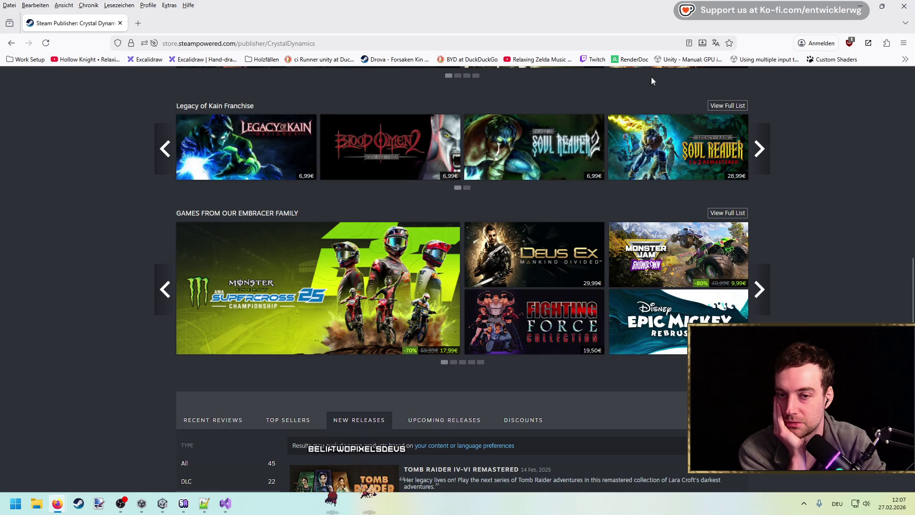
{"action": "left_click", "coordinate": [728, 105]}
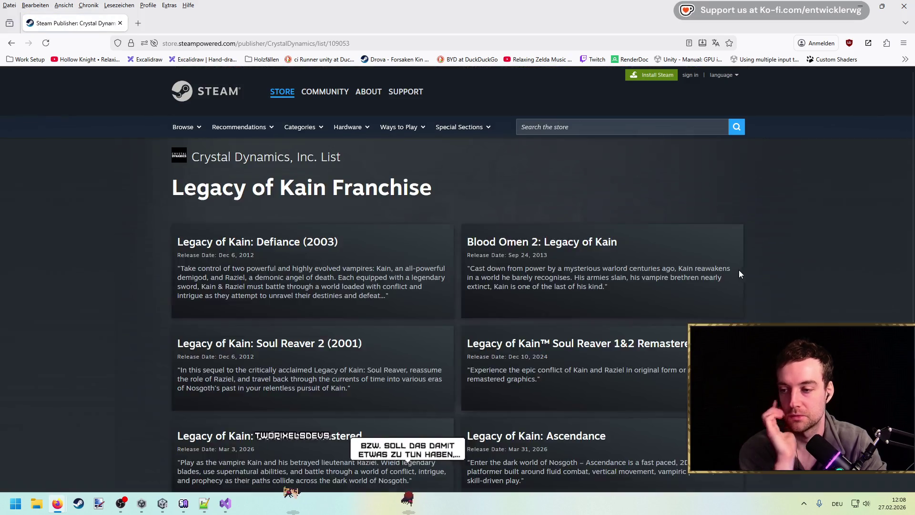
{"action": "scroll", "coordinate": [800, 256], "scroll_direction": "down", "scroll_amount": 10}
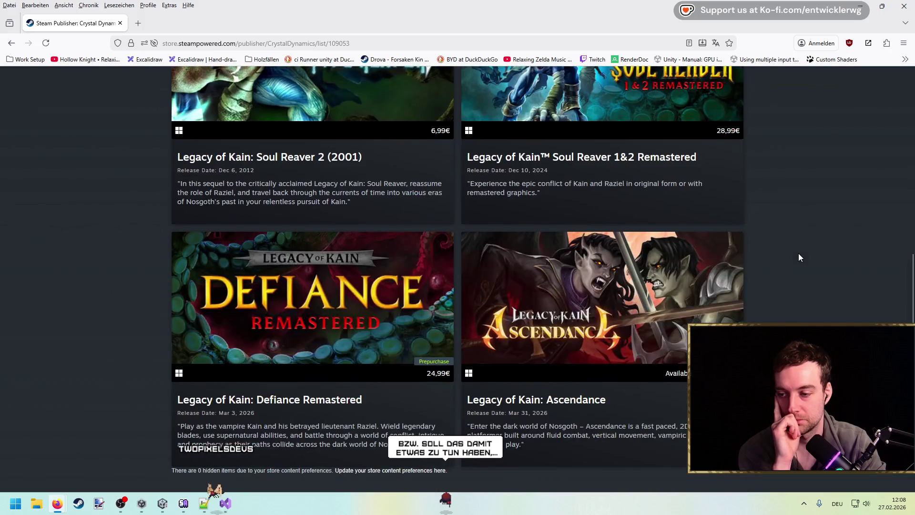
{"action": "scroll", "coordinate": [799, 254], "scroll_direction": "down", "scroll_amount": 5}
{"action": "scroll", "coordinate": [799, 254], "scroll_direction": "up", "scroll_amount": 5}
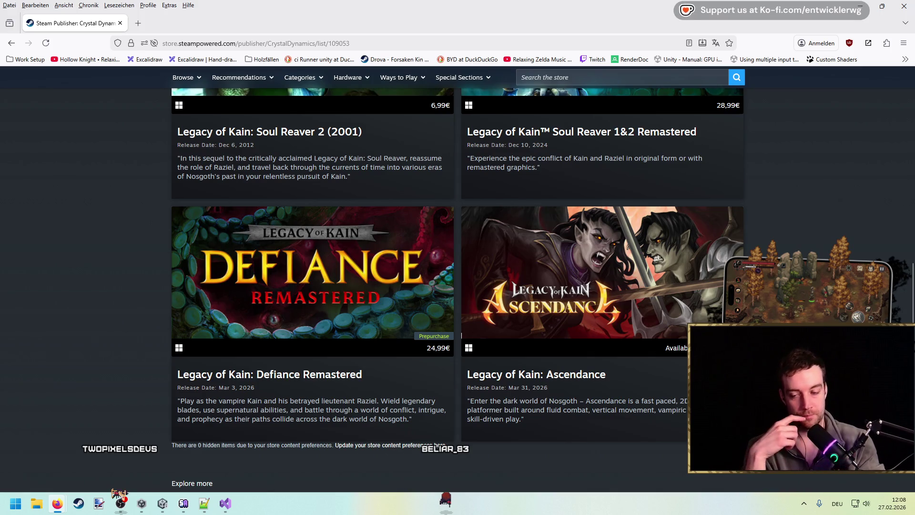
{"action": "left_click", "coordinate": [860, 6]}
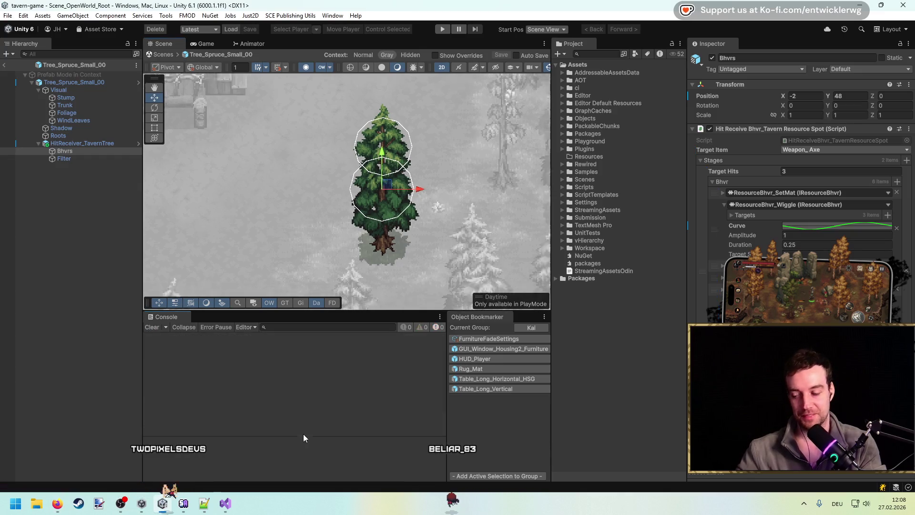
In ResourceBhvr_Scale.cs, remove the _rotation field from Entry and save the script.
{"action": "key", "text": "alt+Tab"}
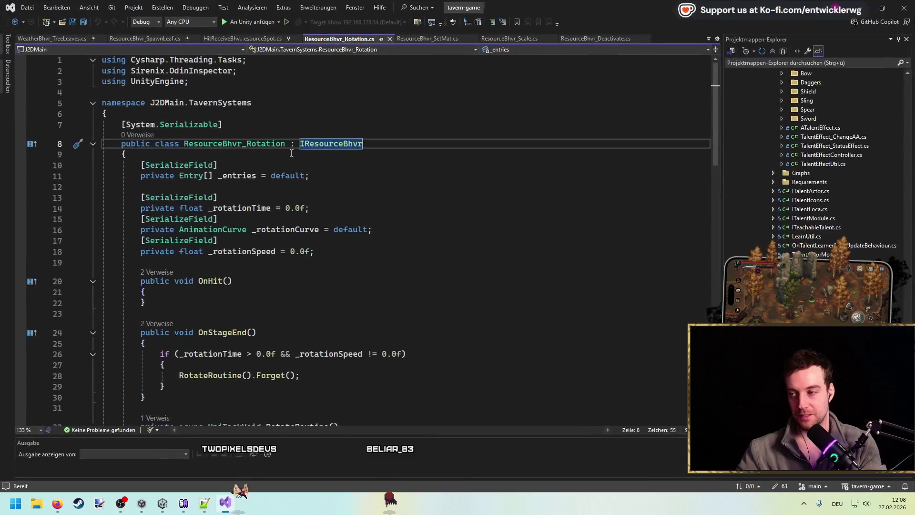
{"action": "left_click", "coordinate": [508, 38]}
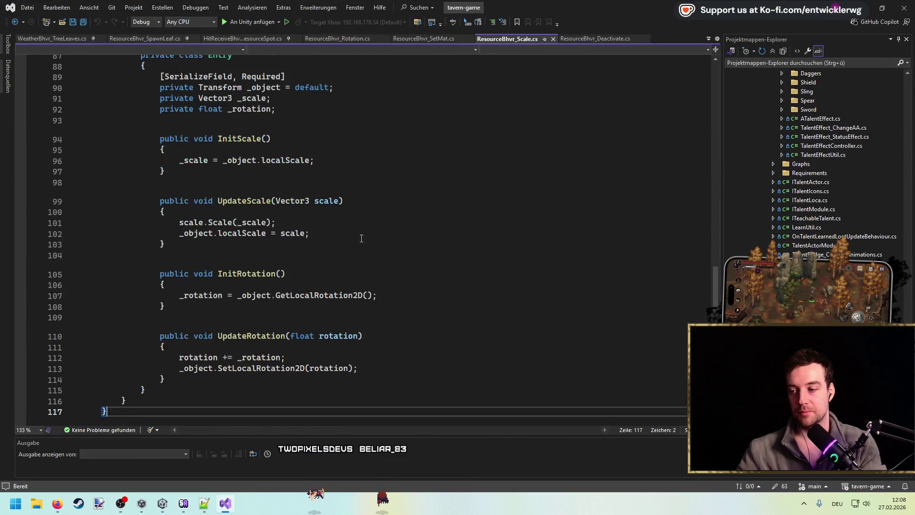
{"action": "scroll", "coordinate": [376, 229], "scroll_direction": "up", "scroll_amount": 1}
{"action": "left_click", "coordinate": [347, 141]}
{"action": "key", "text": "ctrl+x"}
{"action": "key", "text": "ctrl+s"}
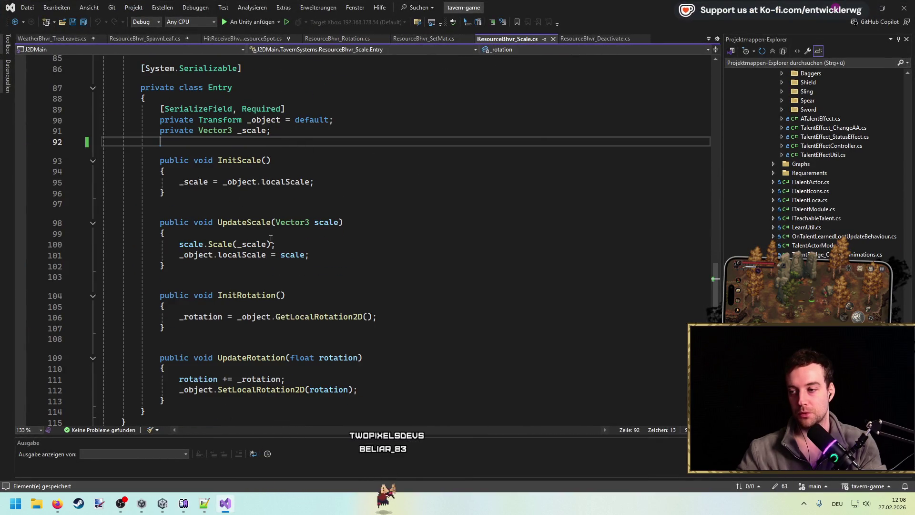
Delete the InitRotation and UpdateRotation methods and the rotation serialized fields.
{"action": "scroll", "coordinate": [271, 238], "scroll_direction": "down", "scroll_amount": 1}
{"action": "left_click", "coordinate": [207, 250]}
{"action": "left_click", "coordinate": [172, 368], "text": "shift"}
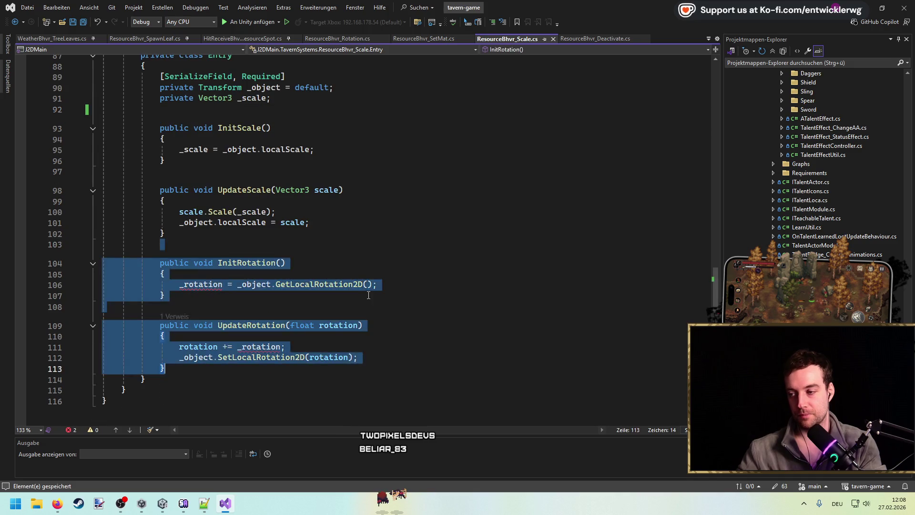
{"action": "key", "text": "Delete"}
{"action": "scroll", "coordinate": [413, 270], "scroll_direction": "up", "scroll_amount": 20}
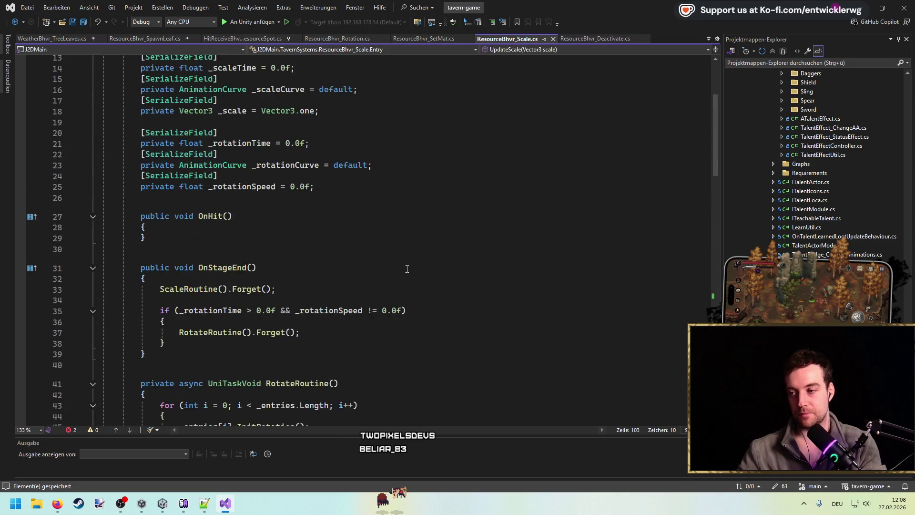
{"action": "left_click_drag", "start_coordinate": [257, 220], "coordinate": [362, 283]}
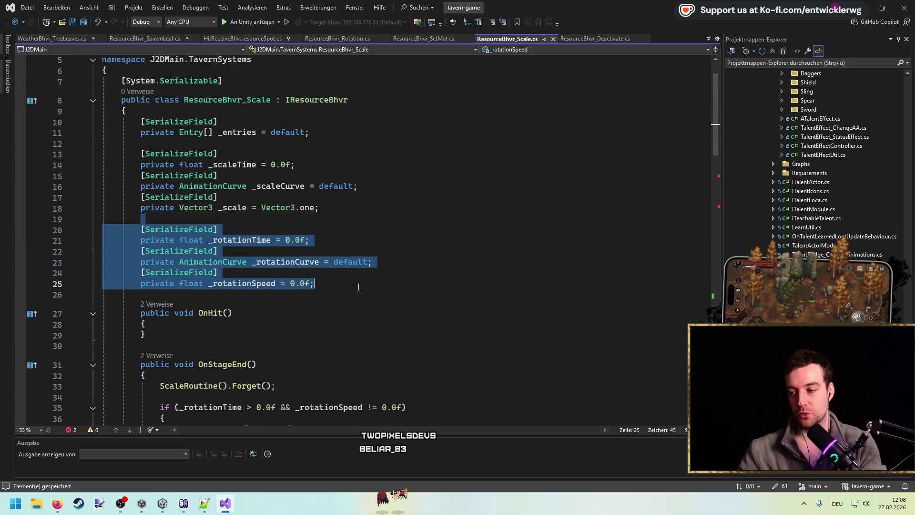
{"action": "key", "text": "Delete"}
Delete the RotateRoutine if-block and its leftover blank line.
{"action": "scroll", "coordinate": [426, 241], "scroll_direction": "down", "scroll_amount": 5}
{"action": "scroll", "coordinate": [426, 242], "scroll_direction": "up", "scroll_amount": 3}
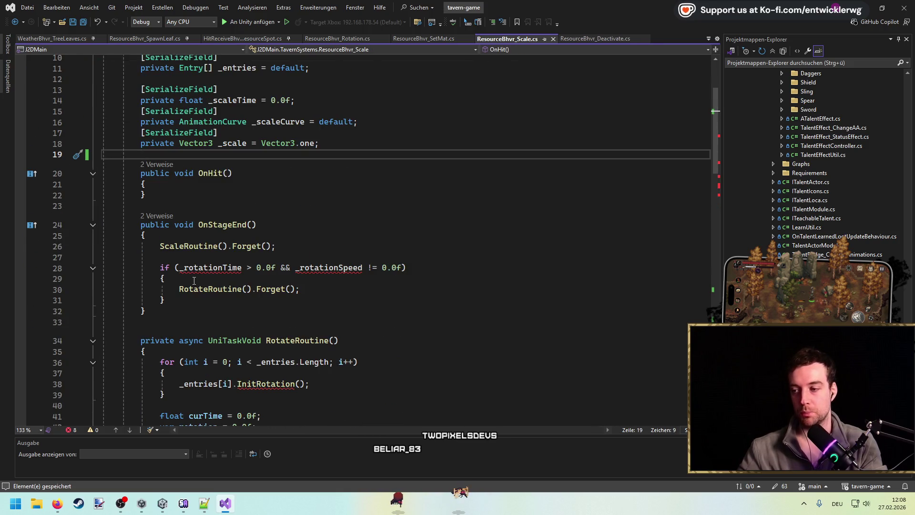
{"action": "left_click", "coordinate": [193, 300]}
{"action": "key", "text": "shift+Up"}
{"action": "key", "text": "shift+Up"}
{"action": "key", "text": "shift+Up"}
{"action": "key", "text": "Delete"}
{"action": "key", "text": "ctrl+shift+l"}
Delete the whole RotateRoutine method.
{"action": "scroll", "coordinate": [348, 290], "scroll_direction": "down", "scroll_amount": 5}
{"action": "scroll", "coordinate": [348, 290], "scroll_direction": "down", "scroll_amount": 2}
{"action": "scroll", "coordinate": [239, 239], "scroll_direction": "up", "scroll_amount": 1}
{"action": "left_click", "coordinate": [145, 320]}
{"action": "scroll", "coordinate": [143, 286], "scroll_direction": "up", "scroll_amount": 4}
{"action": "left_click", "coordinate": [140, 213], "text": "shift"}
{"action": "key", "text": "Delete"}
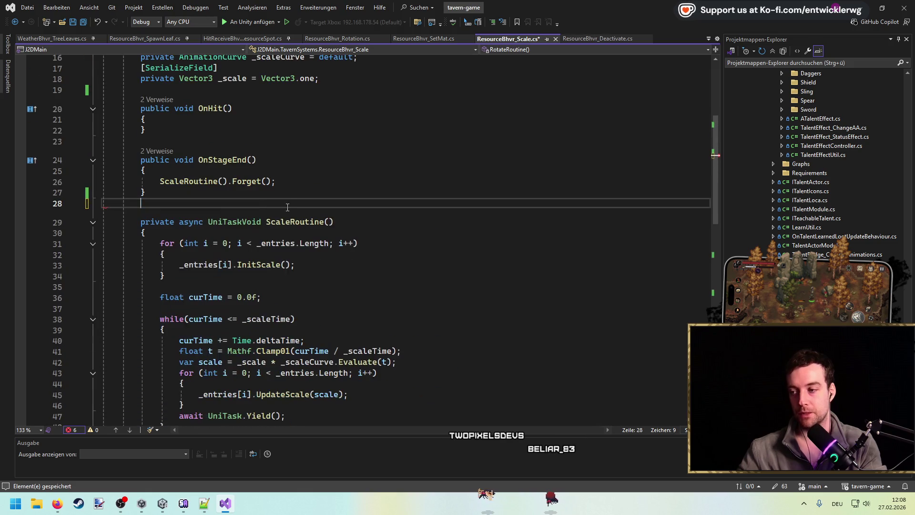
Leave the caret on blank line 12 and minimize Visual Studio to return to Unity.
{"action": "scroll", "coordinate": [398, 231], "scroll_direction": "down", "scroll_amount": 5}
{"action": "scroll", "coordinate": [398, 230], "scroll_direction": "down", "scroll_amount": 3}
{"action": "scroll", "coordinate": [429, 210], "scroll_direction": "up", "scroll_amount": 14}
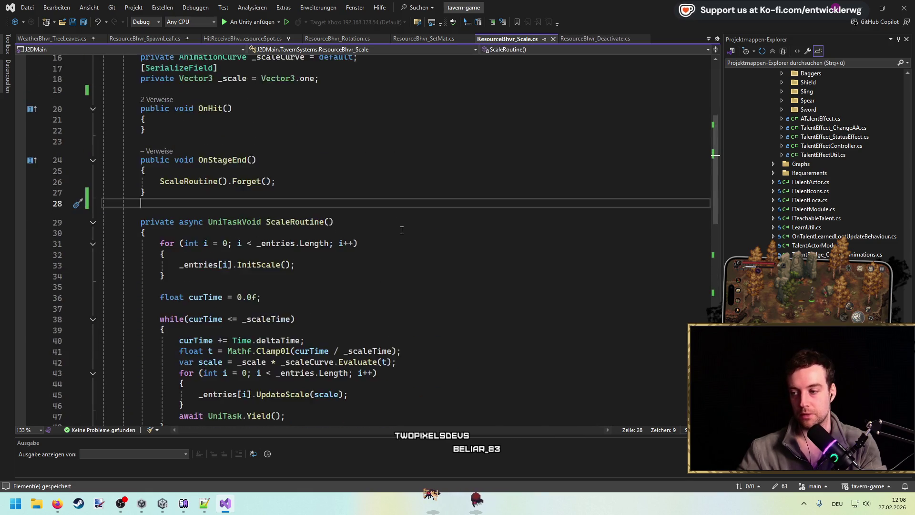
{"action": "left_click", "coordinate": [460, 186]}
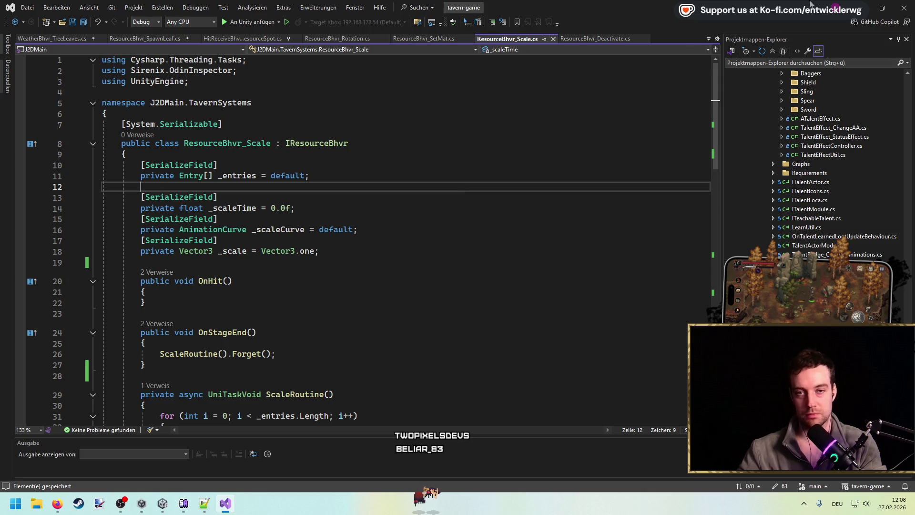
{"action": "left_click", "coordinate": [861, 4]}
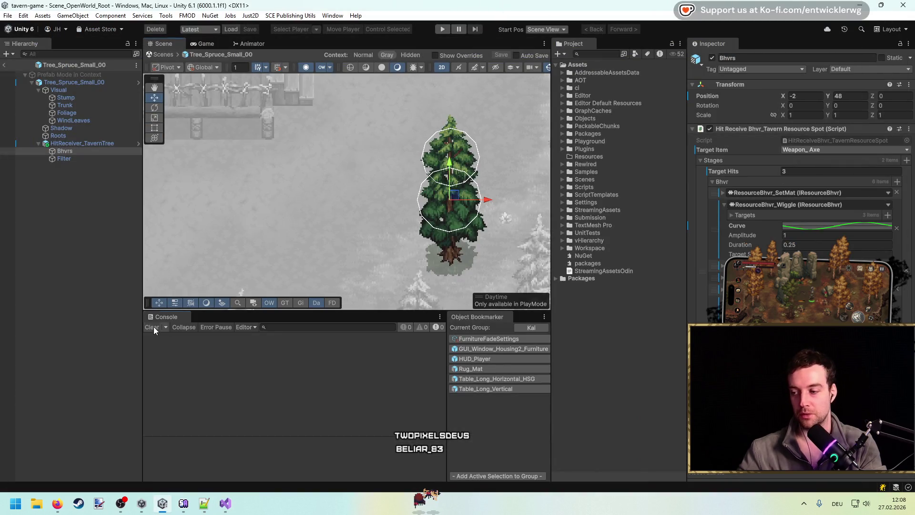
Pan around the tree while scripts recompile, move the domain reload box aside, then clear the console.
{"action": "left_click_drag", "start_coordinate": [312, 204], "coordinate": [304, 211]}
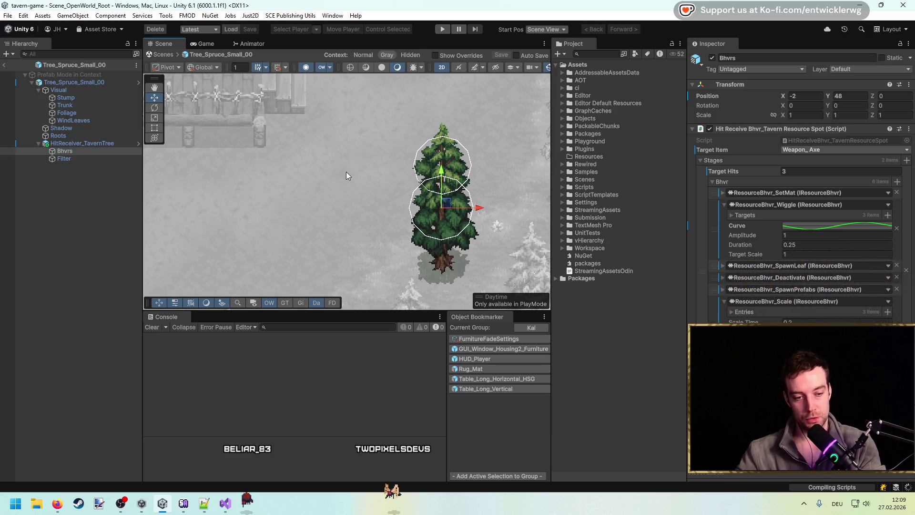
{"action": "left_click_drag", "start_coordinate": [357, 181], "coordinate": [340, 170]}
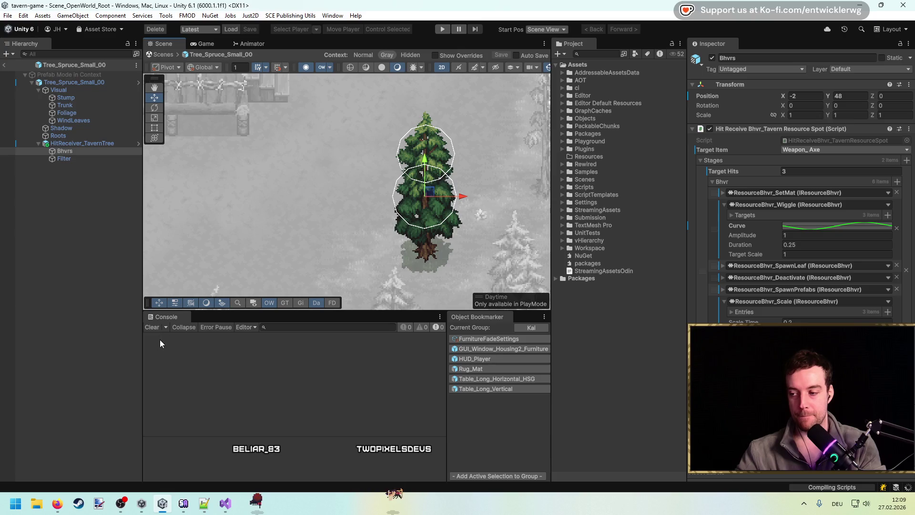
{"action": "scroll", "coordinate": [365, 228], "scroll_direction": "up", "scroll_amount": 2}
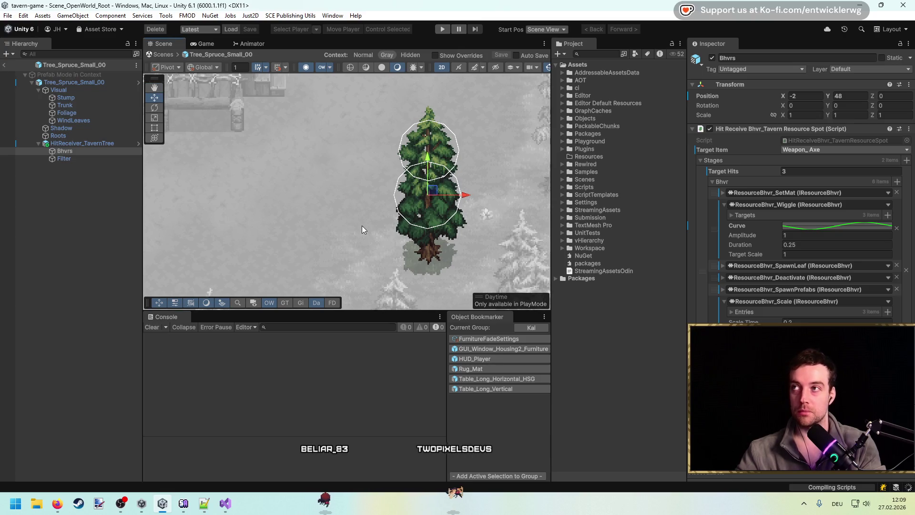
{"action": "left_click_drag", "start_coordinate": [380, 227], "coordinate": [381, 217]}
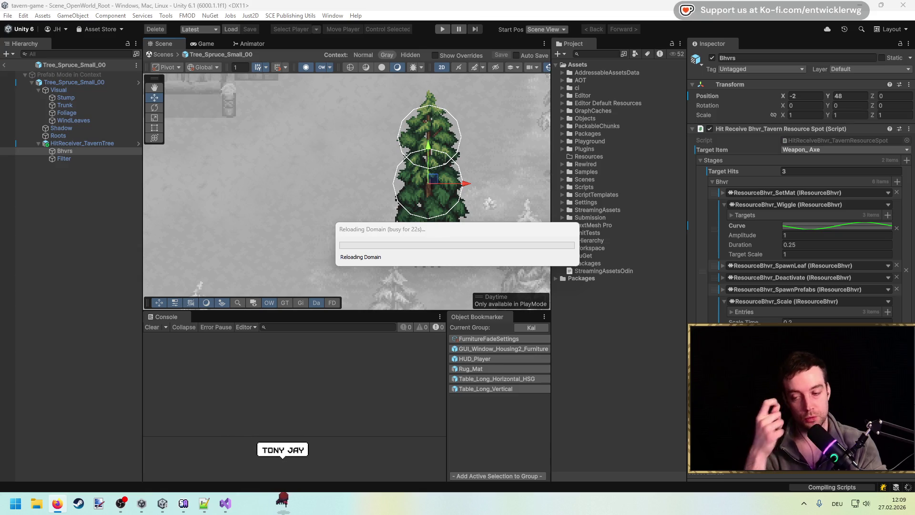
{"action": "mouse_move", "coordinate": [441, 231]}
{"action": "left_mouse_down"}
{"action": "mouse_move", "coordinate": [310, 168]}
{"action": "mouse_move", "coordinate": [259, 156]}
{"action": "left_mouse_up"}
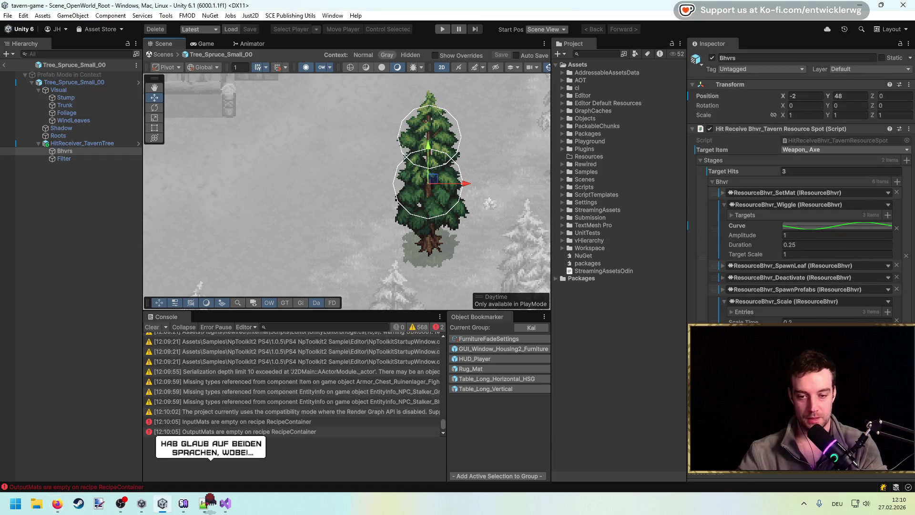
{"action": "left_click", "coordinate": [156, 328]}
Return to the scene, play, walk to a tree, chop it, collect the logs and stop.
{"action": "left_click", "coordinate": [4, 65]}
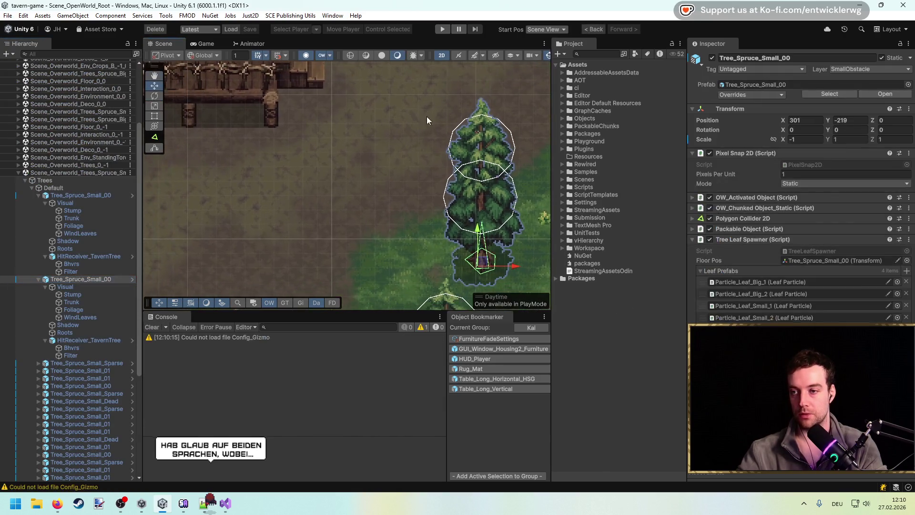
{"action": "left_click", "coordinate": [442, 29]}
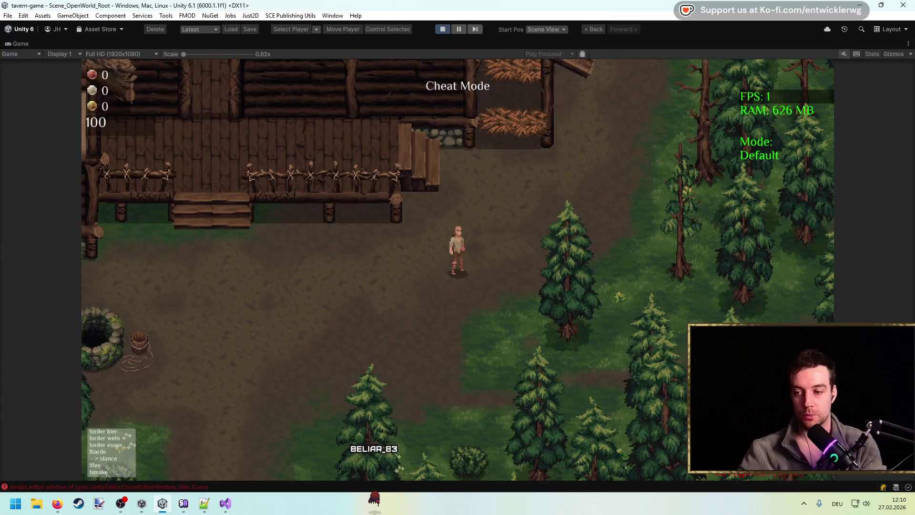
{"action": "key", "text": "s"}
{"action": "key", "text": "d"}
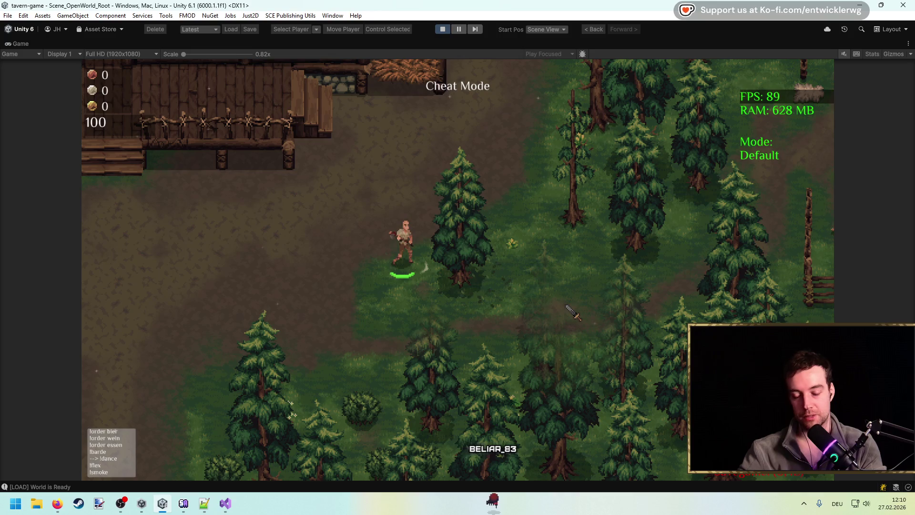
{"action": "left_click", "coordinate": [568, 304]}
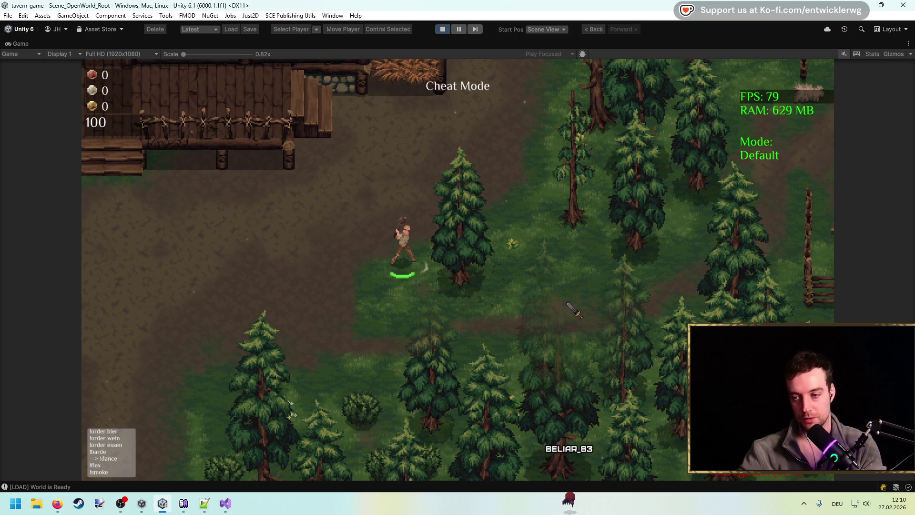
{"action": "left_click", "coordinate": [467, 274]}
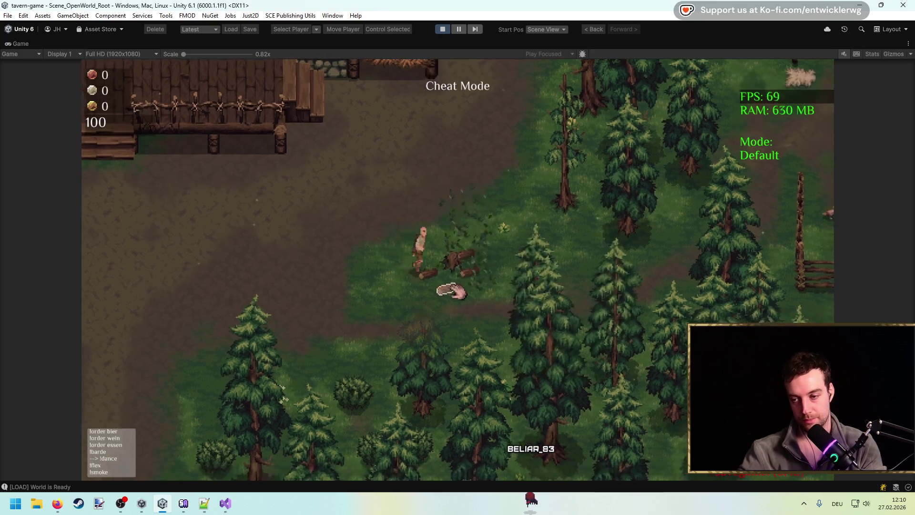
{"action": "left_click", "coordinate": [443, 29]}
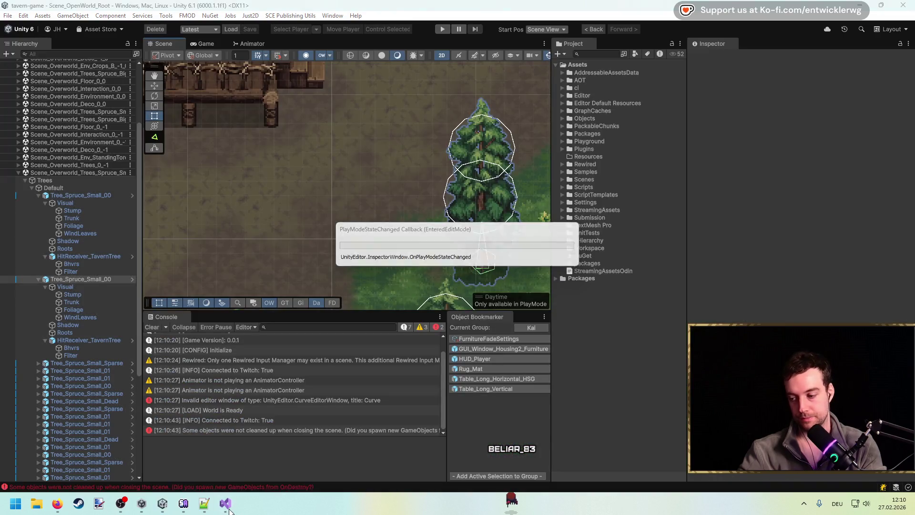
Review the _entries field in ResourceBhvr_Scale.cs, then switch back to Unity.
{"action": "left_click", "coordinate": [225, 503]}
{"action": "left_click", "coordinate": [358, 172]}
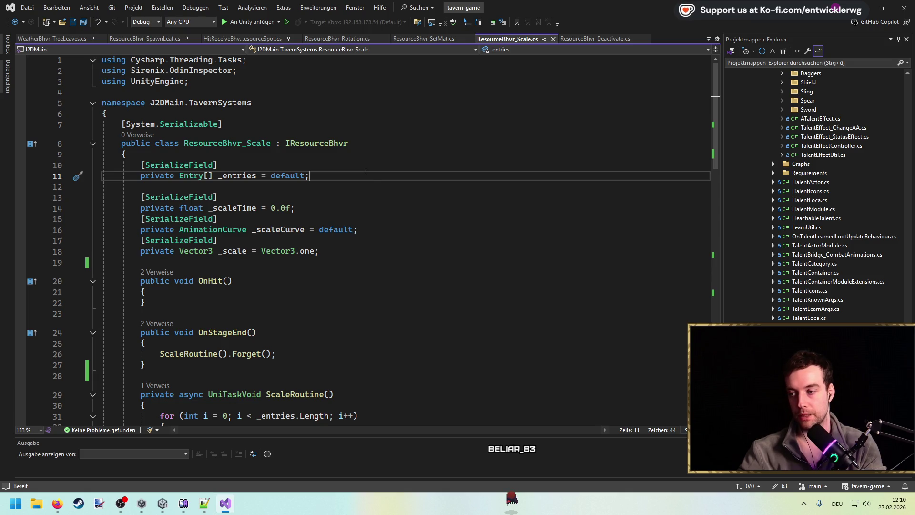
{"action": "key", "text": "Down"}
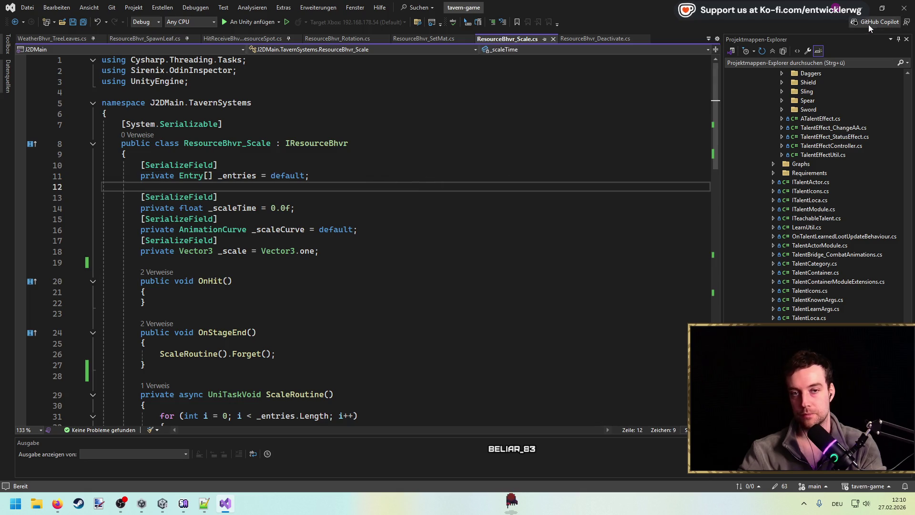
{"action": "key", "text": "alt+Tab"}
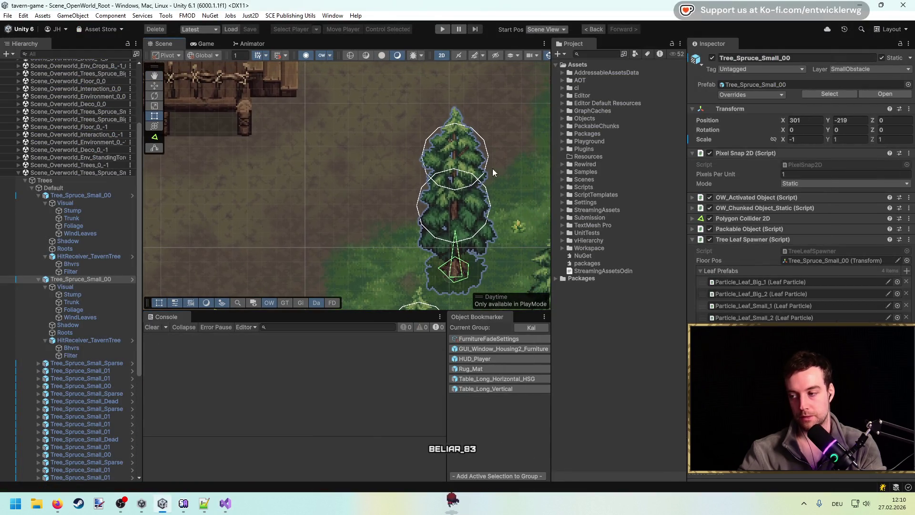
Flatten the Wiggle Curve falloff on Tree_Spruce_Small_00's Bhvrs and start play mode.
{"action": "left_click", "coordinate": [885, 93]}
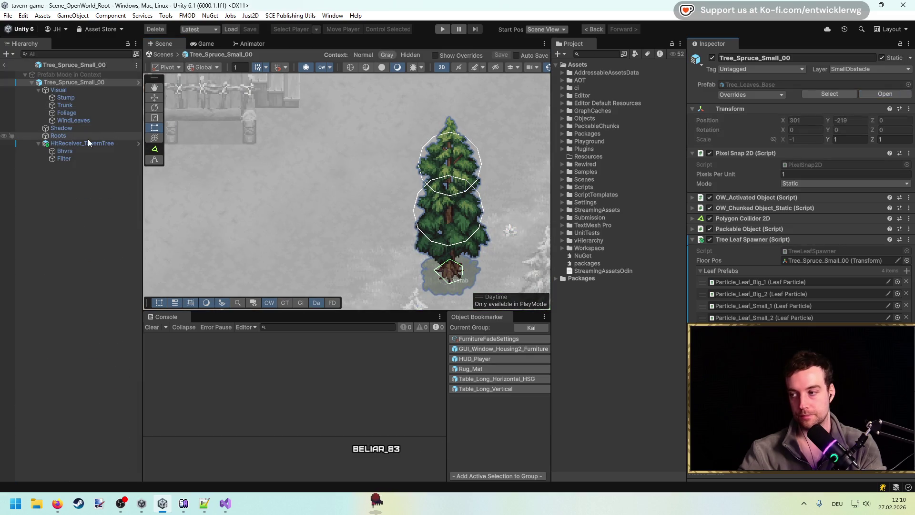
{"action": "left_click", "coordinate": [82, 151]}
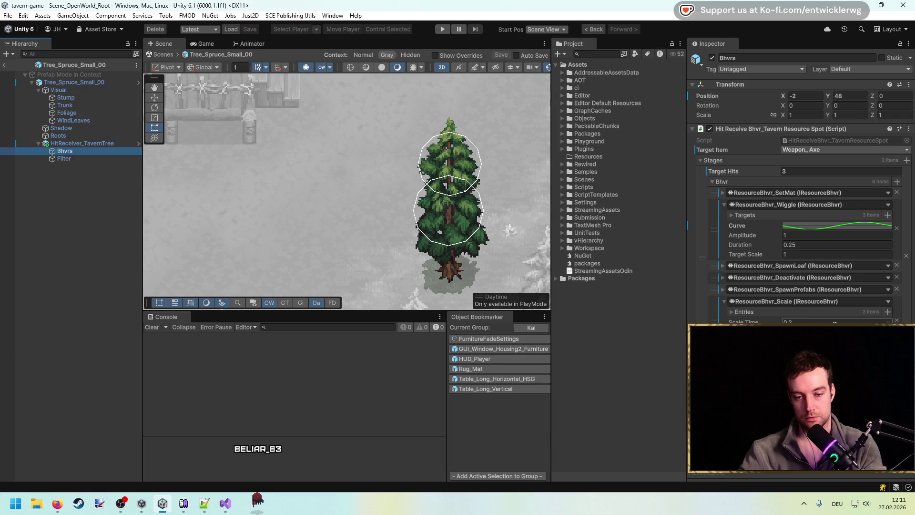
{"action": "left_click", "coordinate": [837, 320]}
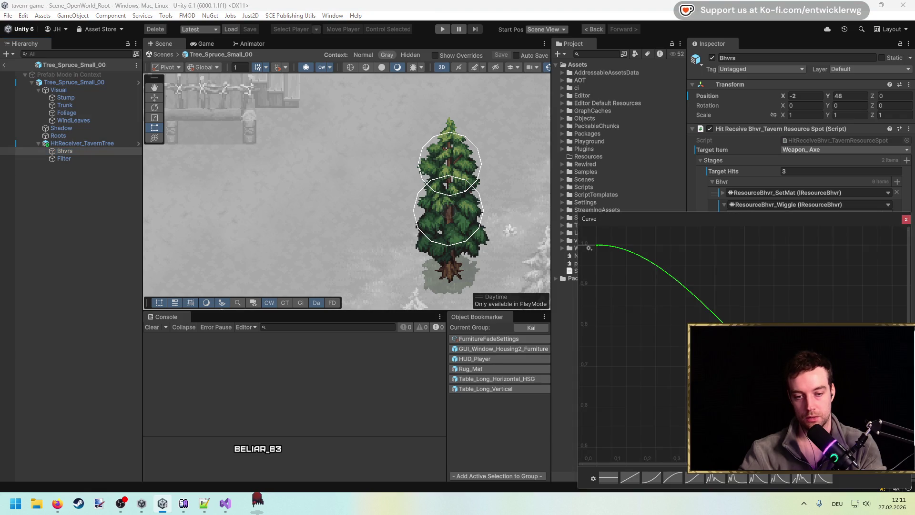
{"action": "left_click_drag", "start_coordinate": [811, 429], "coordinate": [811, 390]}
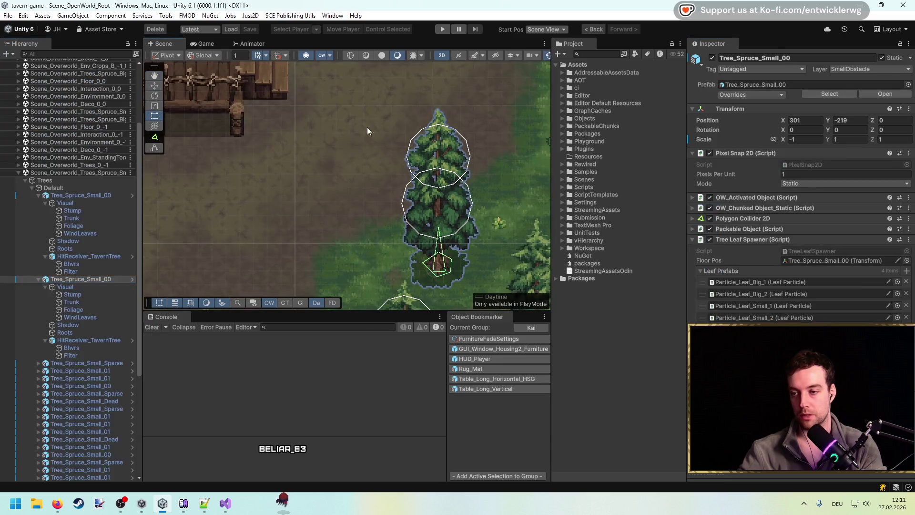
{"action": "left_click", "coordinate": [442, 30]}
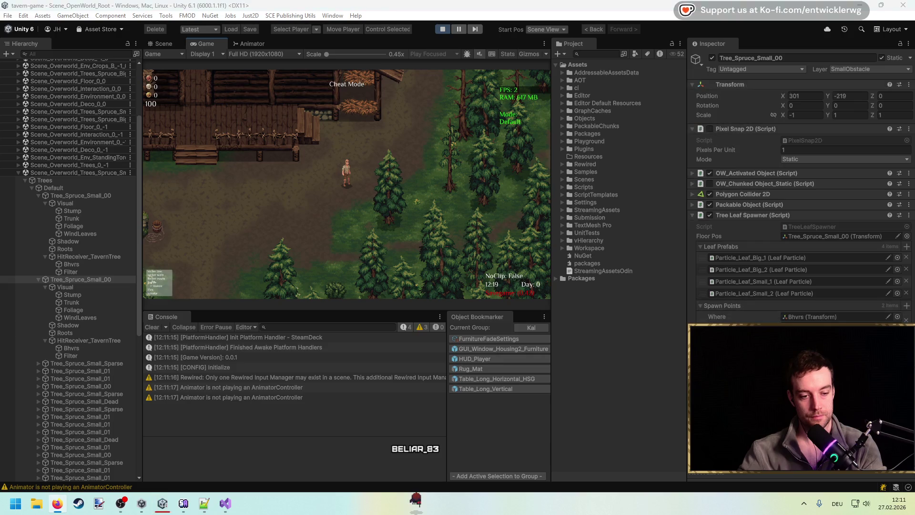
In a maximized Game view, chop a spruce, take its log, stop, clear the console, then bring up Visual Studio.
{"action": "key", "text": "shift+space"}
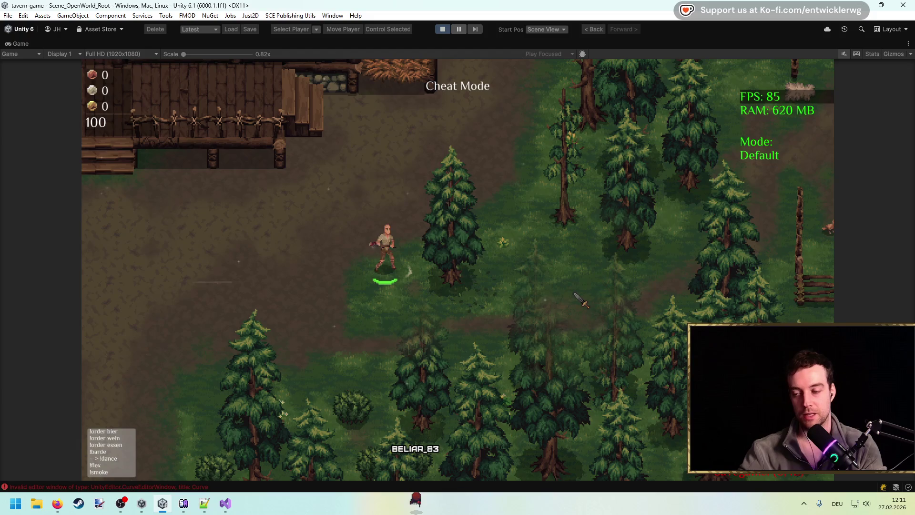
{"action": "left_click", "coordinate": [439, 278]}
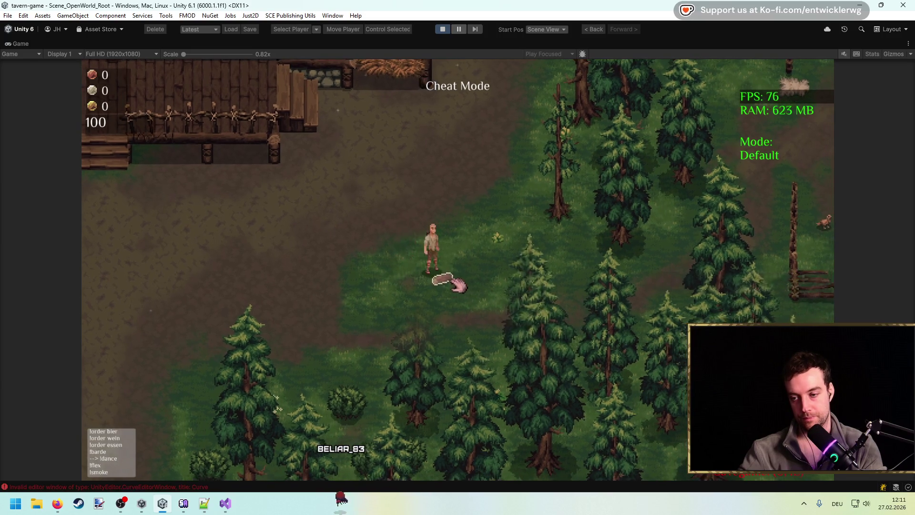
{"action": "left_click", "coordinate": [442, 31]}
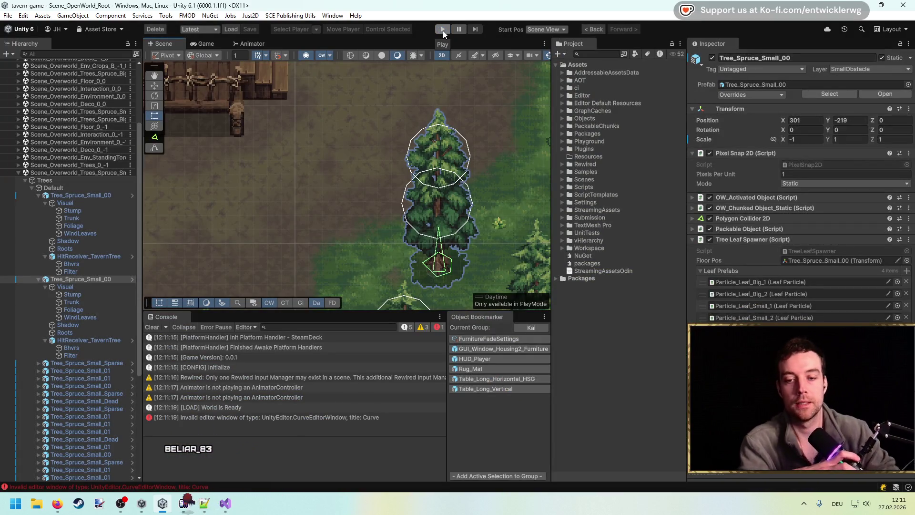
{"action": "left_click", "coordinate": [152, 327]}
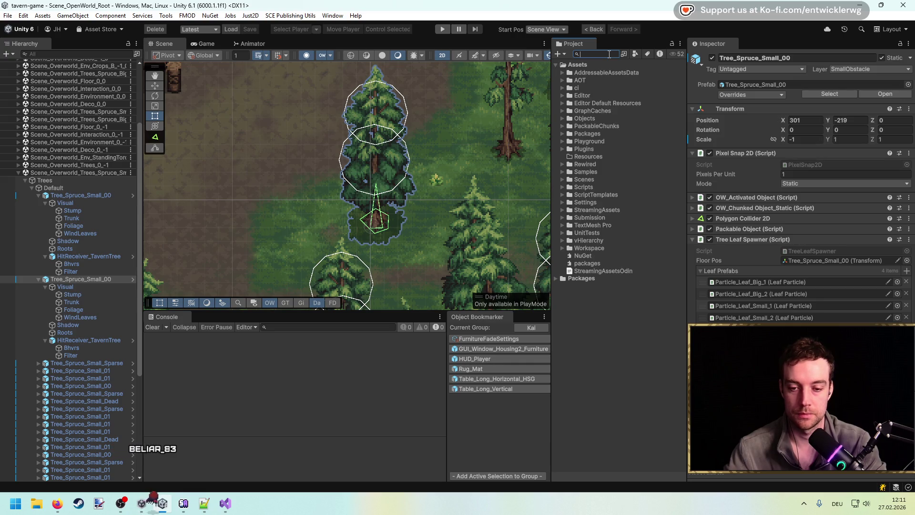
{"action": "left_click", "coordinate": [224, 506]}
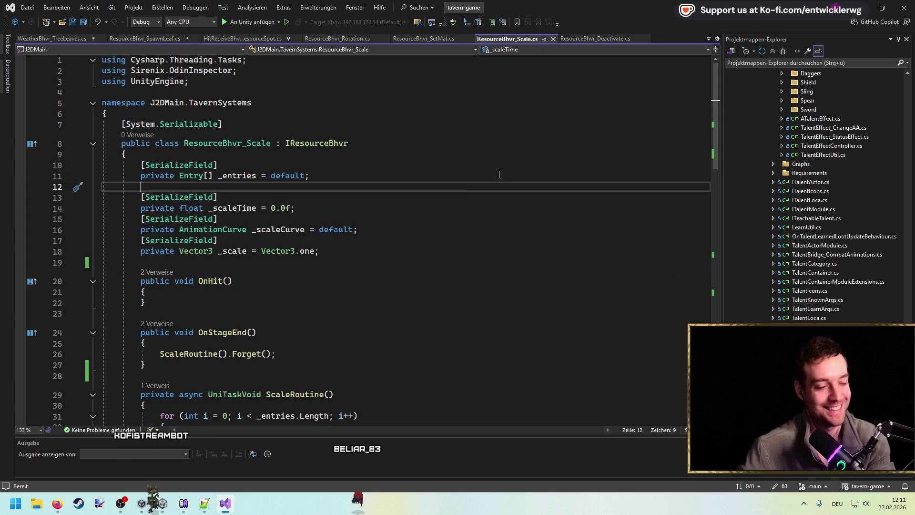
Add a new ResourceBhvr_Bleed.cs item to the Gathering folder.
{"action": "scroll", "coordinate": [836, 192], "scroll_direction": "down", "scroll_amount": 5}
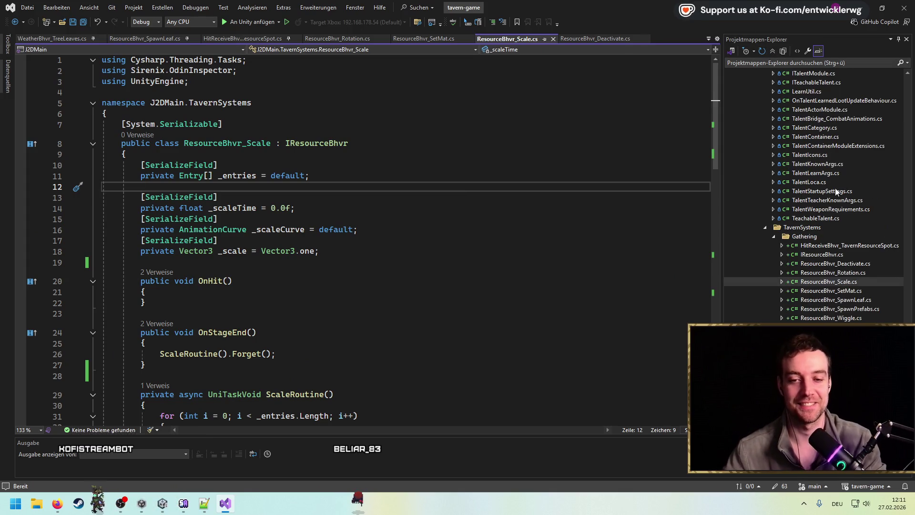
{"action": "right_click", "coordinate": [819, 236]}
{"action": "mouse_move", "coordinate": [793, 242]}
{"action": "left_click", "coordinate": [588, 245]}
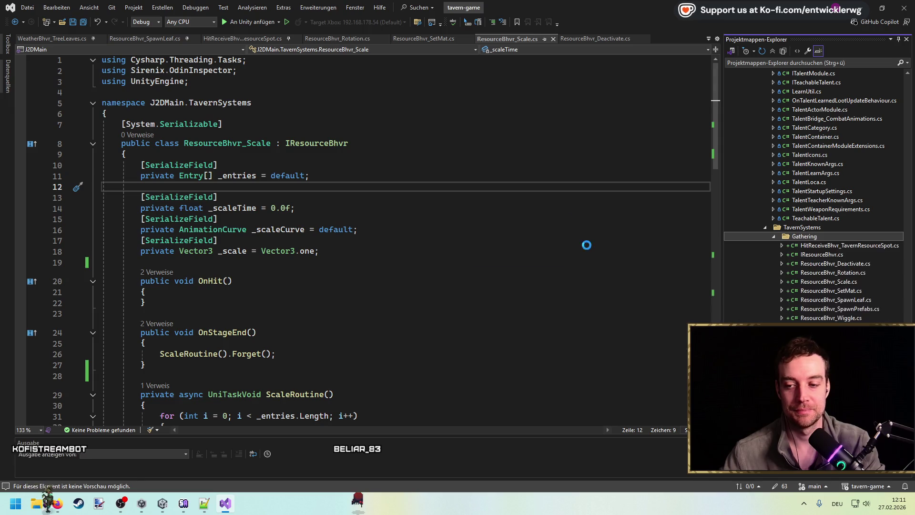
{"action": "type", "text": "ResourceBhvr_Bleed.c"}
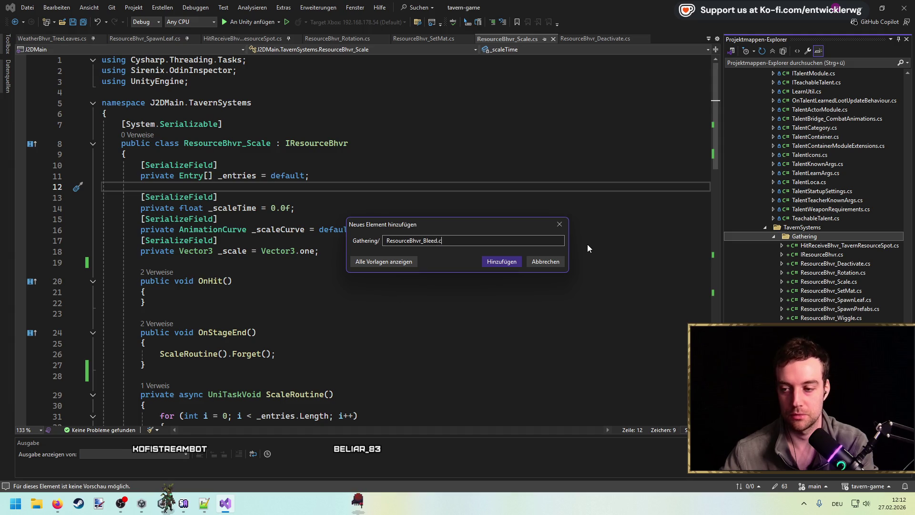
{"action": "key", "text": "Escape"}
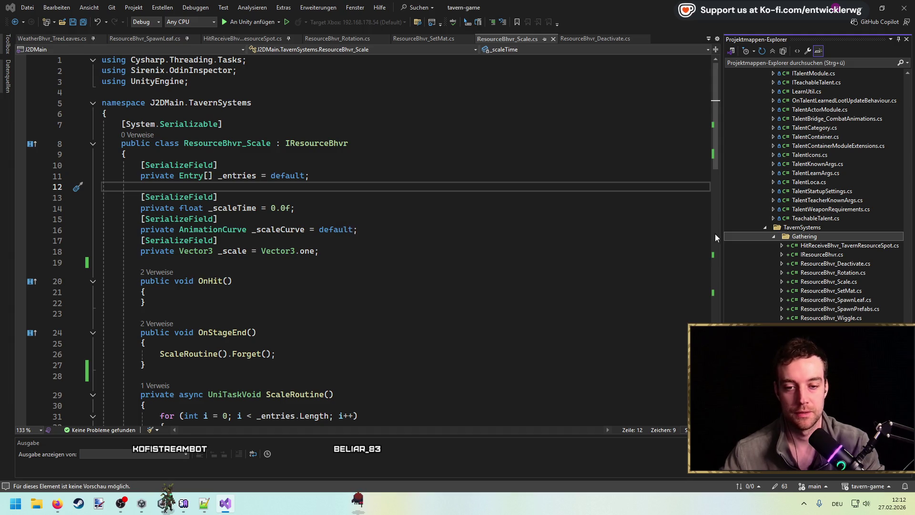
Copy ResourceBhvr_Deactivate's code into ResourceBhvr_Bleed.cs and save it.
{"action": "left_click", "coordinate": [862, 274]}
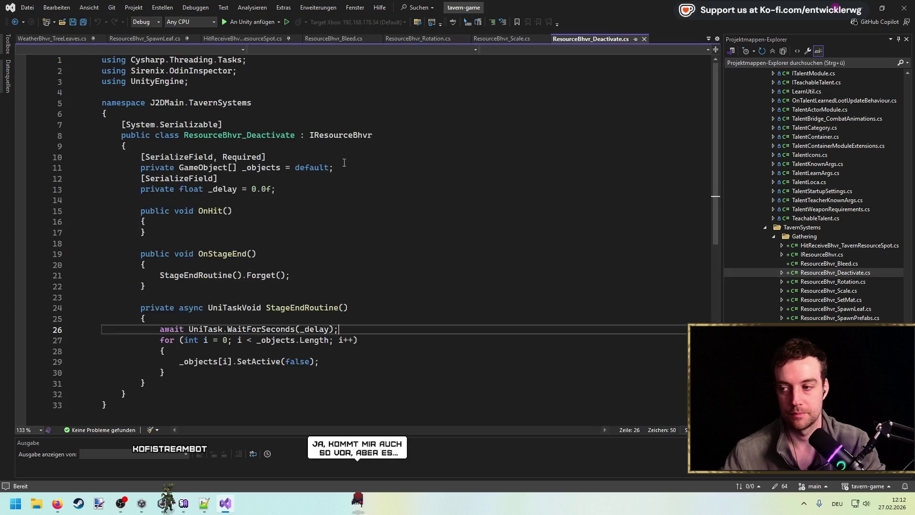
{"action": "key", "text": "ctrl+a"}
{"action": "left_click", "coordinate": [845, 264]}
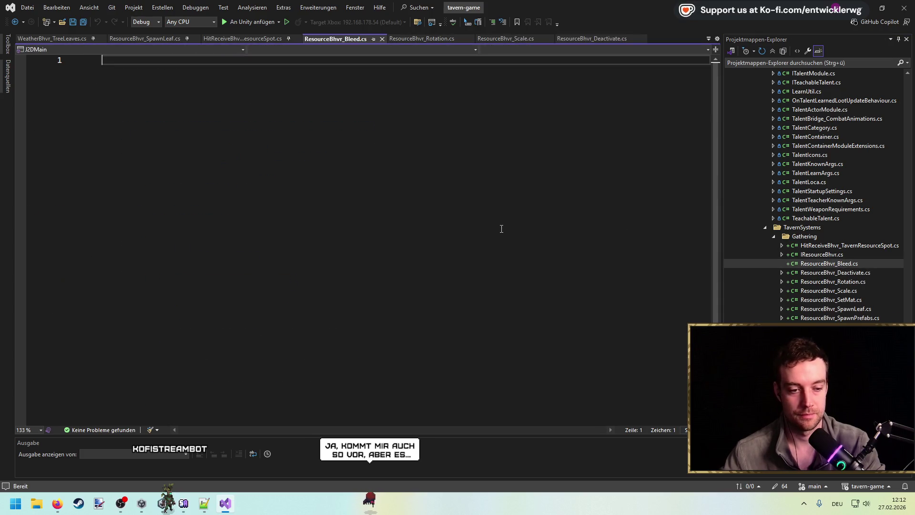
{"action": "key", "text": "ctrl+v"}
{"action": "key", "text": "ctrl+s"}
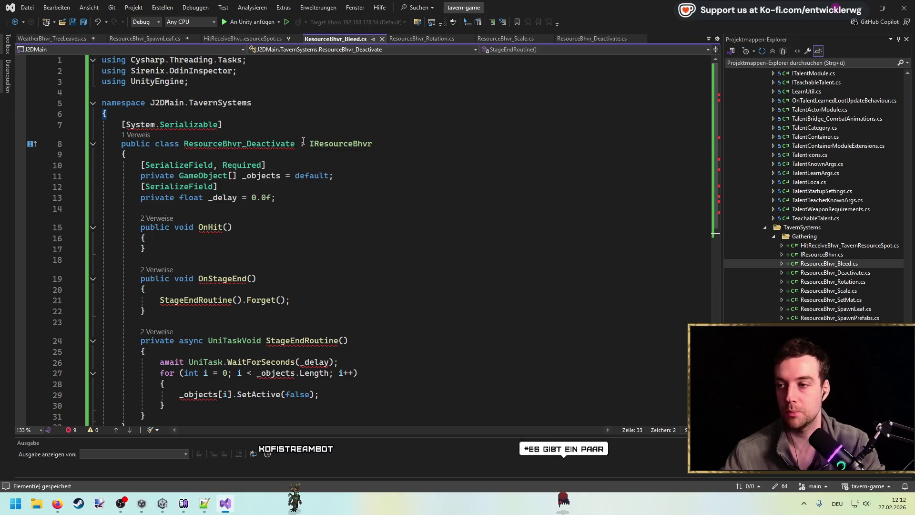
Rename the class from ResourceBhvr_Deactivate to ResourceBhvr_Bleed.
{"action": "double_click", "coordinate": [275, 144]}
{"action": "type", "text": "Bleed"}
{"action": "key", "text": "Return"}
{"action": "left_click", "coordinate": [306, 197]}
Delete the StageEndRoutine call from OnStageEnd and the StageEndRoutine method itself.
{"action": "scroll", "coordinate": [307, 203], "scroll_direction": "down", "scroll_amount": 2}
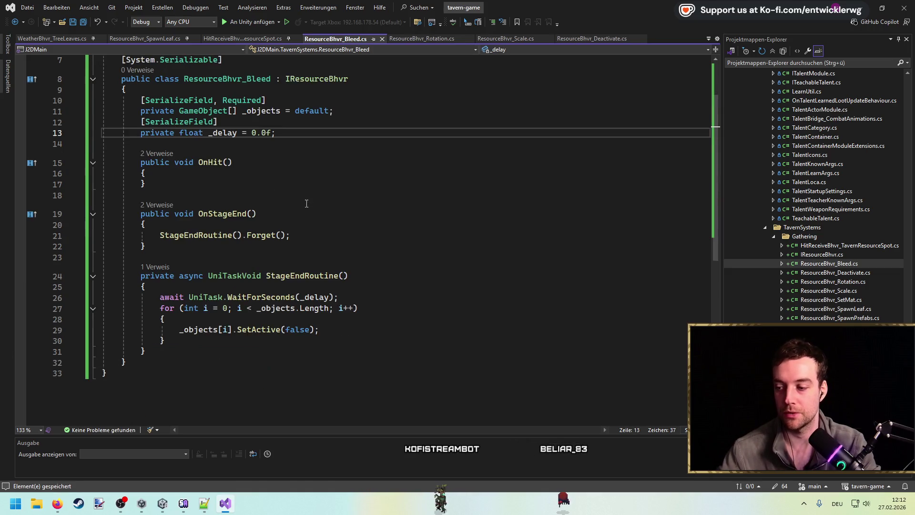
{"action": "left_click_drag", "start_coordinate": [290, 235], "coordinate": [159, 235]}
{"action": "key", "text": "Delete"}
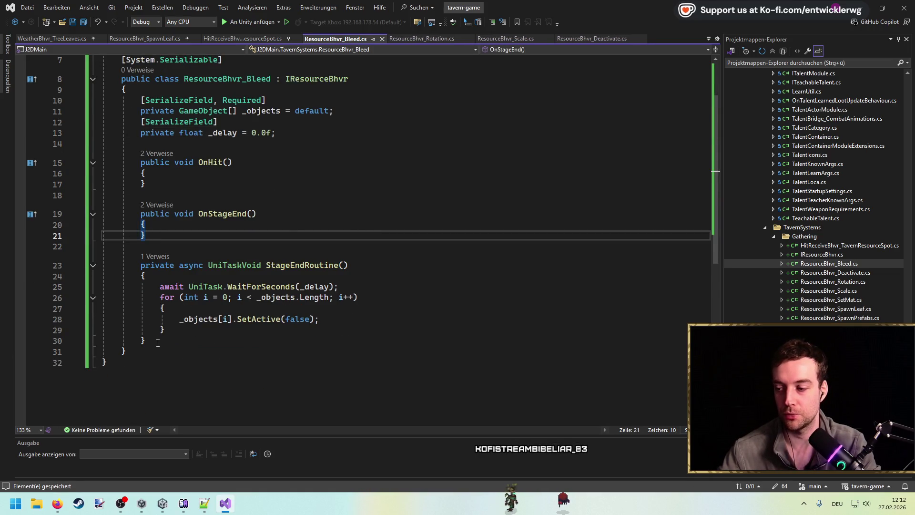
{"action": "key", "text": "BackSpace"}
{"action": "left_click_drag", "start_coordinate": [145, 340], "coordinate": [96, 269]}
{"action": "key", "text": "Delete"}
{"action": "key", "text": "BackSpace"}
{"action": "key", "text": "BackSpace"}
{"action": "scroll", "coordinate": [348, 198], "scroll_direction": "up", "scroll_amount": 2}
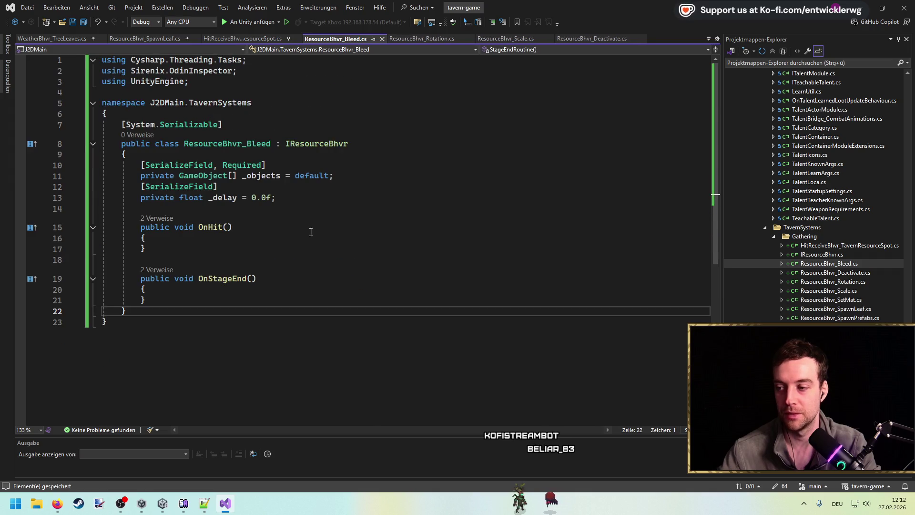
Replace _objects and _delay with serialized fields HitEffectParameters _params and Transform _targetPos.
{"action": "left_click", "coordinate": [348, 197]}
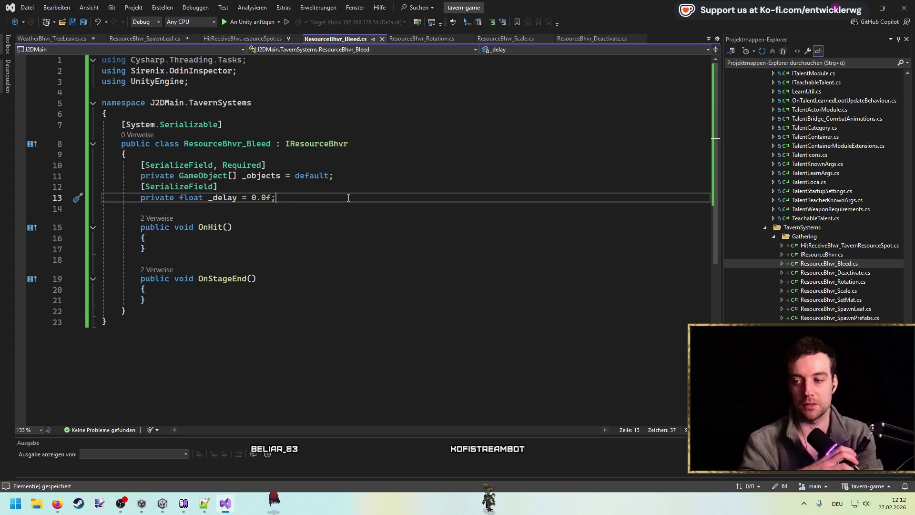
{"action": "mouse_move", "coordinate": [324, 199]}
{"action": "left_mouse_down"}
{"action": "mouse_move", "coordinate": [146, 165]}
{"action": "mouse_move", "coordinate": [242, 175]}
{"action": "left_mouse_up"}
{"action": "key", "text": "Delete"}
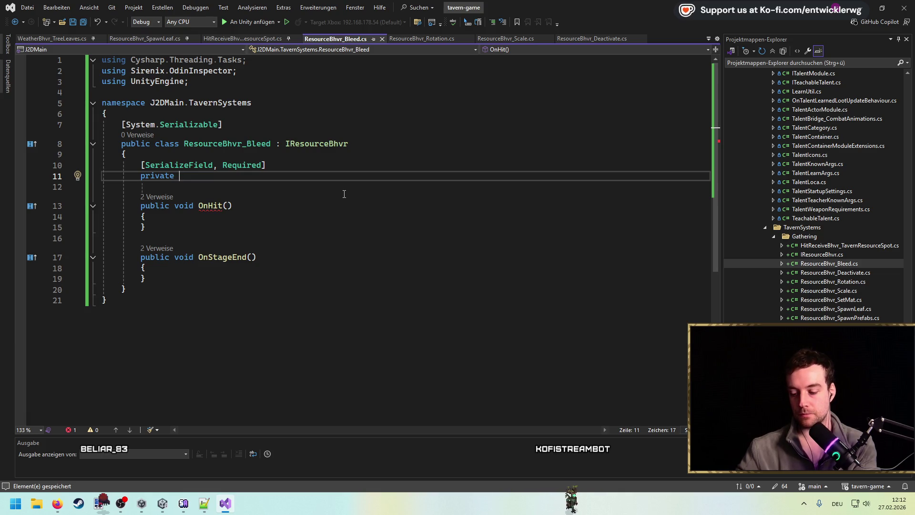
{"action": "type", "text": "HitEffec"}
{"action": "key", "text": "Tab"}
{"action": "type", "text": "_params = d"}
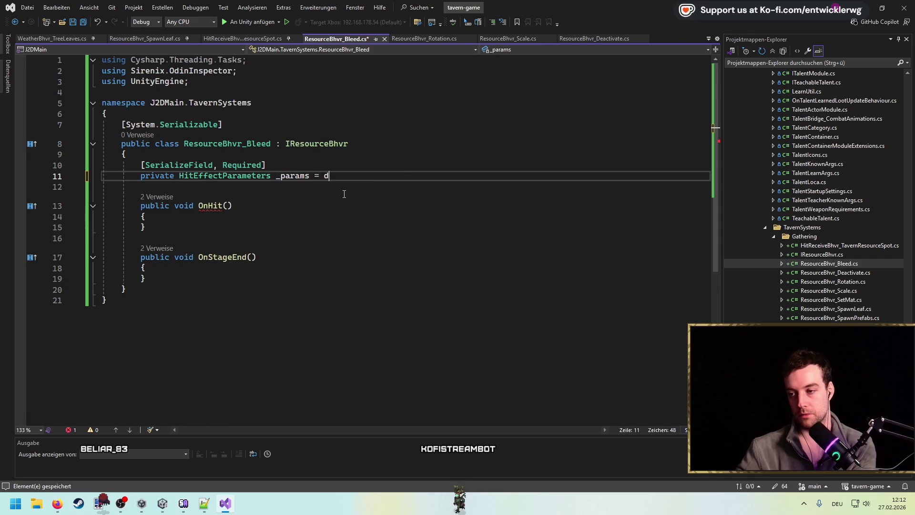
{"action": "key", "text": "Return"}
{"action": "key", "text": "Return"}
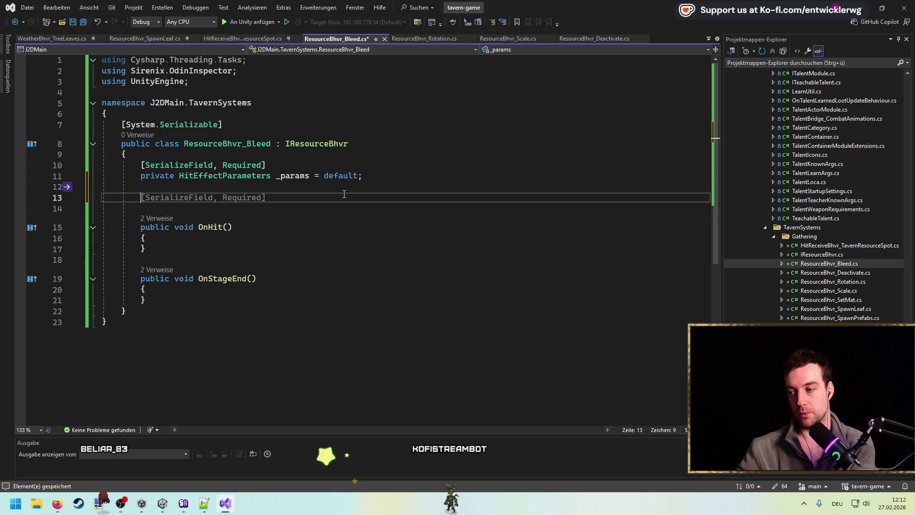
{"action": "type", "text": "private Transform _target"}
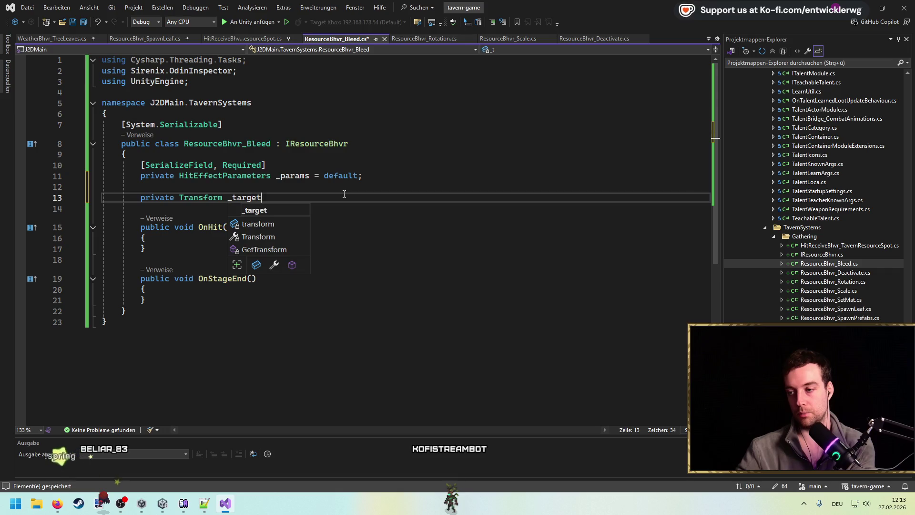
{"action": "type", "text": "Pos = default;"}
{"action": "key", "text": "Up"}
{"action": "key", "text": "Up"}
{"action": "key", "text": "Down"}
{"action": "type", "text": "[SerializeField, Required]"}
Remove an unfinished _params line from OnHit and find all references to HitEffectParameters.
{"action": "double_click", "coordinate": [288, 180]}
{"action": "key", "text": "ctrl+c"}
{"action": "left_click", "coordinate": [229, 233]}
{"action": "key", "text": "Return"}
{"action": "key", "text": "ctrl+v"}
{"action": "type", "text": ".spa"}
{"action": "key", "text": "BackSpace"}
{"action": "key", "text": "BackSpace"}
{"action": "key", "text": "BackSpace"}
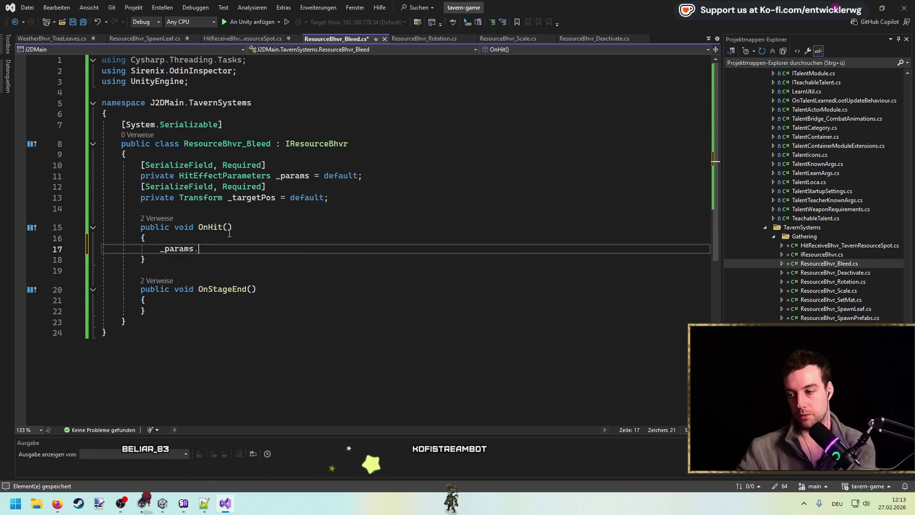
{"action": "type", "text": "."}
{"action": "scroll", "coordinate": [271, 301], "scroll_direction": "down", "scroll_amount": 4}
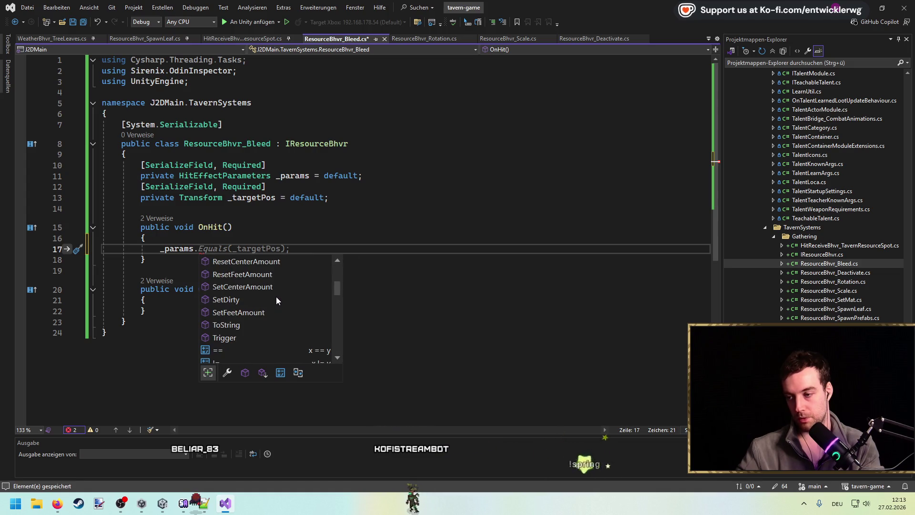
{"action": "key", "text": "Escape"}
{"action": "key", "text": "BackSpace"}
{"action": "key", "text": "BackSpace"}
{"action": "key", "text": "BackSpace"}
{"action": "left_click", "coordinate": [263, 177]}
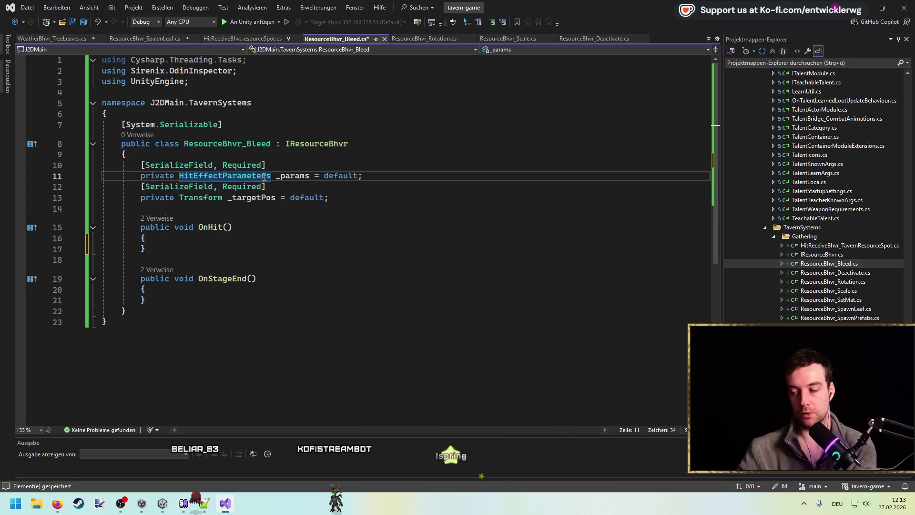
{"action": "key", "text": "shift+F12"}
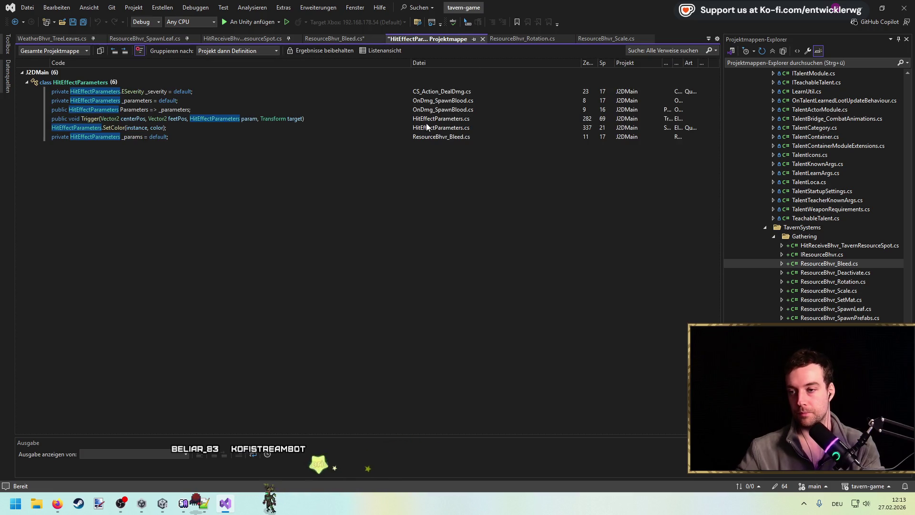
Check Trigger in HitEffectParameters.cs, then begin _params.Trigger( in OnHit using the percent overload.
{"action": "left_click", "coordinate": [427, 120]}
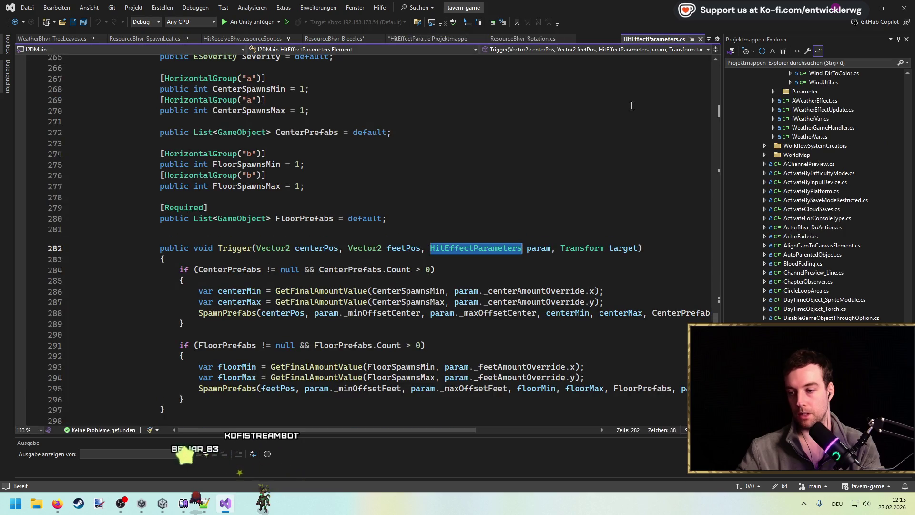
{"action": "left_click", "coordinate": [700, 39]}
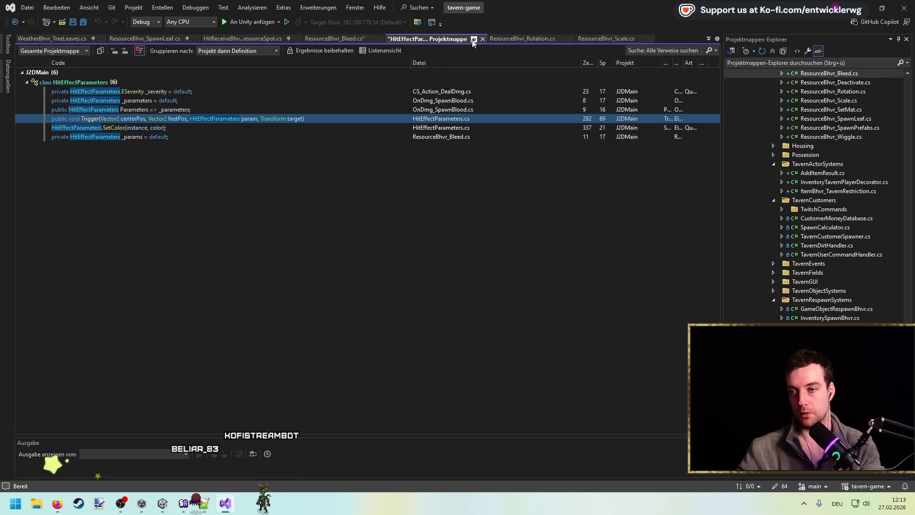
{"action": "left_click", "coordinate": [482, 38]}
{"action": "left_click", "coordinate": [204, 238]}
{"action": "key", "text": "Return"}
{"action": "type", "text": "_params.Trig"}
{"action": "key", "text": "Tab"}
{"action": "type", "text": "("}
{"action": "key", "text": "Escape"}
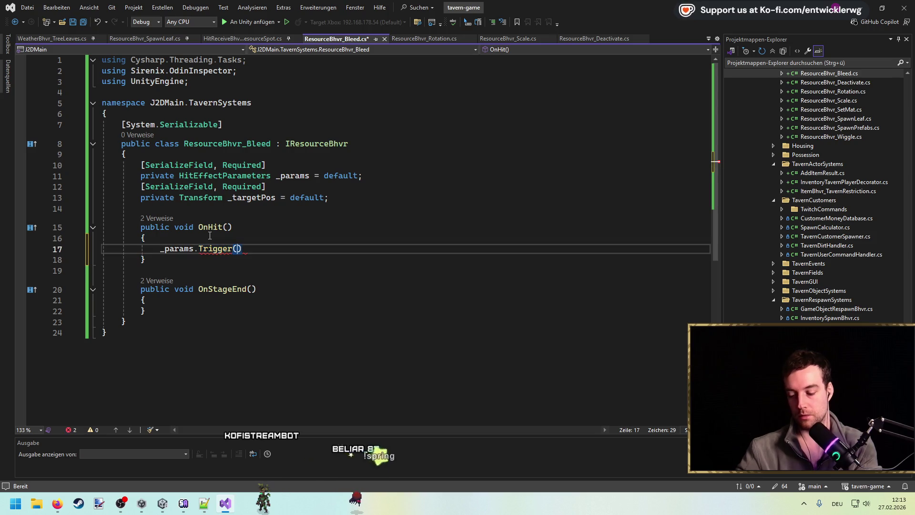
{"action": "key", "text": "ctrl+shift+space"}
{"action": "key", "text": "Down"}
{"action": "key", "text": "Down"}
{"action": "key", "text": "Down"}
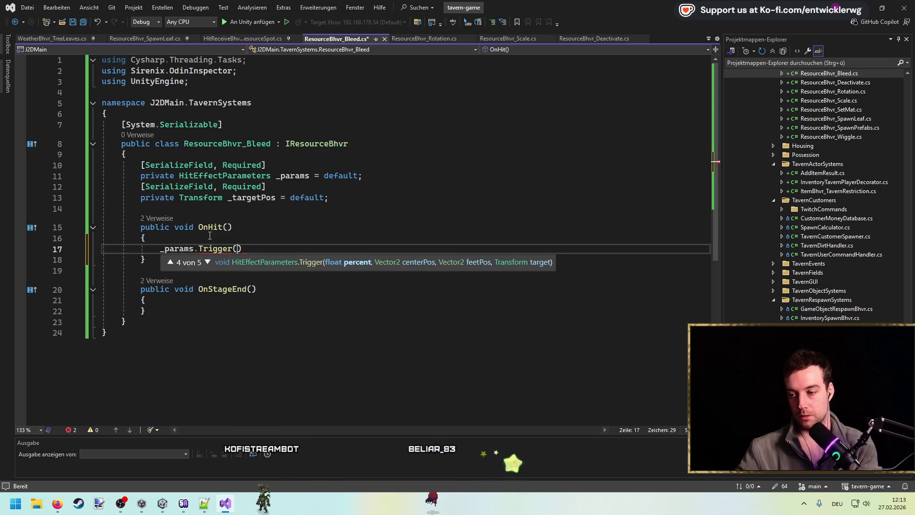
{"action": "key", "text": "Down"}
{"action": "key", "text": "Up"}
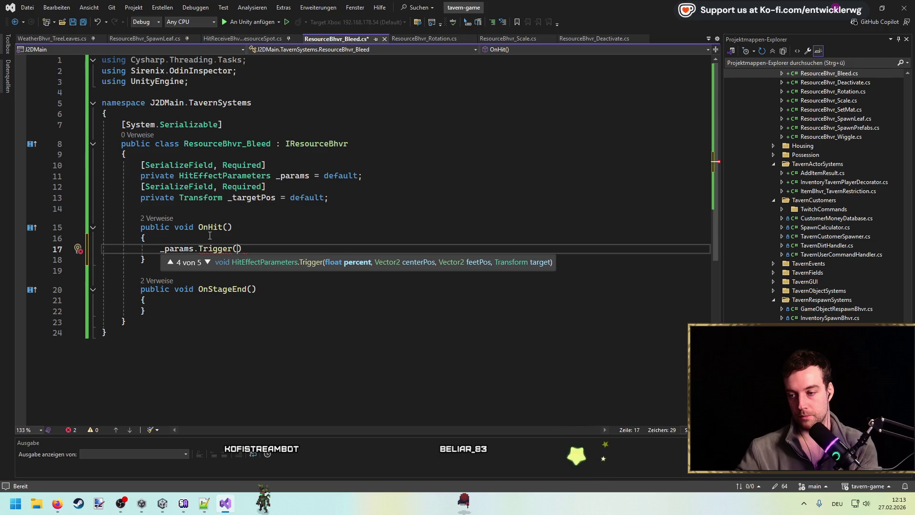
Pass 1.0f, _targetPos.position, _targetPos.position and _targetPos to Trigger, then save.
{"action": "type", "text": "1.0f, "}
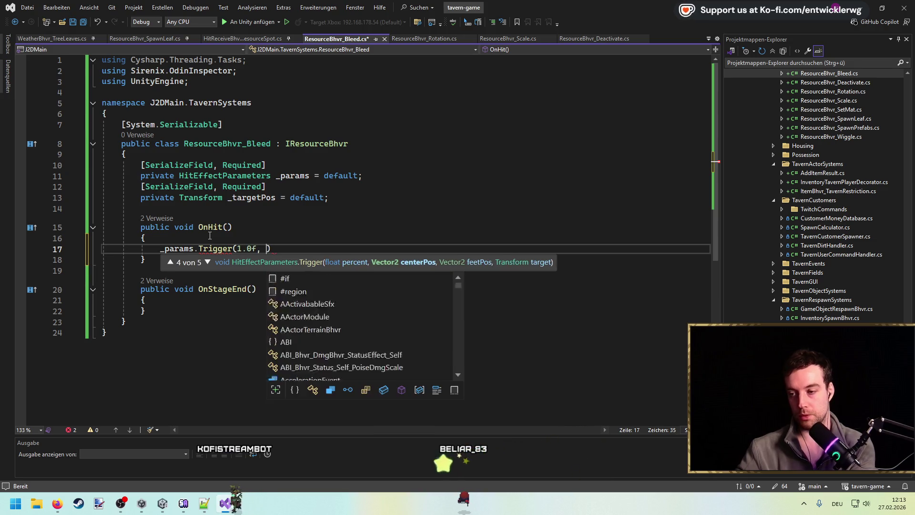
{"action": "type", "text": "_targetPos"}
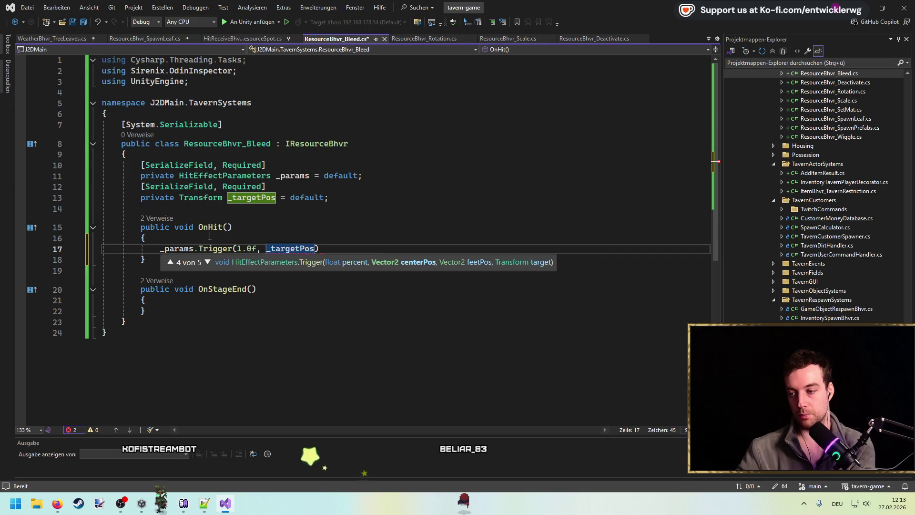
{"action": "type", "text": ".position, "}
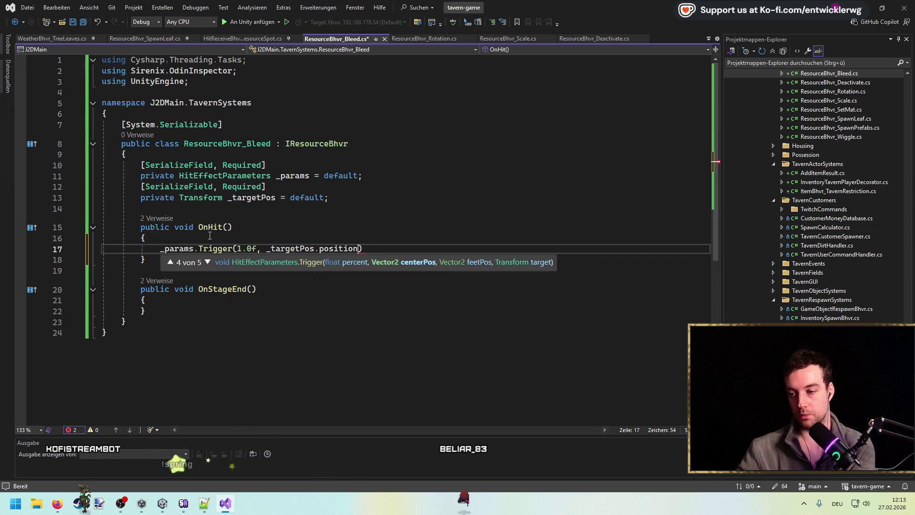
{"action": "type", "text": "_t"}
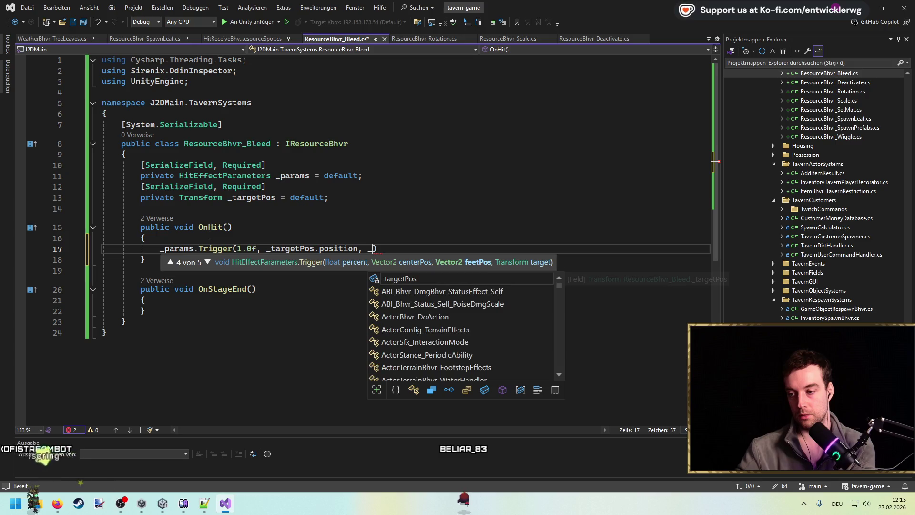
{"action": "type", "text": "argetPos."}
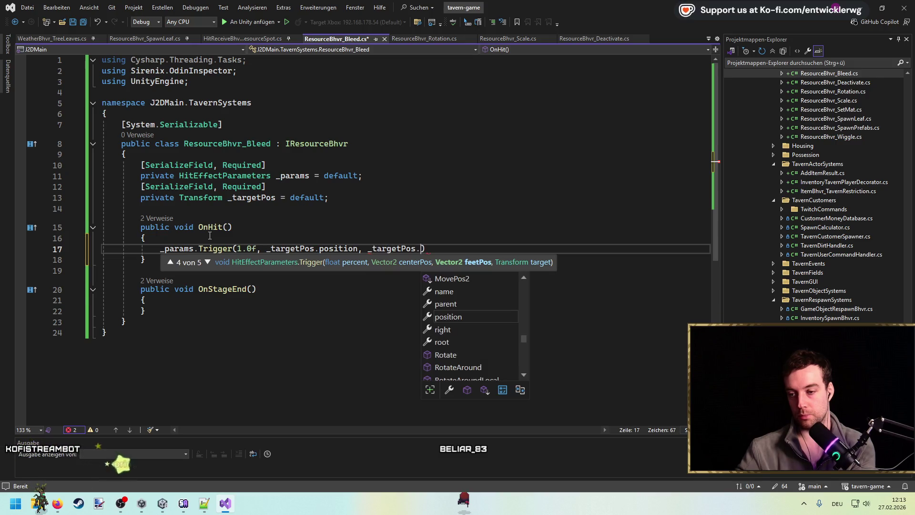
{"action": "key", "text": "Escape"}
{"action": "key", "text": "Down"}
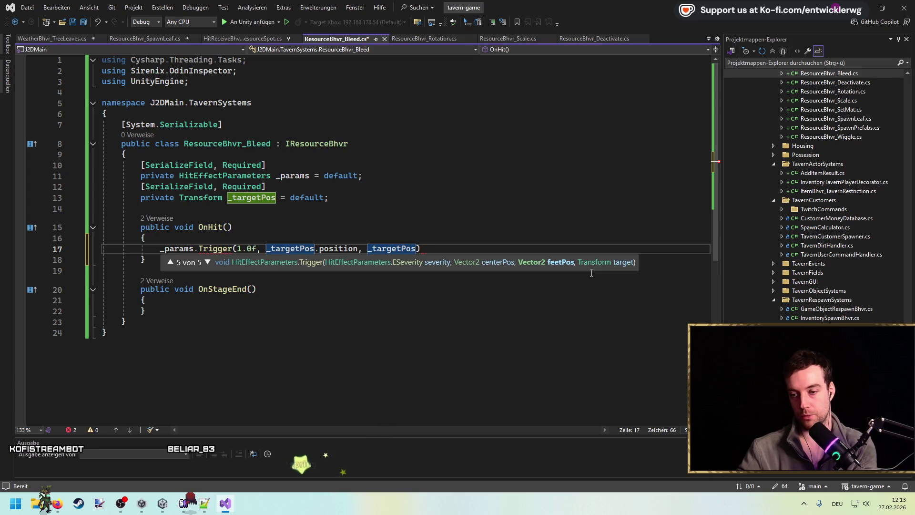
{"action": "key", "text": "BackSpace"}
{"action": "key", "text": "BackSpace"}
{"action": "key", "text": "BackSpace"}
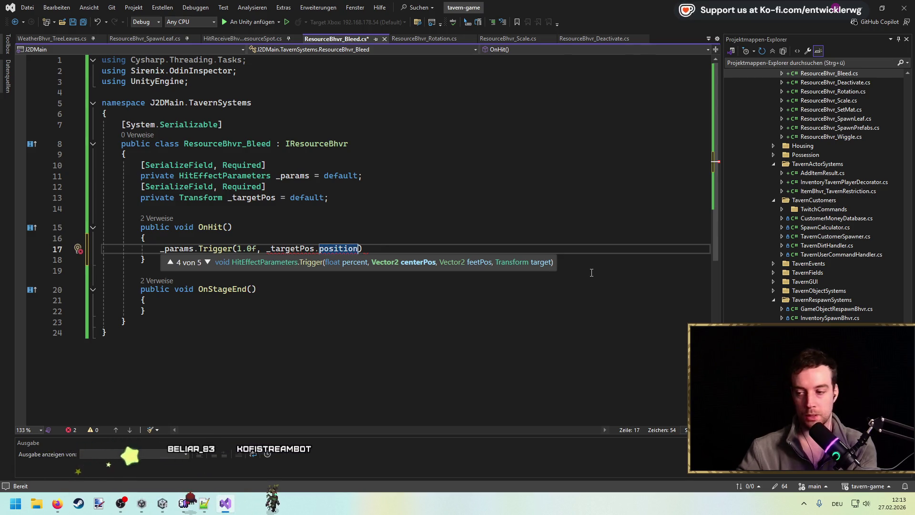
{"action": "type", "text": ", _ta"}
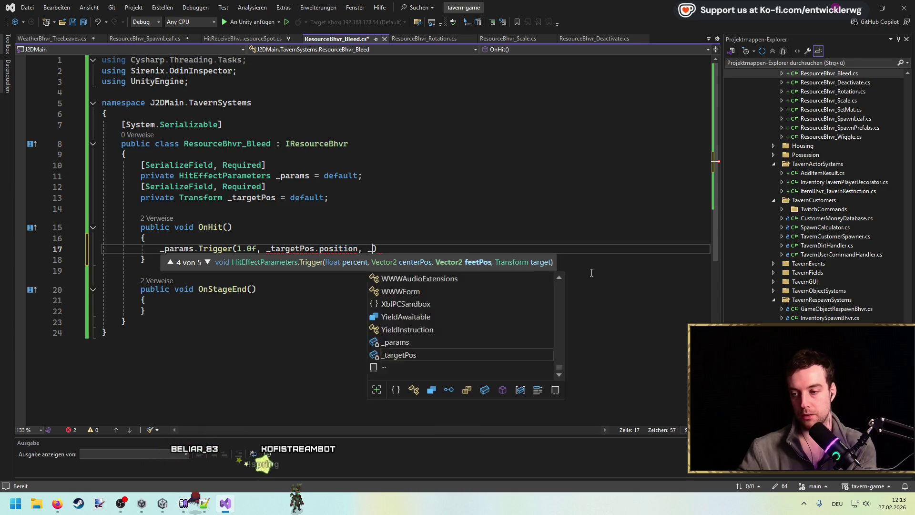
{"action": "key", "text": "Tab"}
{"action": "type", "text": ".po"}
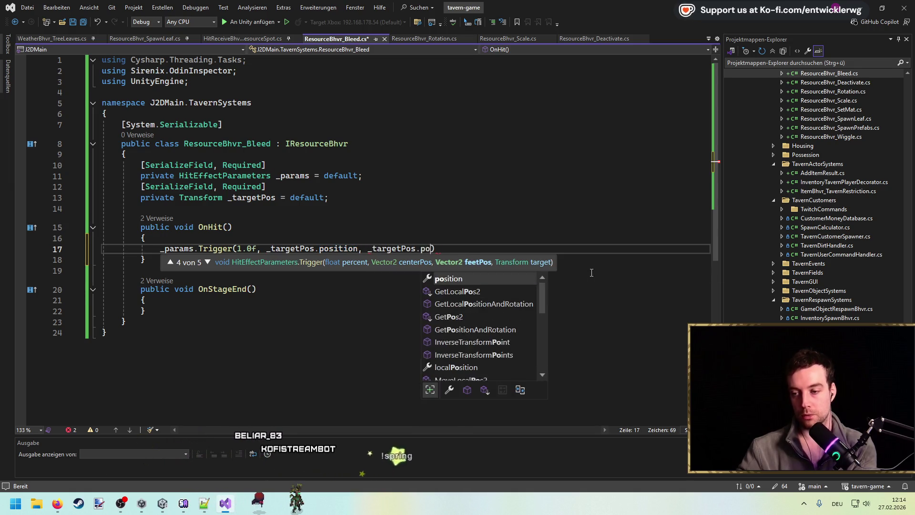
{"action": "key", "text": "Tab"}
{"action": "type", "text": ", _tar"}
{"action": "key", "text": "Tab"}
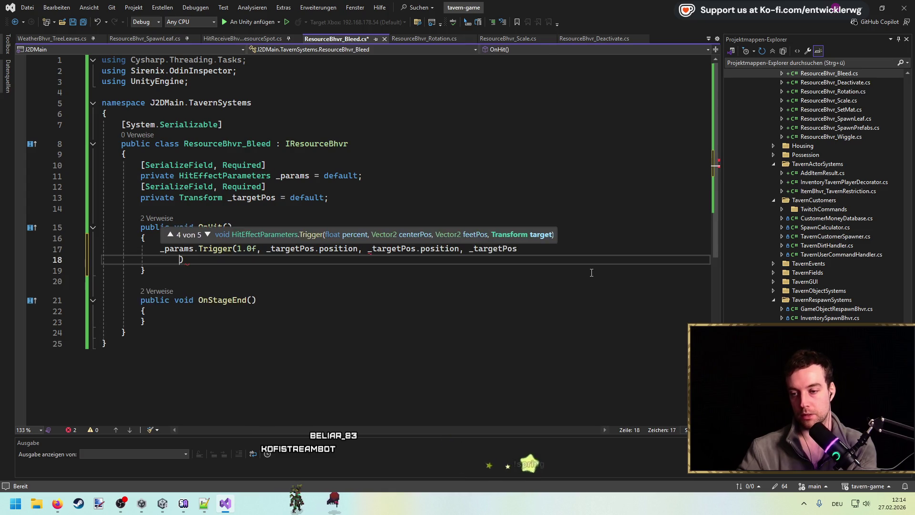
{"action": "type", "text": ";"}
{"action": "key", "text": "ctrl+s"}
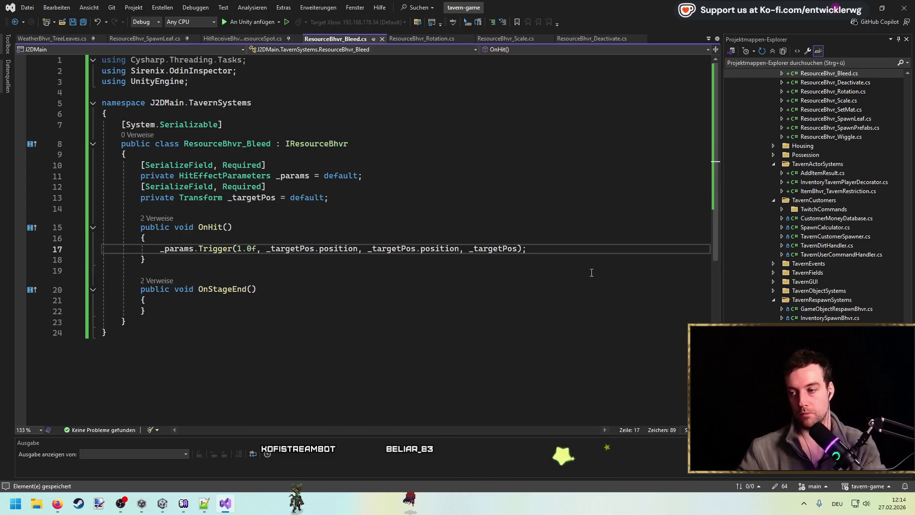
{"action": "key", "text": "Up"}
{"action": "key", "text": "Up"}
{"action": "key", "text": "Up"}
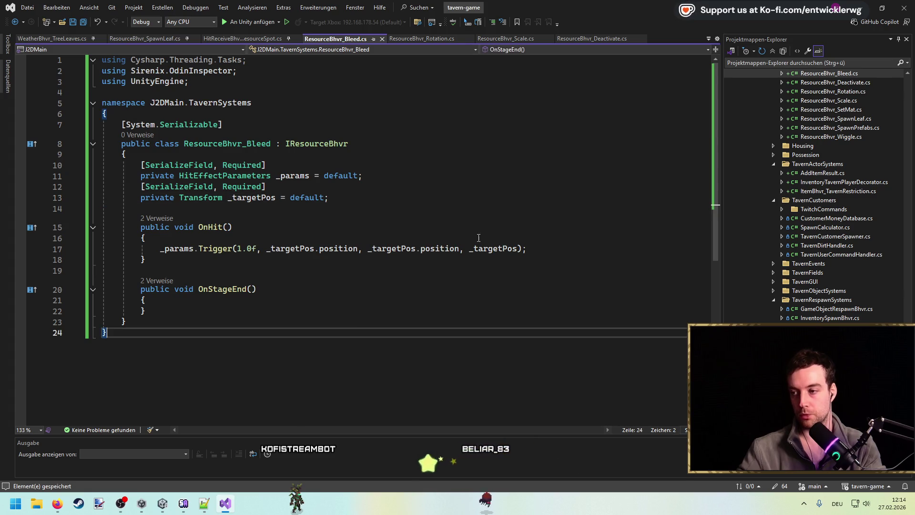
Let Unity import and recompile the ResourceBhvr_Bleed script, then clear the console.
{"action": "key", "text": "alt+Tab"}
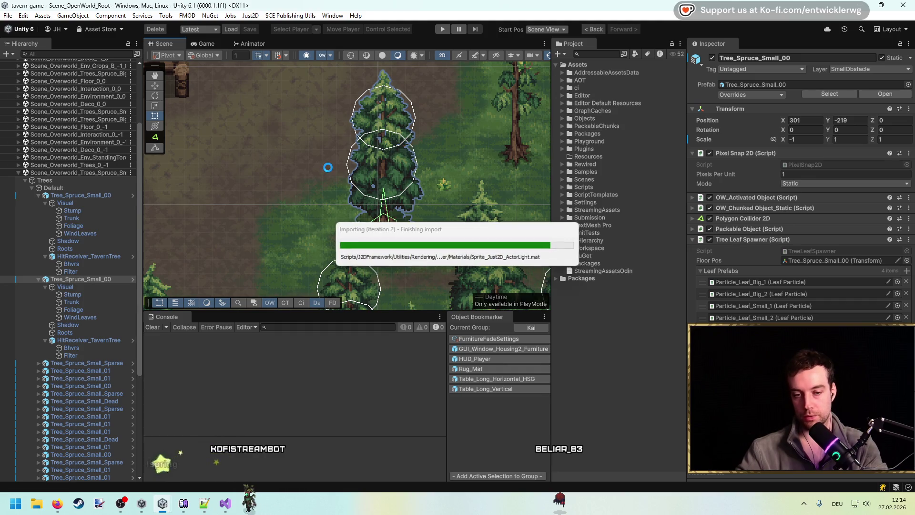
{"action": "key", "text": "alt+Tab"}
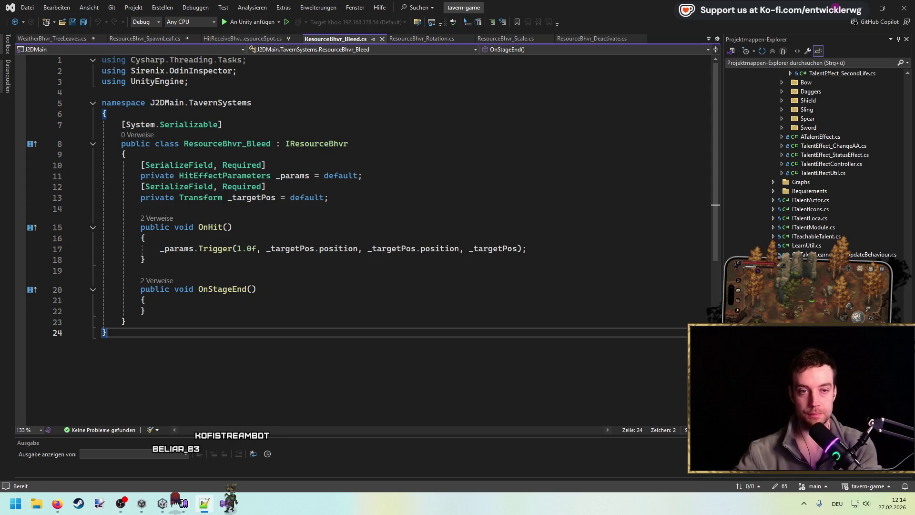
{"action": "left_click", "coordinate": [443, 267]}
{"action": "key", "text": "alt+Tab"}
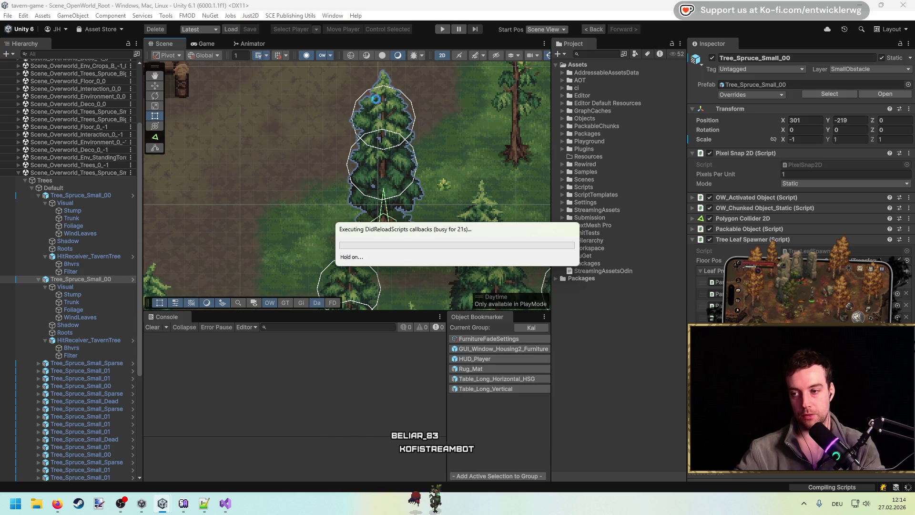
{"action": "left_click", "coordinate": [315, 304]}
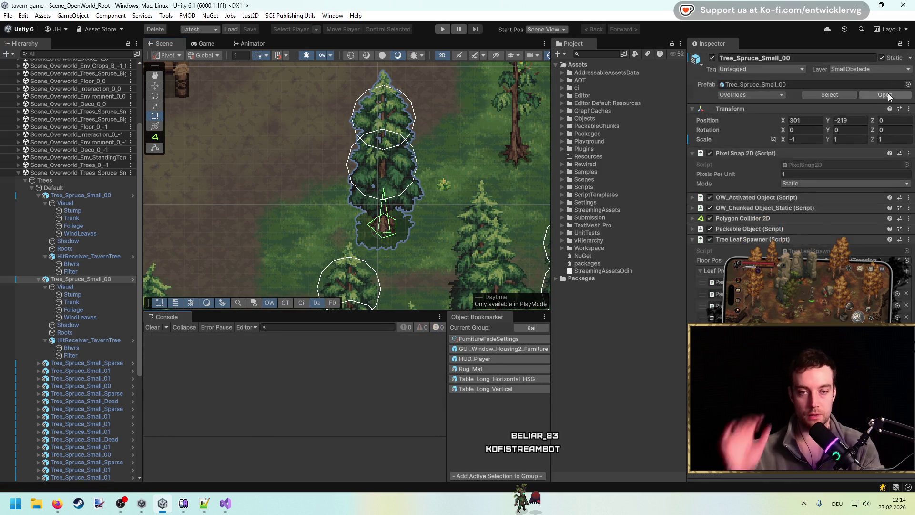
Add a ResourceBhvr_Bleed entry to the Bhvrs object's behaviour list on the tree.
{"action": "left_click", "coordinate": [90, 143]}
{"action": "left_click", "coordinate": [110, 151]}
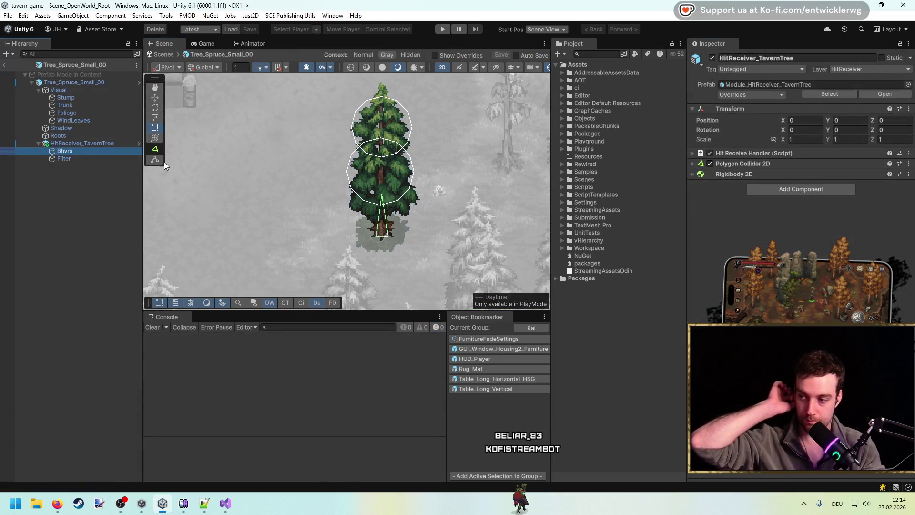
{"action": "left_click", "coordinate": [896, 184]}
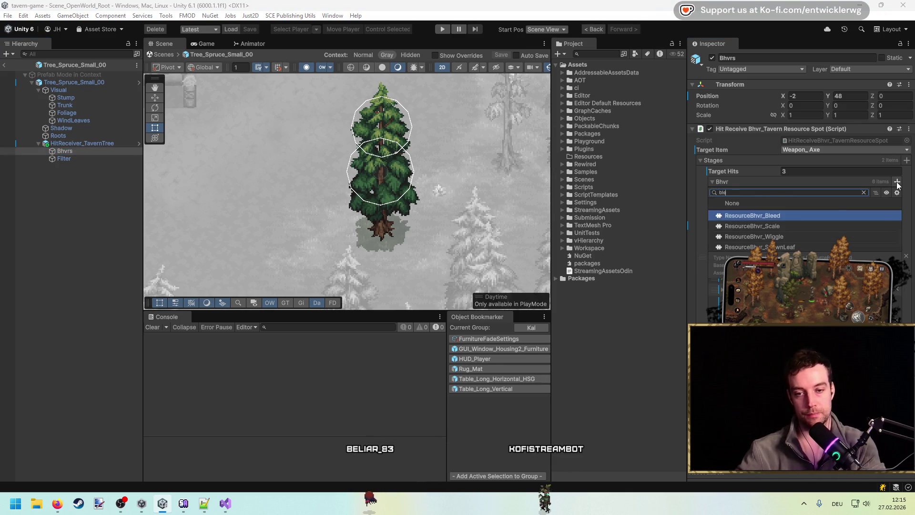
{"action": "left_click", "coordinate": [758, 216]}
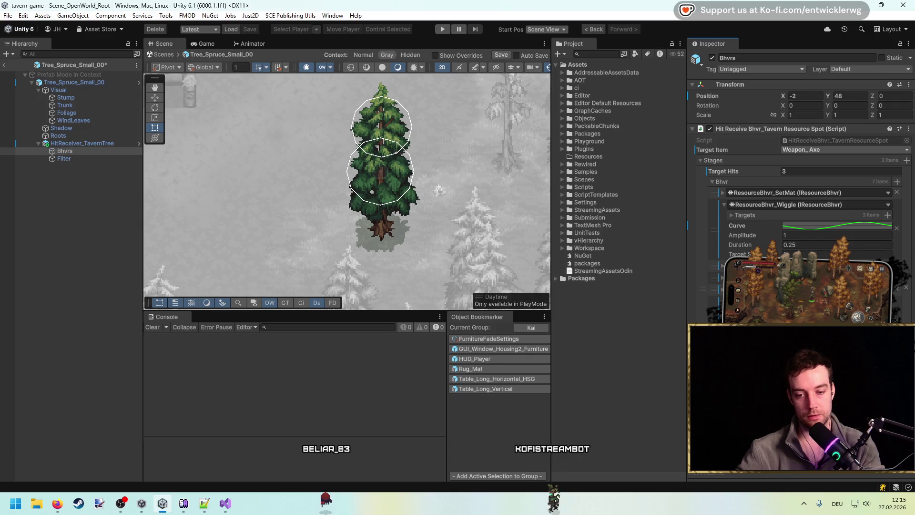
Collapse the tree's Visual hierarchy and select the prefab root Tree_Spruce_Small_00.
{"action": "left_click", "coordinate": [102, 90]}
{"action": "key", "text": "w"}
{"action": "key", "text": "Left"}
{"action": "key", "text": "Left"}
{"action": "key", "text": "Down"}
{"action": "key", "text": "Down"}
{"action": "key", "text": "Down"}
{"action": "key", "text": "Down"}
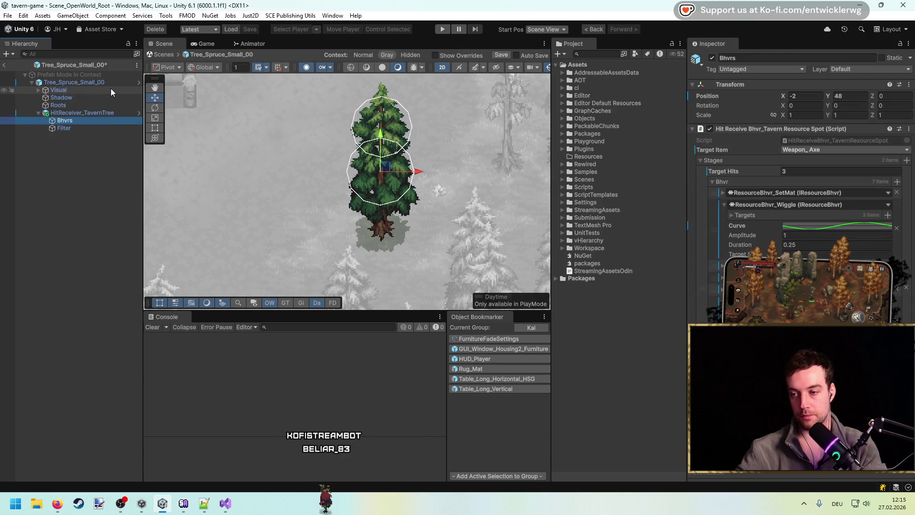
{"action": "key", "text": "Up"}
{"action": "key", "text": "Up"}
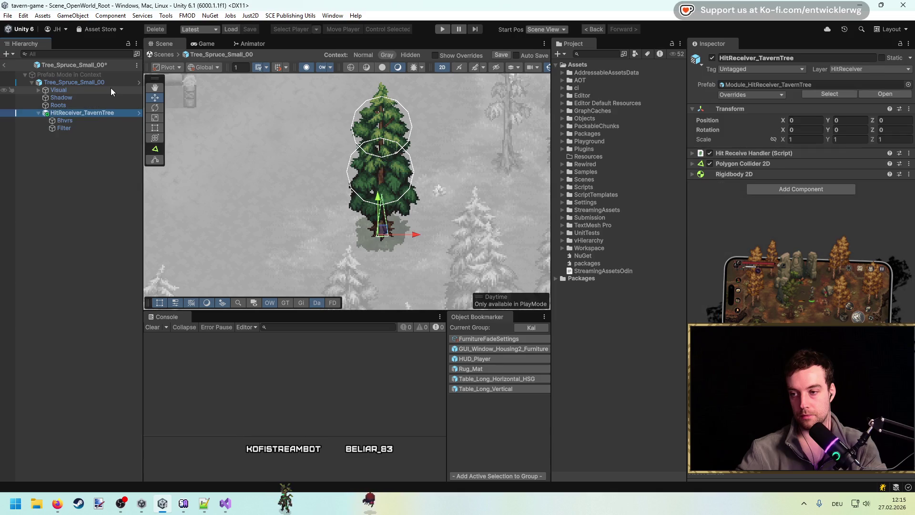
{"action": "key", "text": "Up"}
{"action": "key", "text": "Up"}
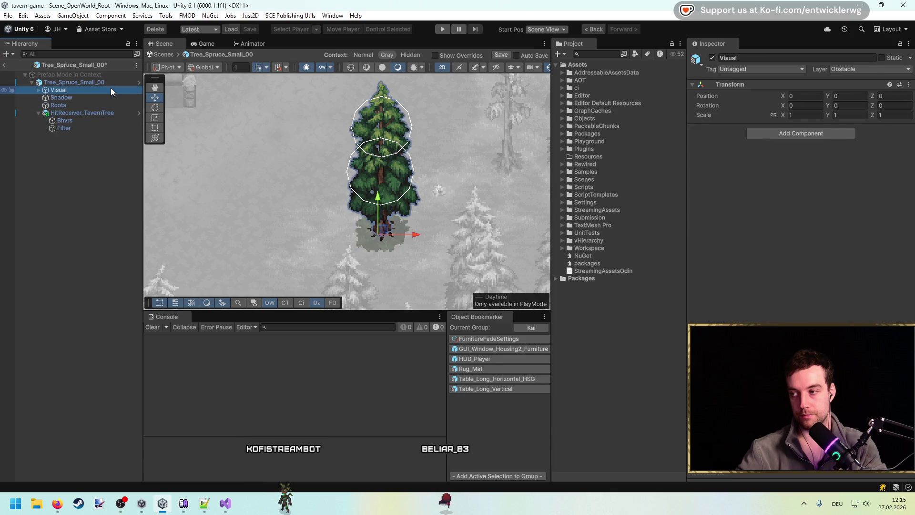
{"action": "left_click", "coordinate": [104, 82]}
{"action": "right_click", "coordinate": [104, 82]}
{"action": "left_click", "coordinate": [86, 84]}
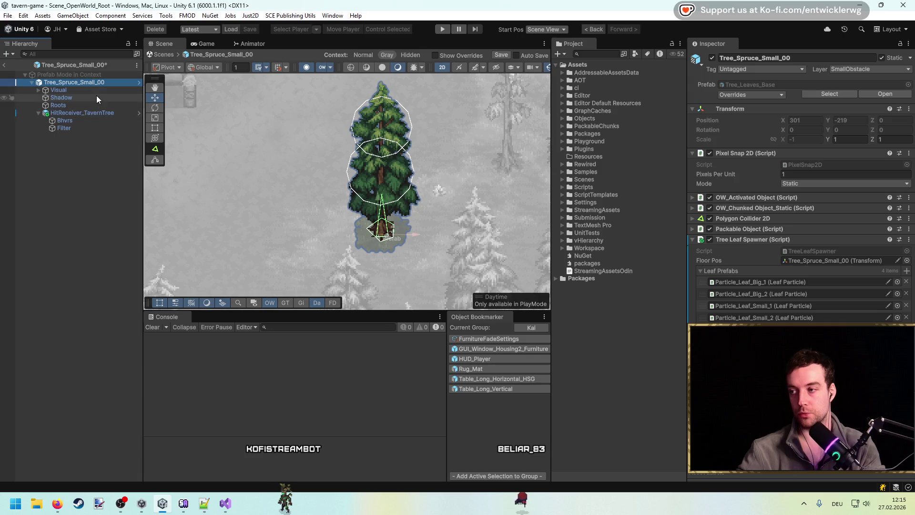
Reselect Bhvrs and locate the HitEffects_Blood_CombatDummy asset in the HitEffects folder.
{"action": "left_click", "coordinate": [83, 120]}
{"action": "left_click", "coordinate": [680, 363]}
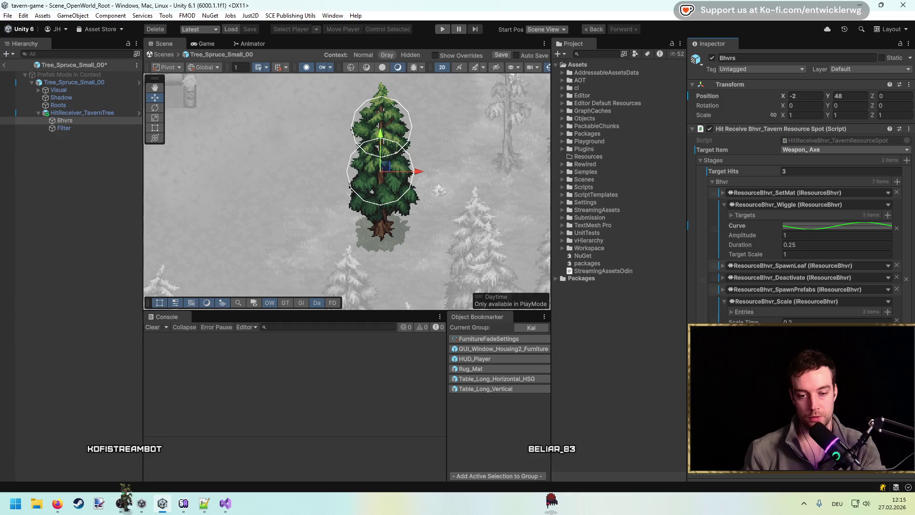
{"action": "left_click", "coordinate": [731, 290]}
{"action": "left_click", "coordinate": [720, 305]}
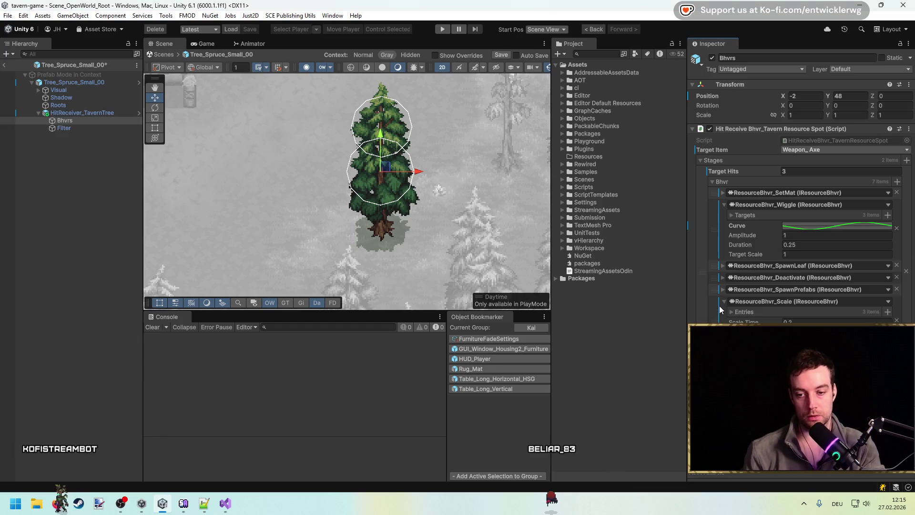
{"action": "left_click", "coordinate": [632, 353]}
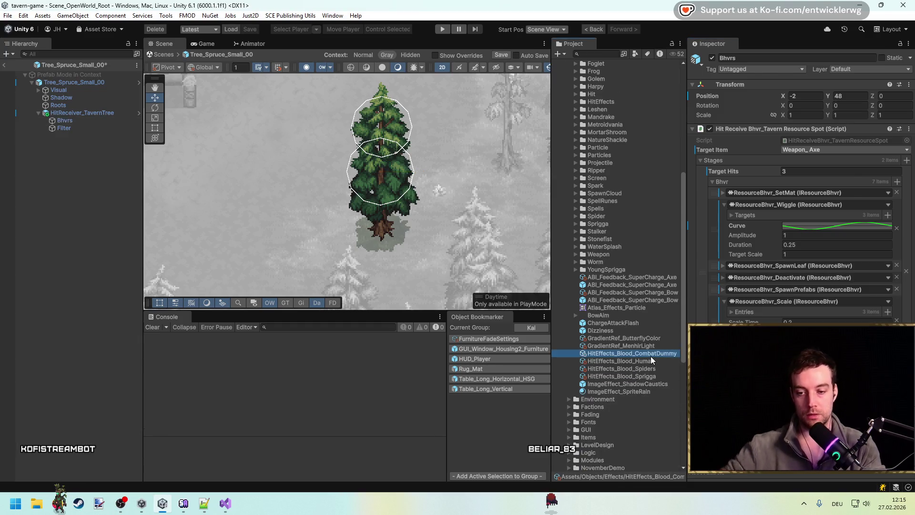
Duplicate HitEffects_Blood_CombatDummy as a new effect named HitEffects_Blood_Trees.
{"action": "key", "text": "ctrl+d"}
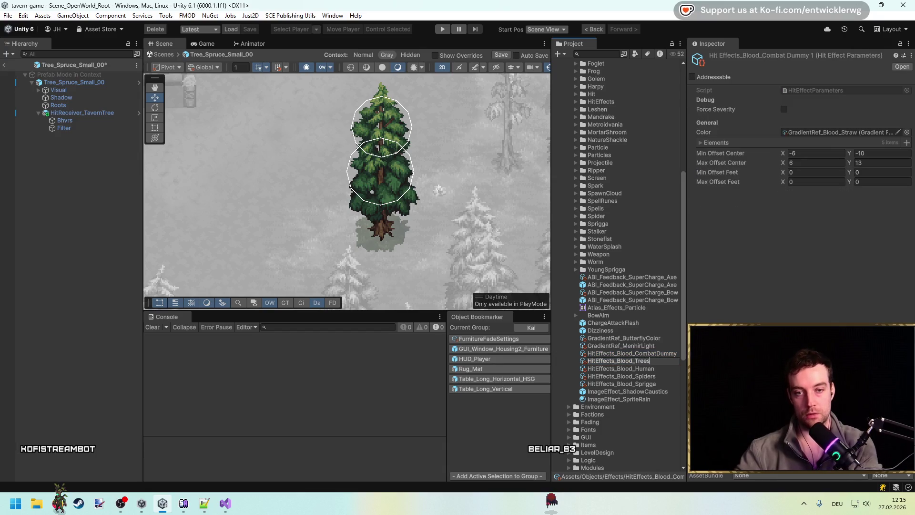
{"action": "key", "text": "Return"}
{"action": "left_click", "coordinate": [718, 143]}
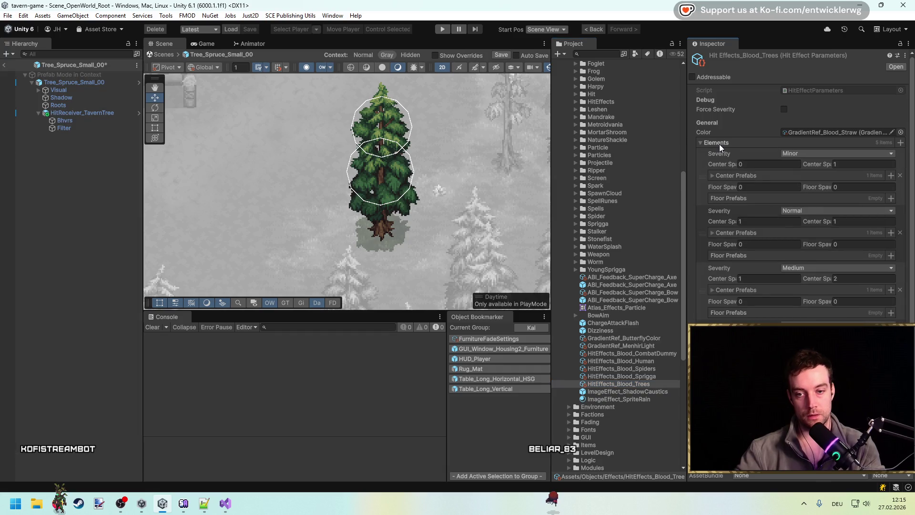
{"action": "left_click", "coordinate": [734, 143]}
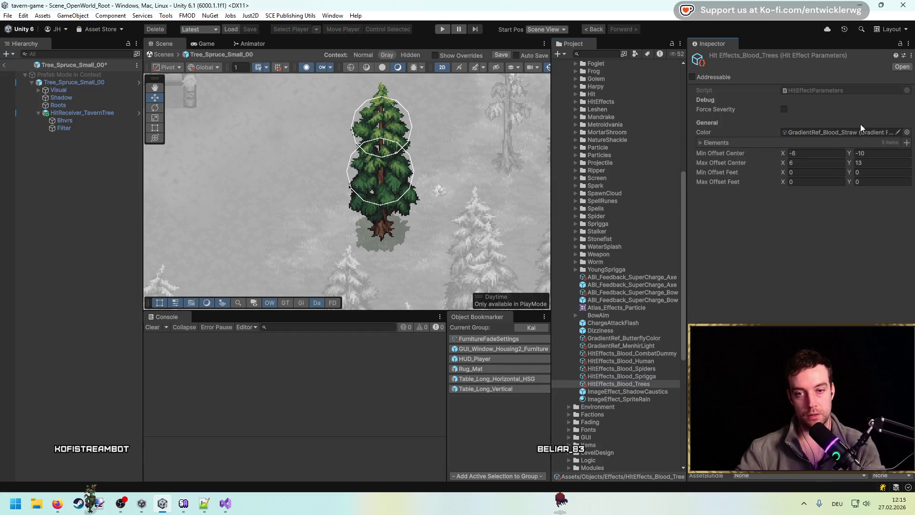
Duplicate GradientRef_Blood_Straw as GradientRef_Blood_Tree and open its gradient for editing.
{"action": "left_click", "coordinate": [869, 133]}
{"action": "left_click", "coordinate": [632, 151]}
{"action": "left_click", "coordinate": [631, 156]}
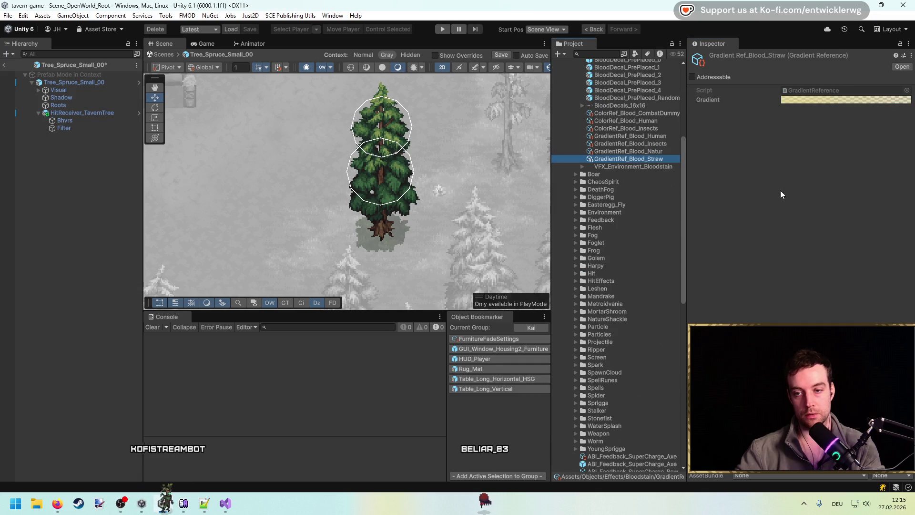
{"action": "key", "text": "ctrl+d"}
{"action": "key", "text": "F2"}
{"action": "key", "text": "BackSpace"}
{"action": "key", "text": "BackSpace"}
{"action": "key", "text": "BackSpace"}
{"action": "type", "text": "Tree"}
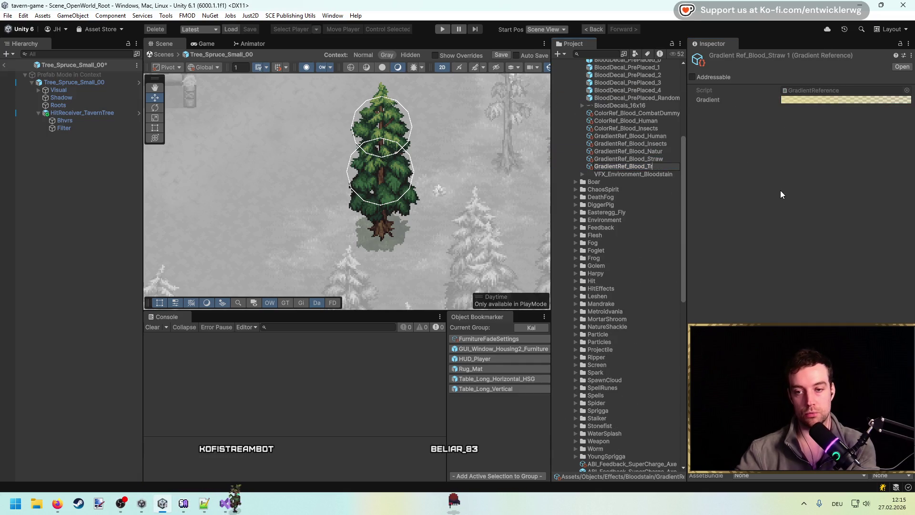
{"action": "key", "text": "Return"}
{"action": "left_click", "coordinate": [854, 100]}
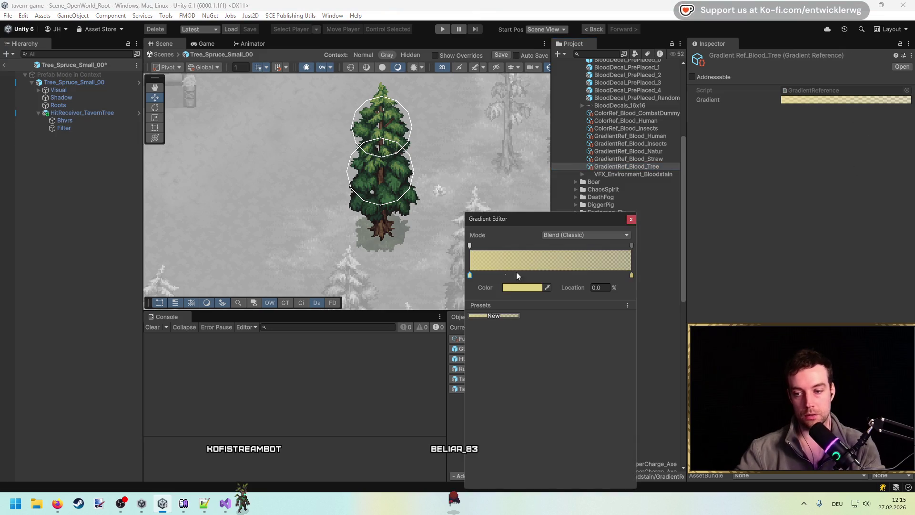
Set the gradient's left colour key to brown sampled from the tree trunk.
{"action": "left_click", "coordinate": [513, 287]}
{"action": "left_click_drag", "start_coordinate": [565, 238], "coordinate": [577, 259]}
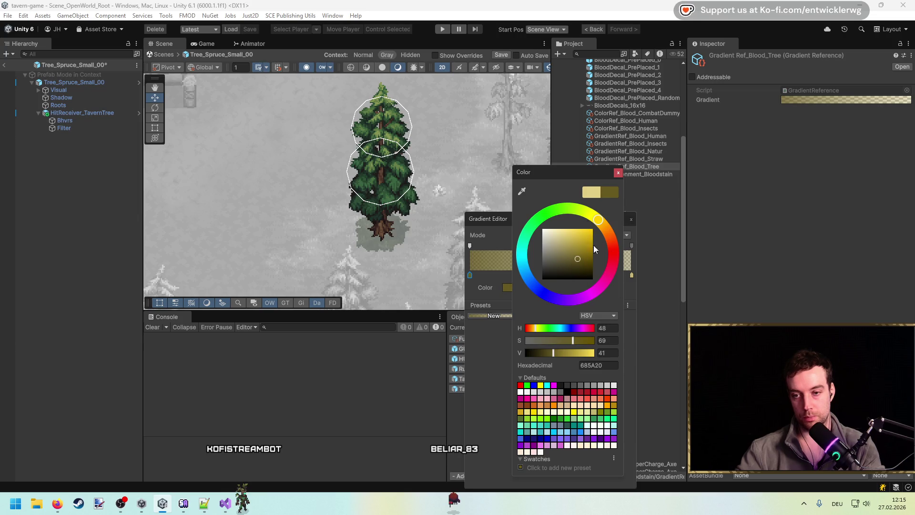
{"action": "left_click", "coordinate": [519, 194]}
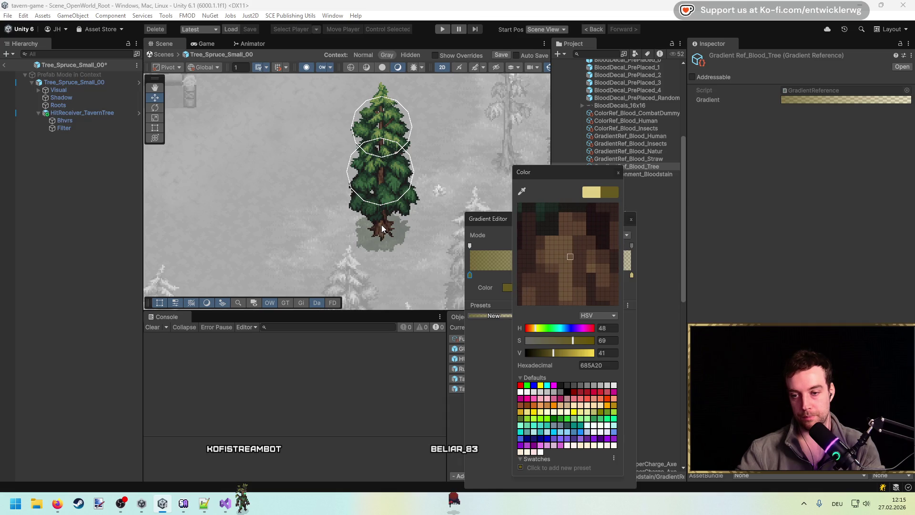
{"action": "left_click", "coordinate": [382, 229]}
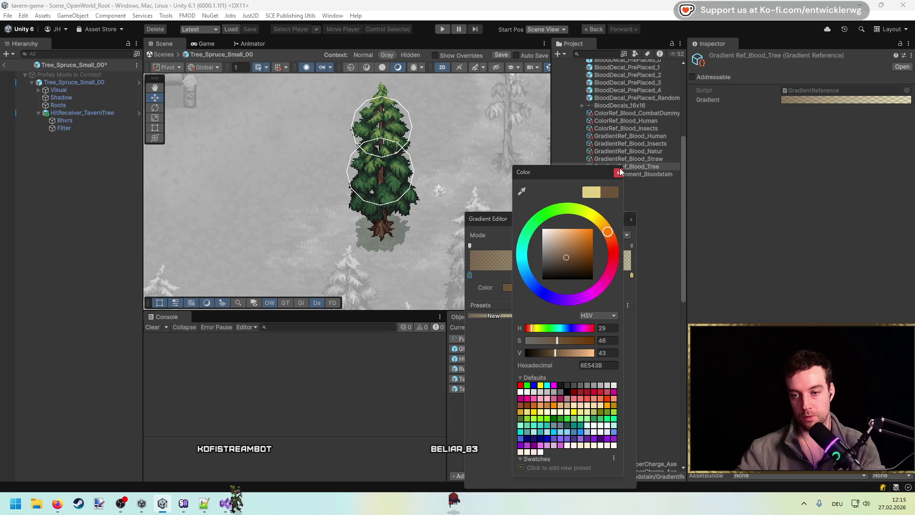
{"action": "left_click", "coordinate": [619, 172]}
Set the right colour key to a dark trunk brown and its alpha to 255.
{"action": "left_click", "coordinate": [632, 275]}
{"action": "left_click", "coordinate": [519, 285]}
{"action": "left_click", "coordinate": [547, 287]}
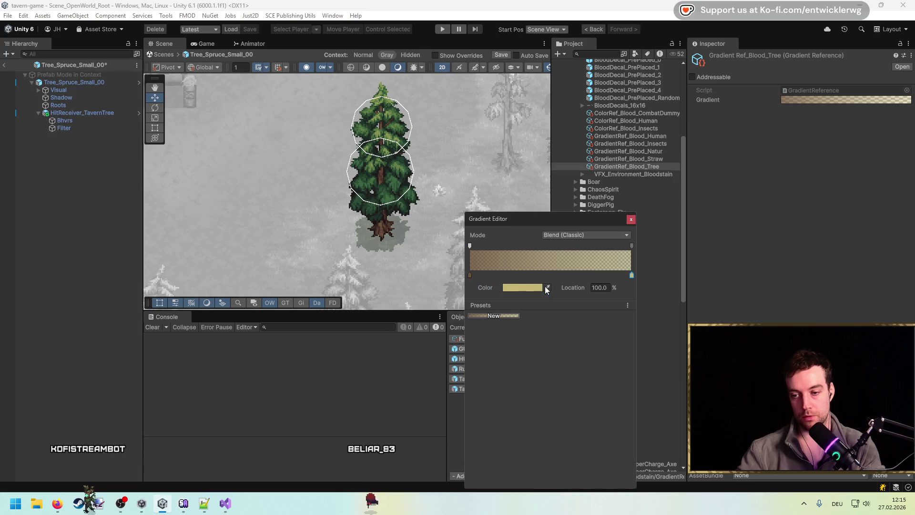
{"action": "left_click", "coordinate": [381, 239]}
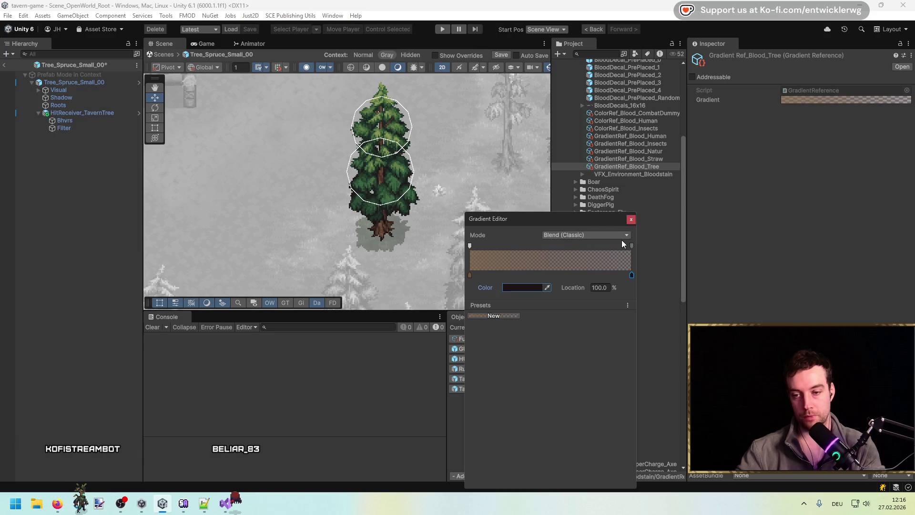
{"action": "left_click", "coordinate": [632, 245]}
{"action": "mouse_move", "coordinate": [519, 287]}
{"action": "left_mouse_down"}
{"action": "mouse_move", "coordinate": [547, 275]}
{"action": "mouse_move", "coordinate": [536, 288]}
{"action": "left_mouse_up"}
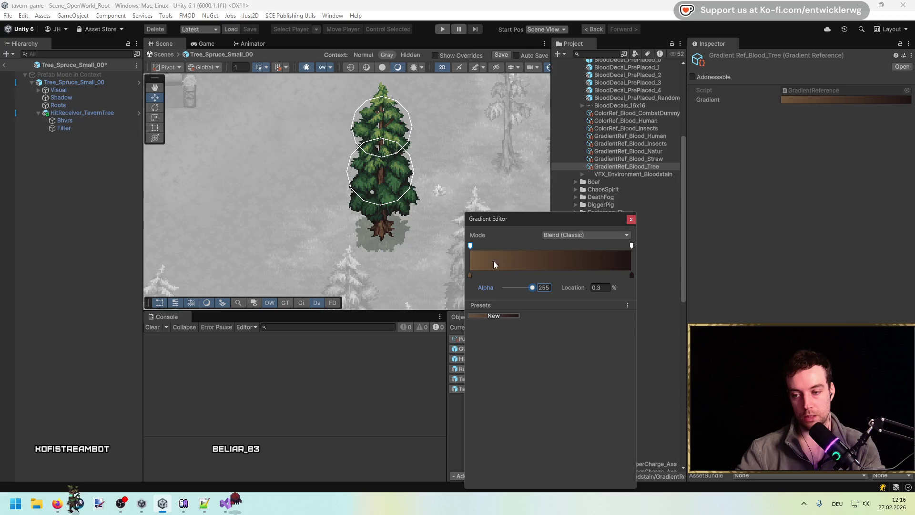
Resample the left key colour from the trunk and save the gradient.
{"action": "left_click", "coordinate": [470, 275]}
{"action": "scroll", "coordinate": [410, 224], "scroll_direction": "up", "scroll_amount": 5}
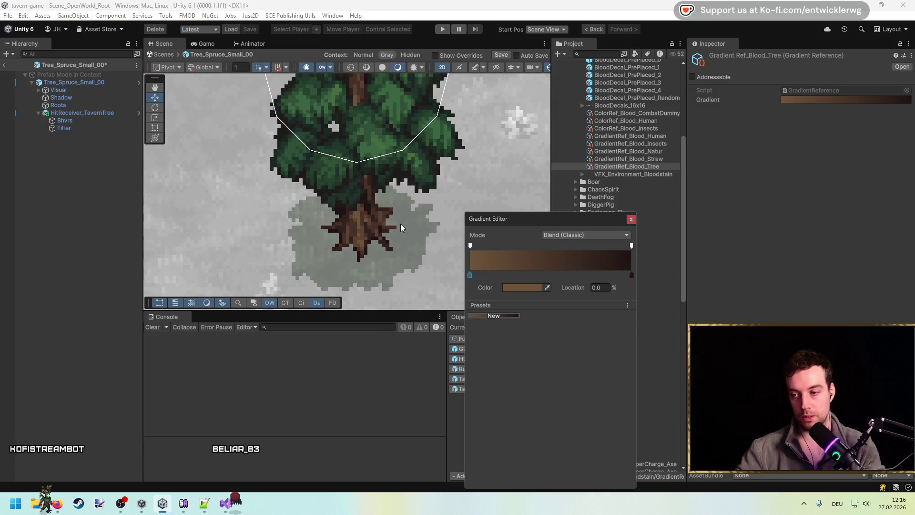
{"action": "left_click", "coordinate": [548, 287]}
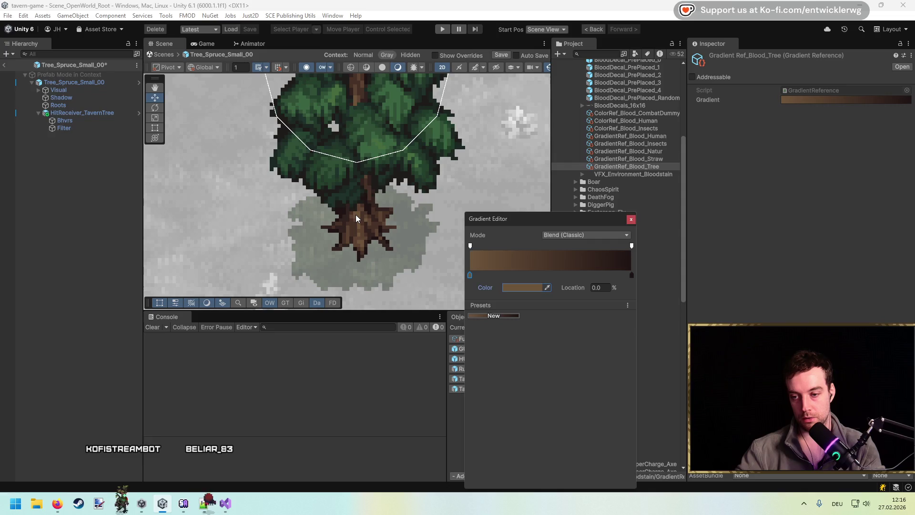
{"action": "key", "text": "ctrl+s"}
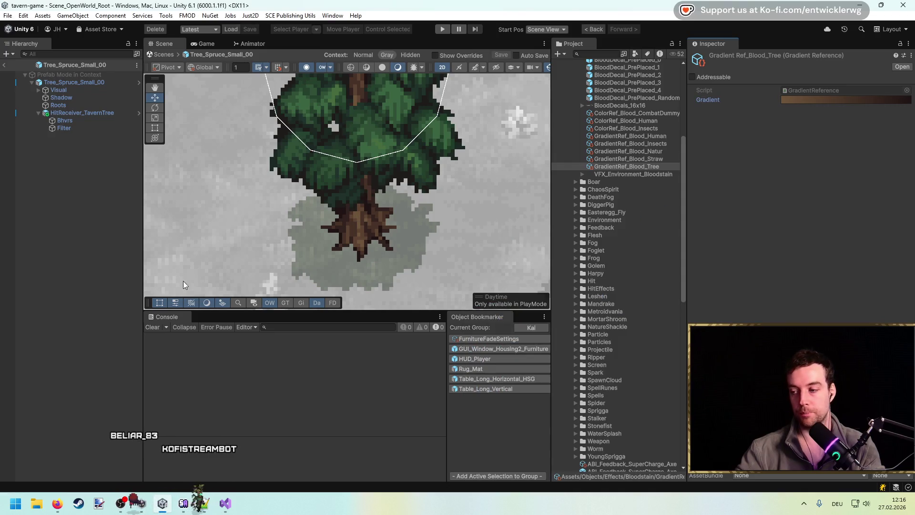
Assign HitEffects_Blood_Trees as the hit effect on the tree's Bhvrs object.
{"action": "left_click", "coordinate": [90, 118]}
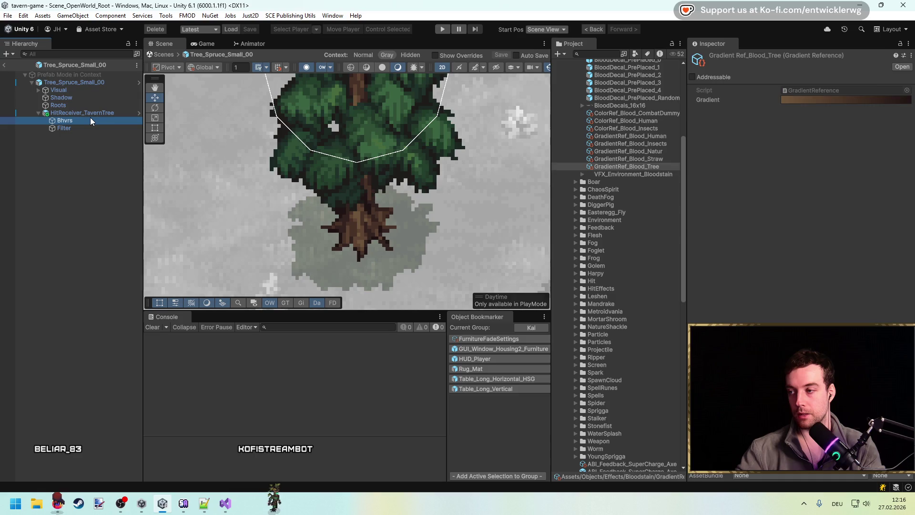
{"action": "left_click", "coordinate": [896, 362]}
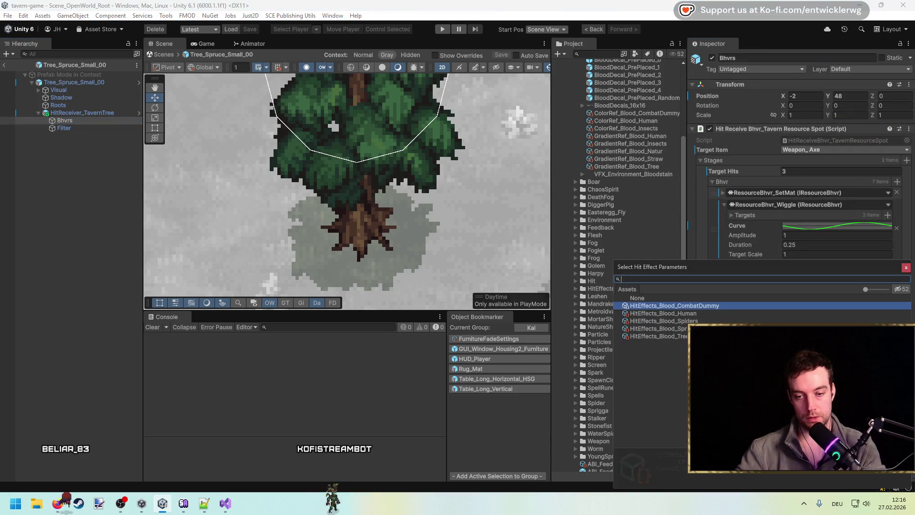
{"action": "key", "text": "Down"}
{"action": "key", "text": "Down"}
{"action": "key", "text": "Down"}
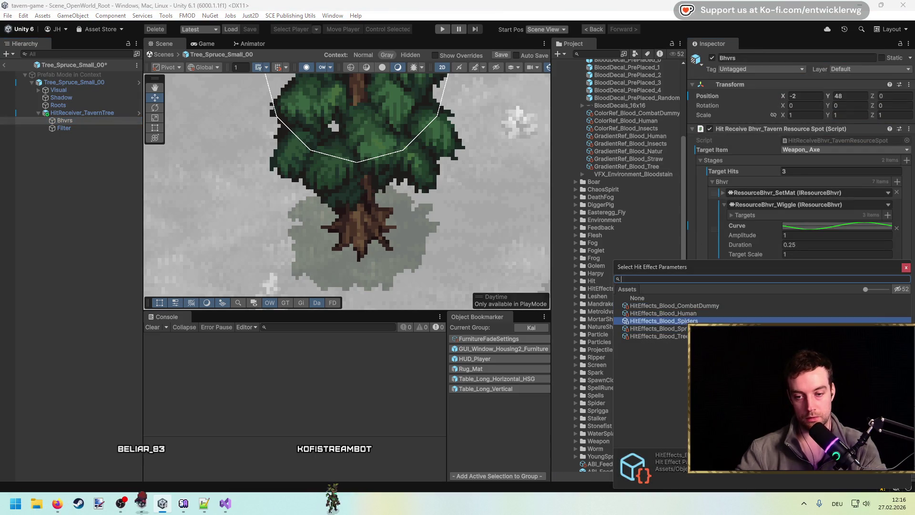
{"action": "key", "text": "Return"}
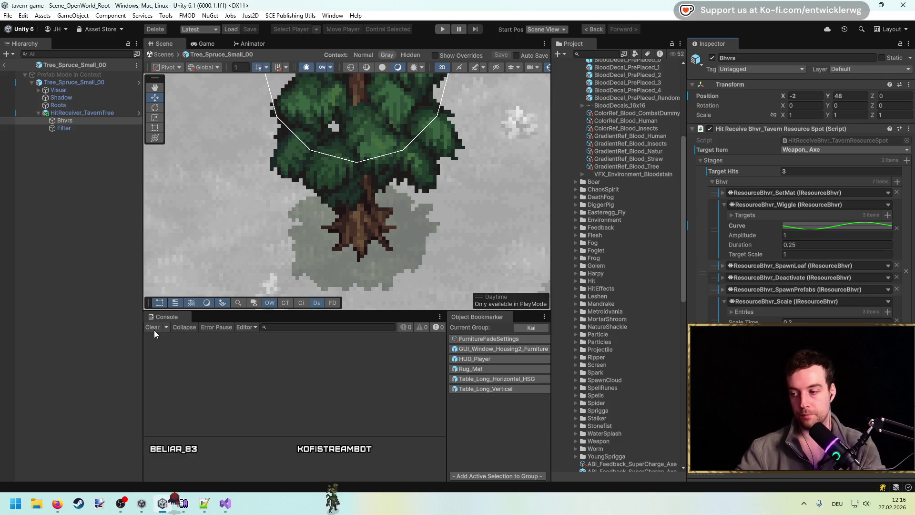
Exit prefab editing back to the open-world scene and start Play Mode.
{"action": "key", "text": "f"}
{"action": "left_click", "coordinate": [6, 66]}
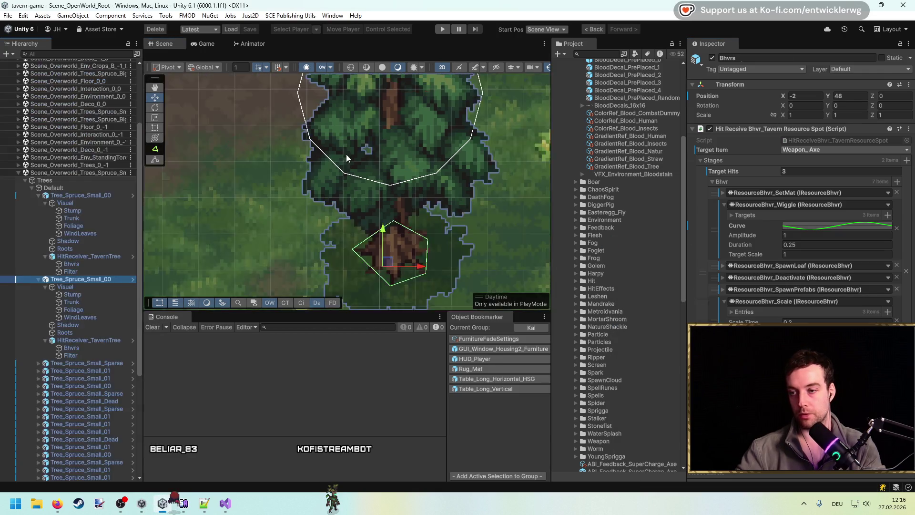
{"action": "left_click", "coordinate": [441, 30]}
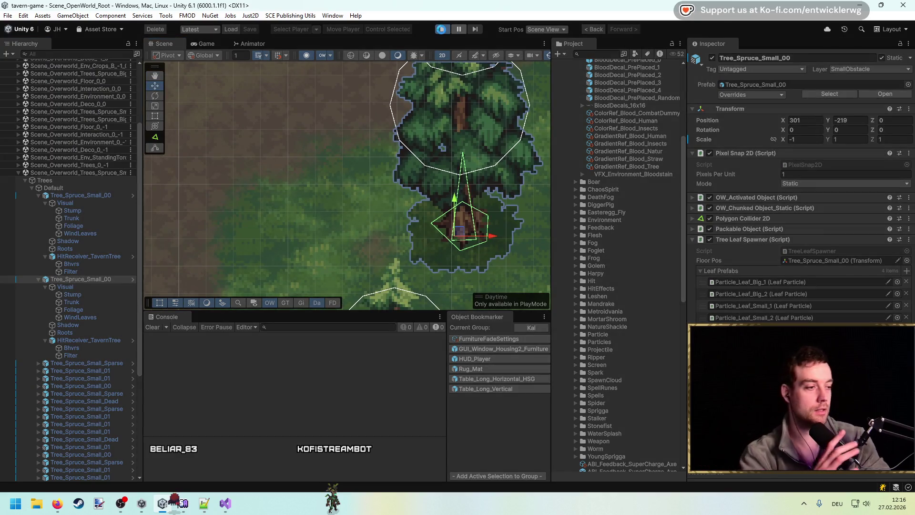
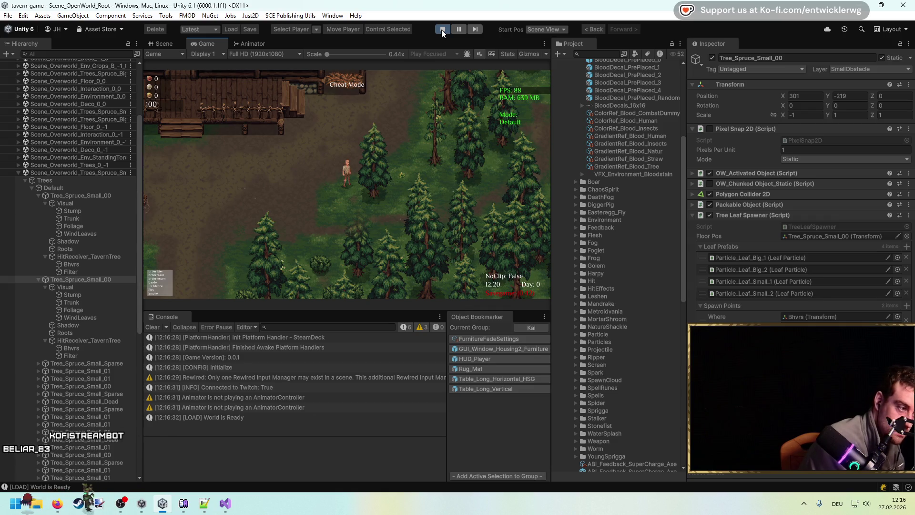
Stop Play mode and view GradientRef_Blood_Tree's brown gradient in the Gradient Editor.
{"action": "left_click", "coordinate": [441, 30]}
{"action": "left_click", "coordinate": [633, 289]}
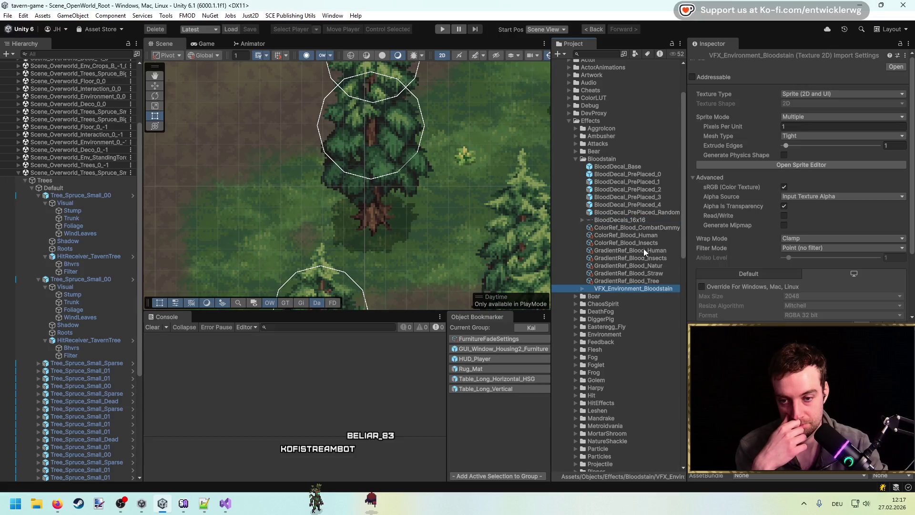
{"action": "left_click", "coordinate": [657, 281]}
{"action": "left_click", "coordinate": [662, 252]}
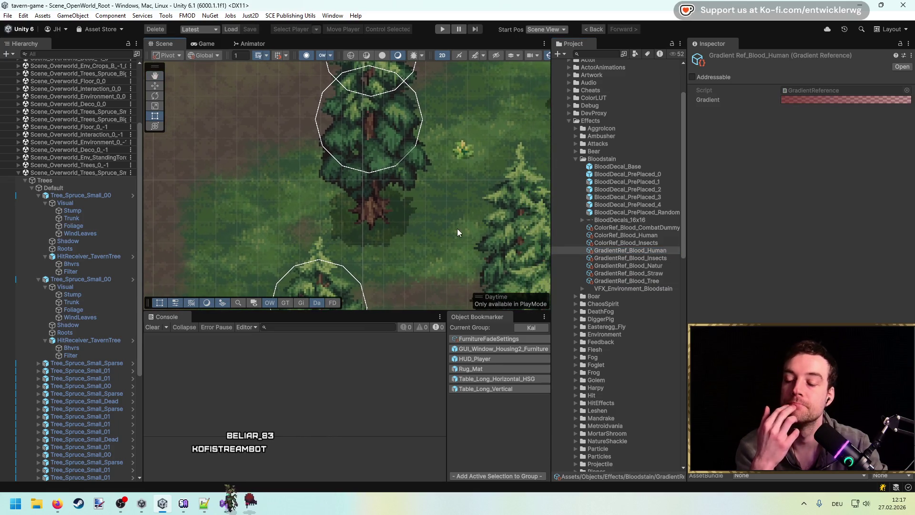
{"action": "left_click", "coordinate": [650, 281]}
{"action": "left_click", "coordinate": [834, 101]}
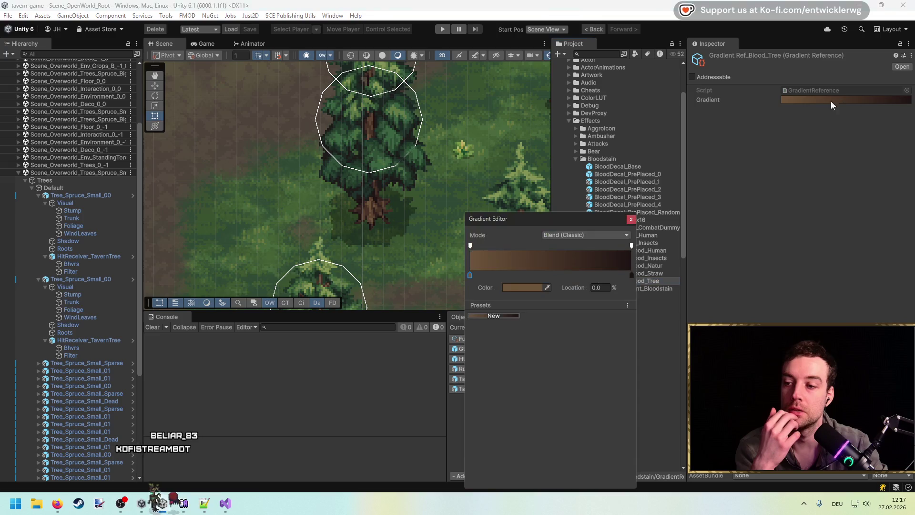
{"action": "left_click", "coordinate": [631, 219]}
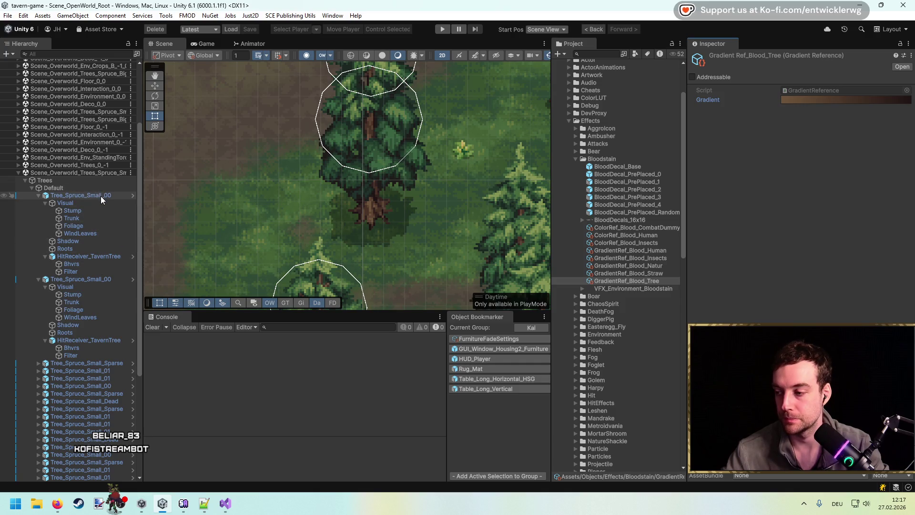
Set HitEffects_Blood_Trees' Color gradient to GradientRef_Blood_Tree.
{"action": "left_click", "coordinate": [98, 263]}
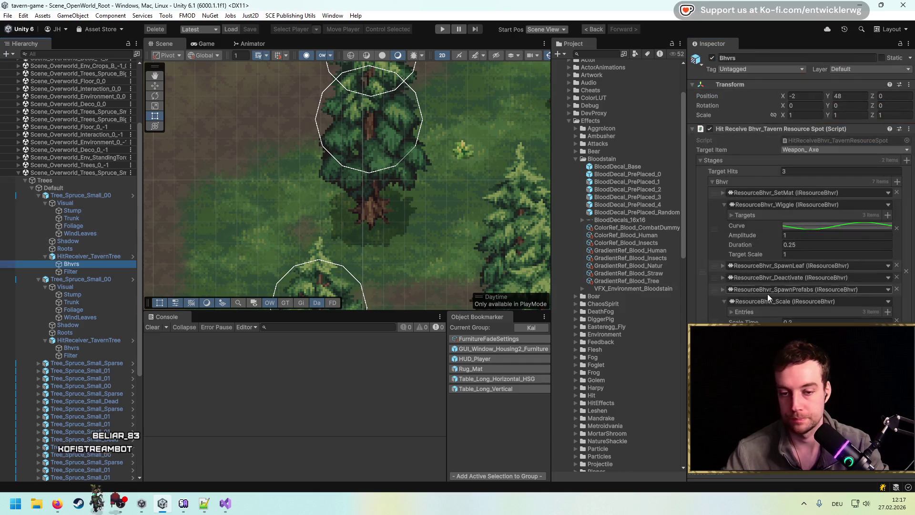
{"action": "scroll", "coordinate": [620, 286], "scroll_direction": "down", "scroll_amount": 10}
{"action": "left_click", "coordinate": [618, 353]}
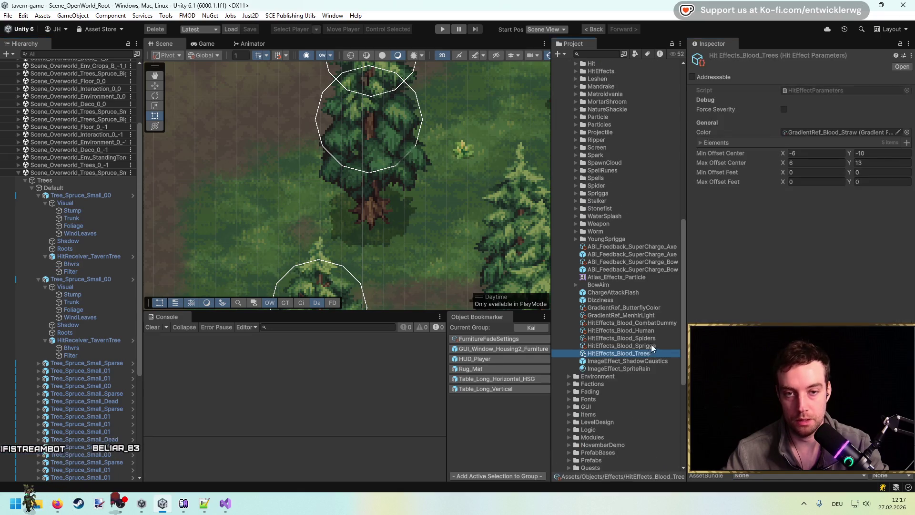
{"action": "left_click", "coordinate": [907, 132]}
{"action": "type", "text": "ree"}
{"action": "key", "text": "Return"}
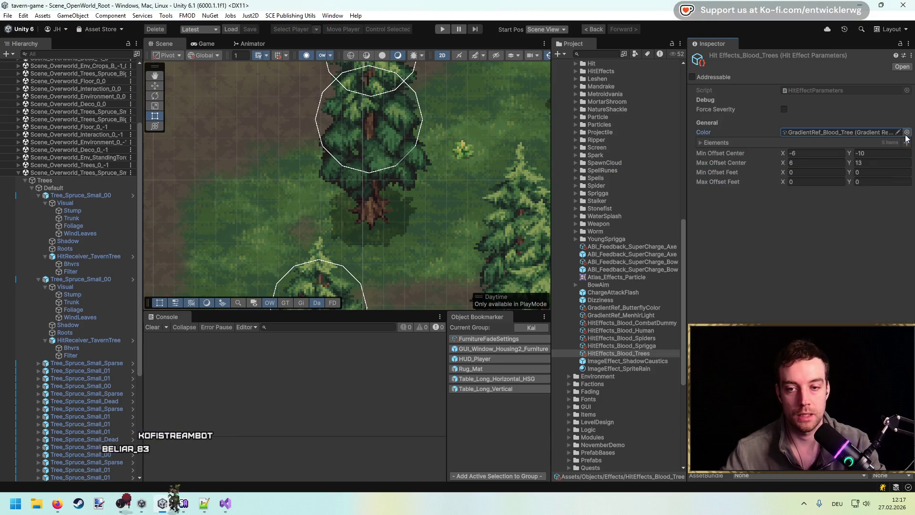
Set Min Offset Center to (-2, 10) and Max Offset Center to (2, 10).
{"action": "scroll", "coordinate": [498, 197], "scroll_direction": "up", "scroll_amount": 3}
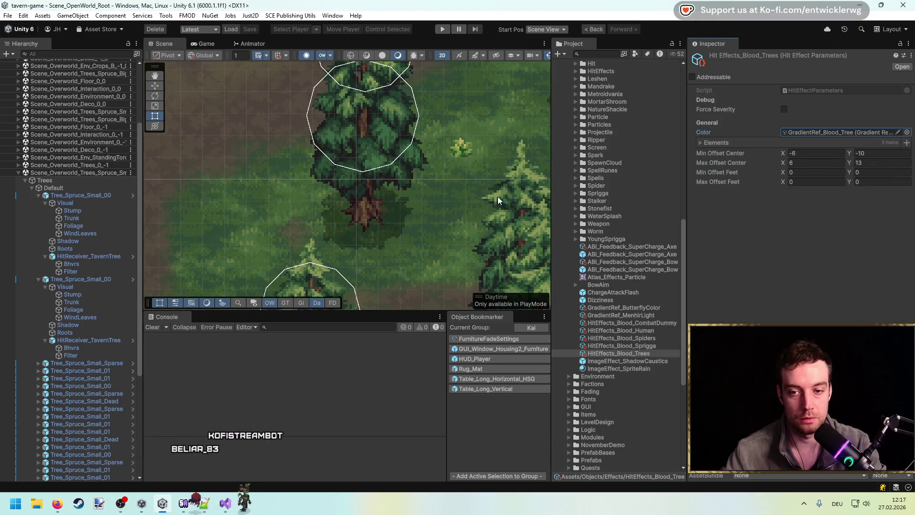
{"action": "scroll", "coordinate": [343, 201], "scroll_direction": "up", "scroll_amount": 1}
{"action": "left_click_drag", "start_coordinate": [343, 201], "coordinate": [344, 247]}
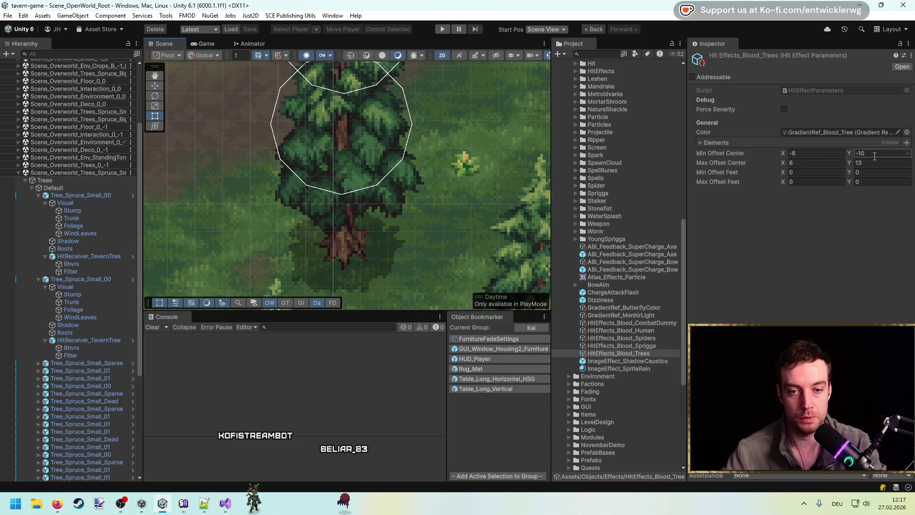
{"action": "left_click", "coordinate": [892, 157]}
{"action": "key", "text": "Tab"}
{"action": "type", "text": "2"}
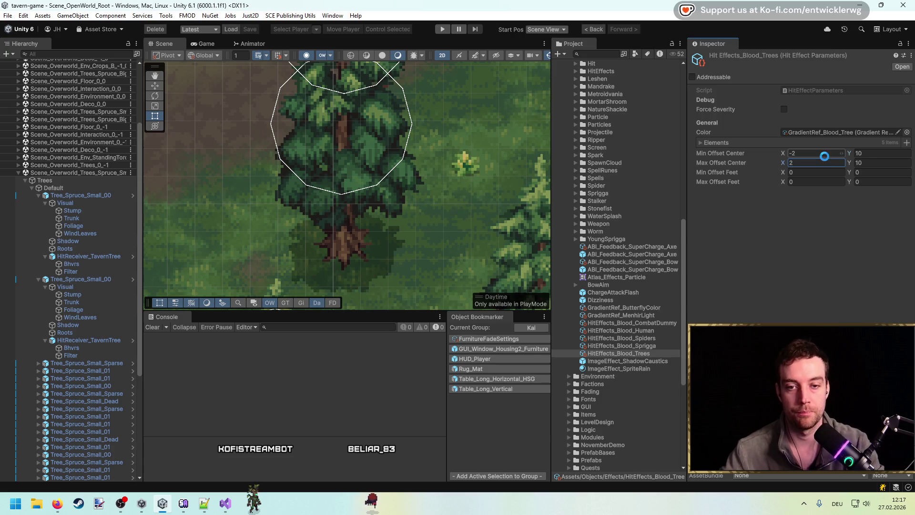
{"action": "left_click_drag", "start_coordinate": [238, 214], "coordinate": [379, 200]}
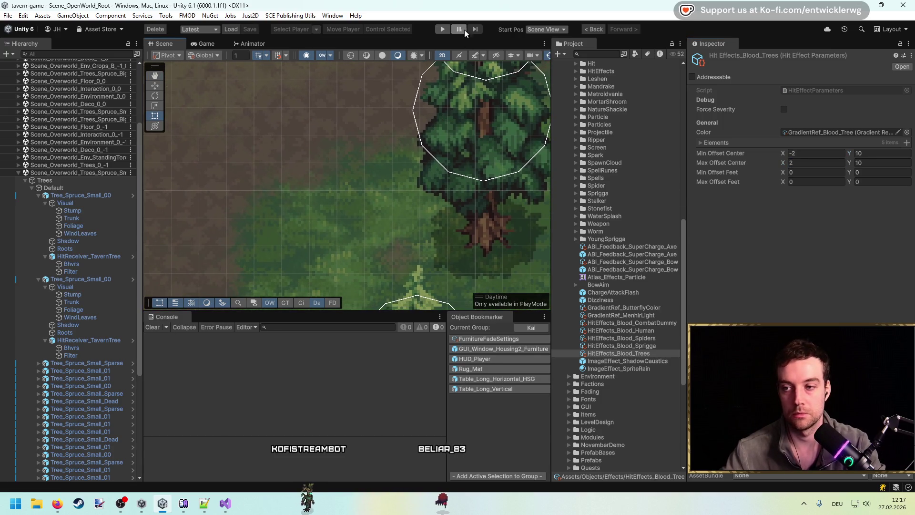
{"action": "left_click", "coordinate": [443, 30]}
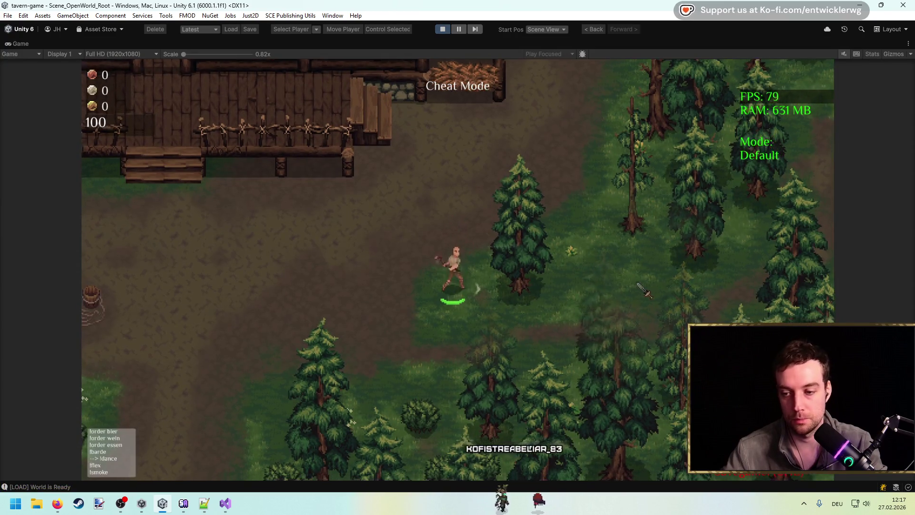
{"action": "left_click", "coordinate": [643, 290]}
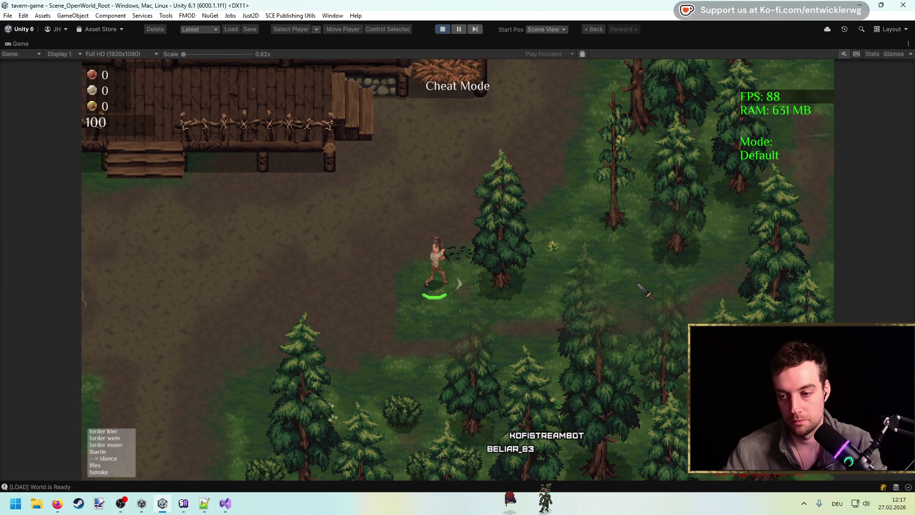
{"action": "left_click", "coordinate": [619, 286]}
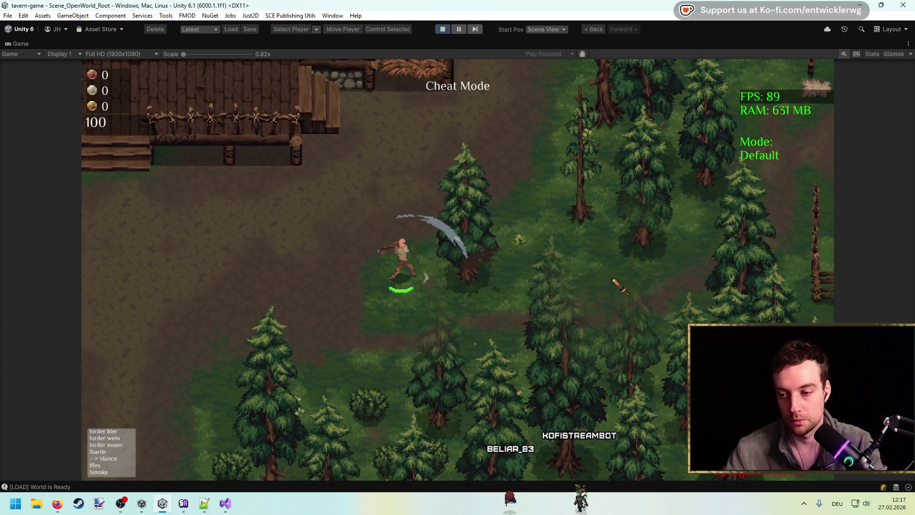
{"action": "left_click", "coordinate": [581, 281]}
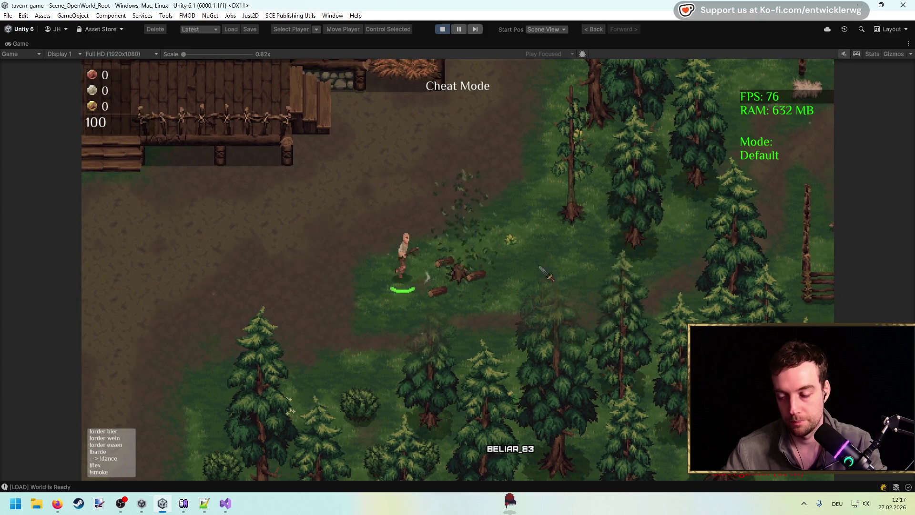
{"action": "key", "text": "d"}
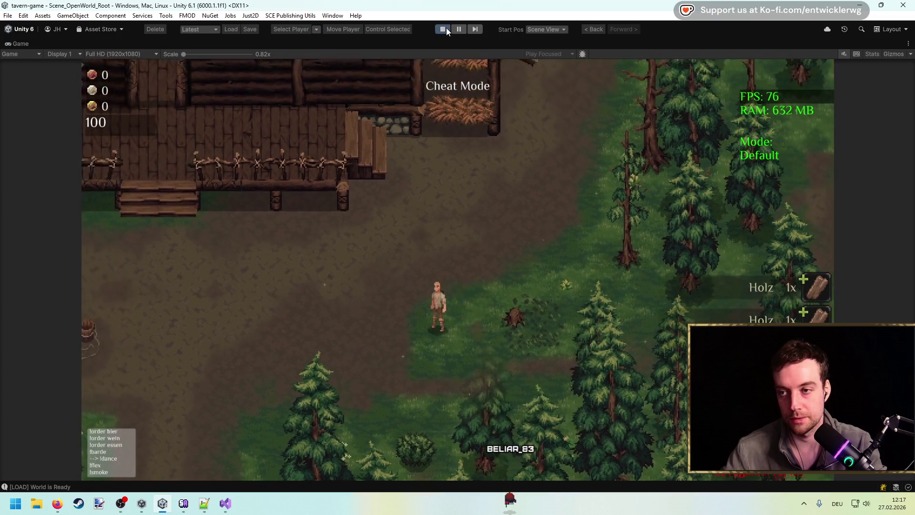
{"action": "left_click", "coordinate": [446, 29]}
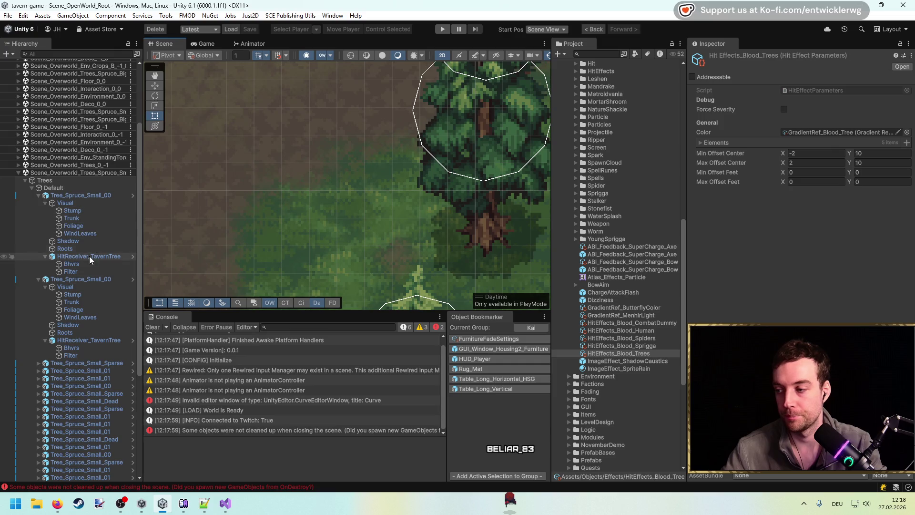
{"action": "left_click", "coordinate": [90, 256]}
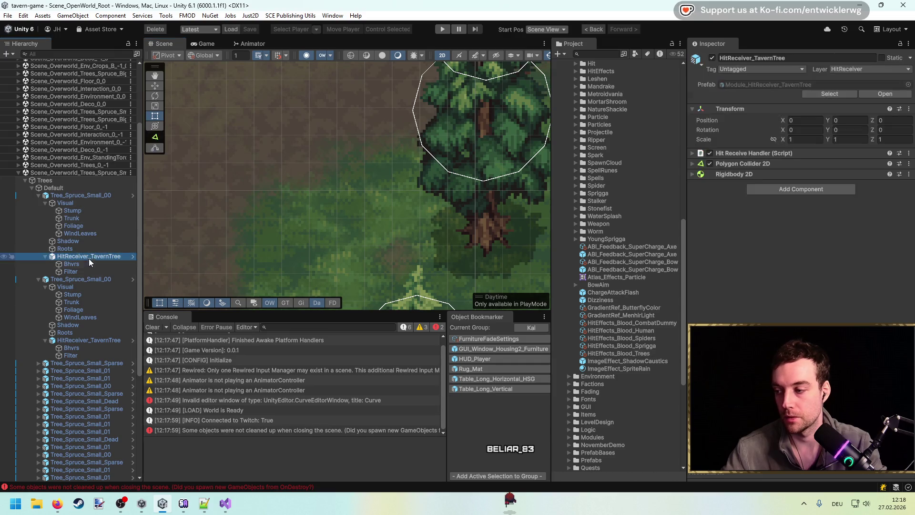
Set Target Hits to 20, start the game, and force Minor severity on HitEffects_Blood_Trees.
{"action": "left_click", "coordinate": [89, 264]}
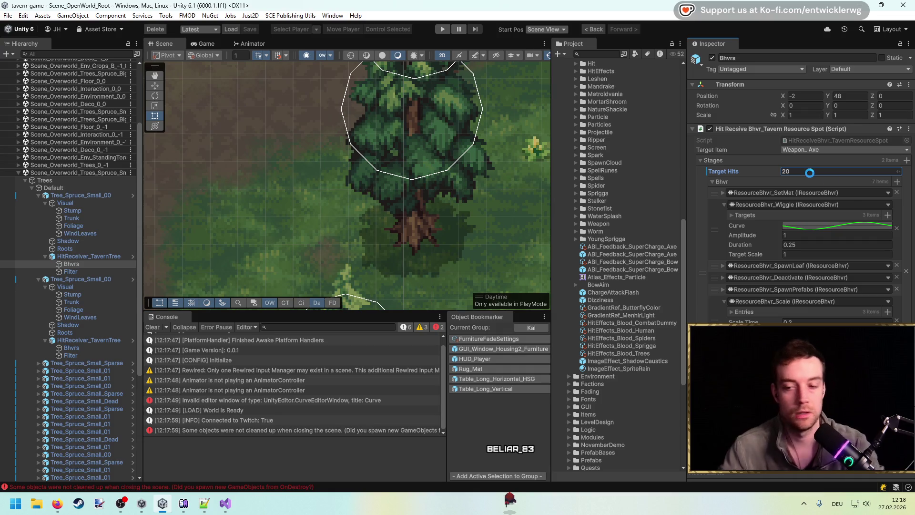
{"action": "left_click", "coordinate": [448, 32]}
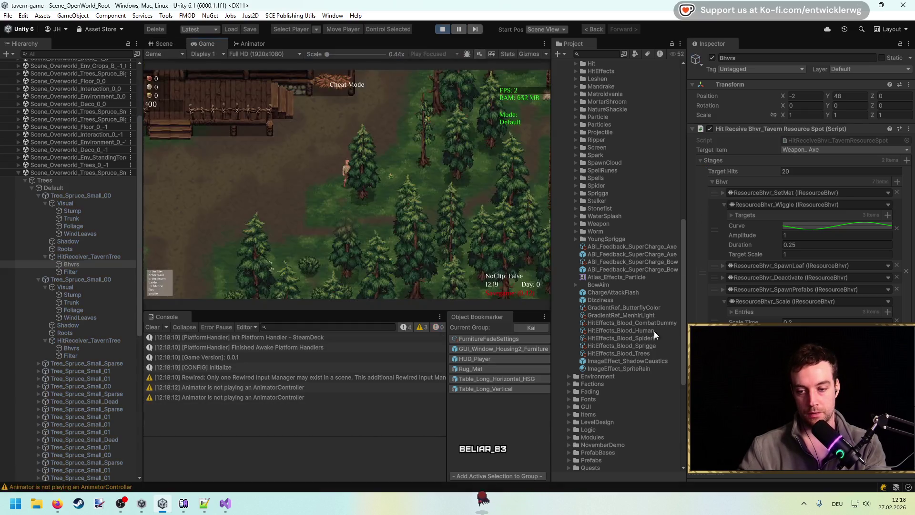
{"action": "left_click", "coordinate": [649, 352]}
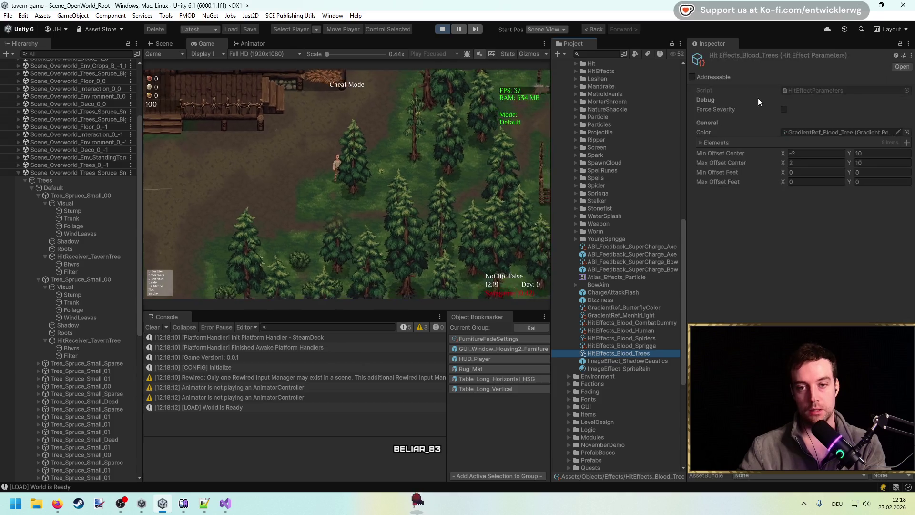
{"action": "left_click", "coordinate": [783, 108]}
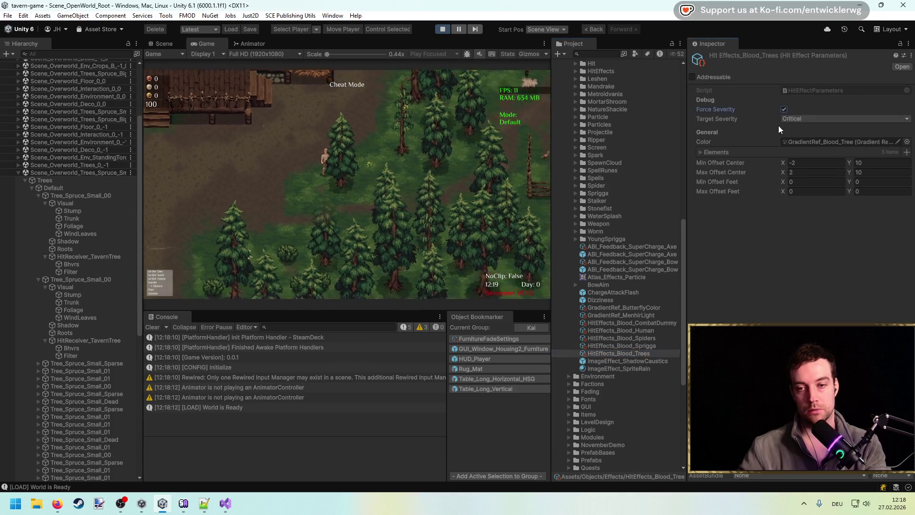
{"action": "left_click", "coordinate": [812, 117]}
{"action": "left_click", "coordinate": [823, 139]}
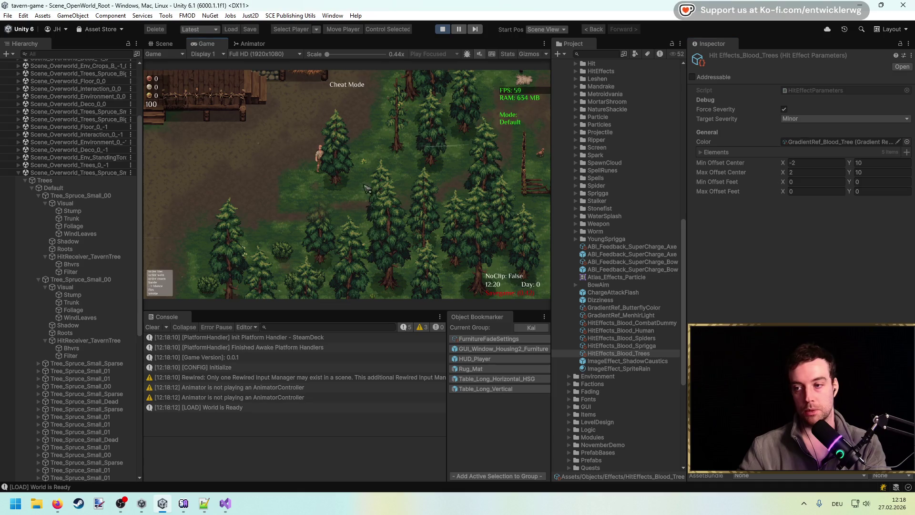
Chop a spruce in the maximised game view to test, then stop playing.
{"action": "left_click", "coordinate": [403, 195]}
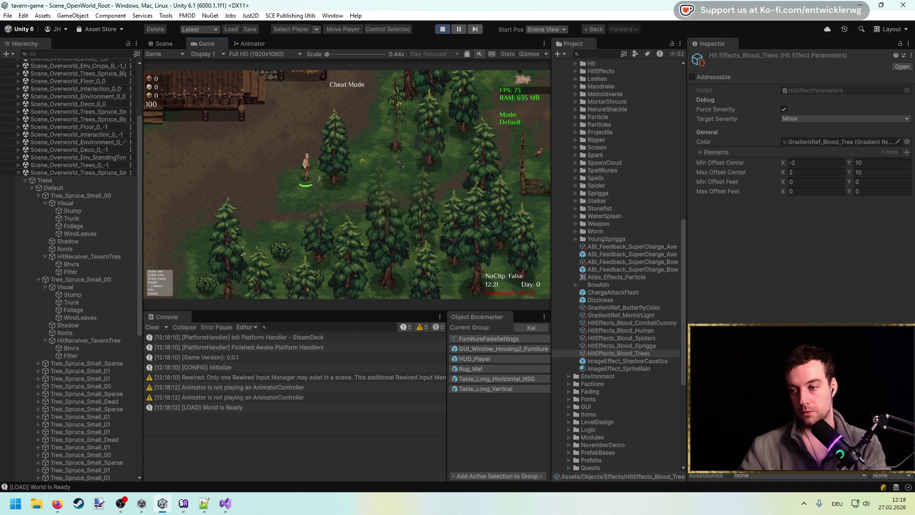
{"action": "key", "text": "shift+space"}
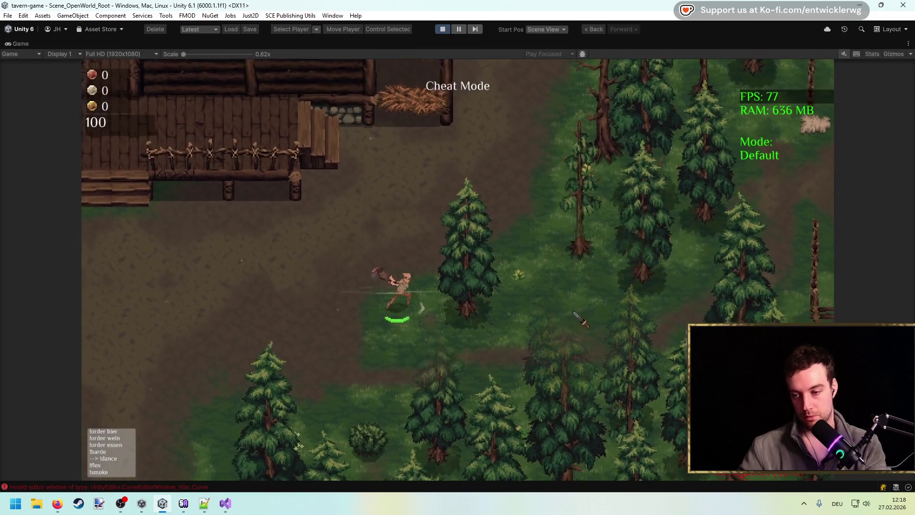
{"action": "left_click", "coordinate": [568, 313]}
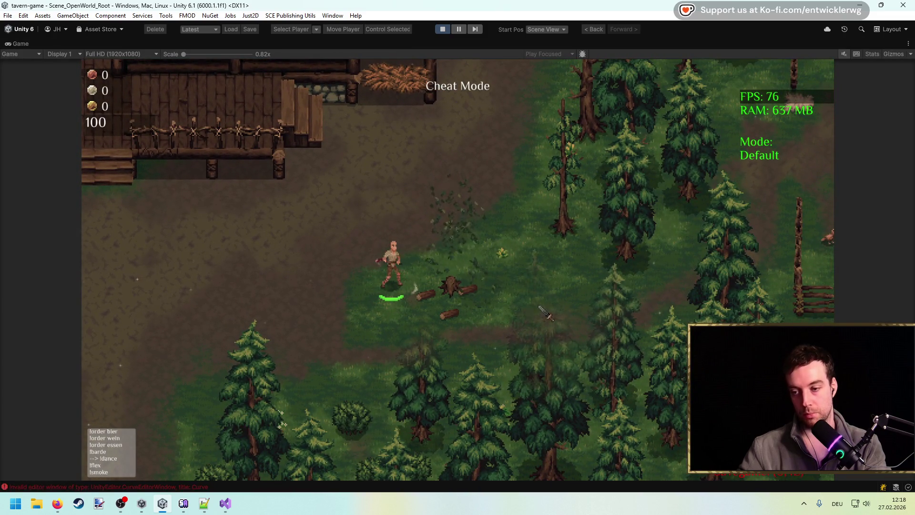
{"action": "left_click", "coordinate": [449, 30]}
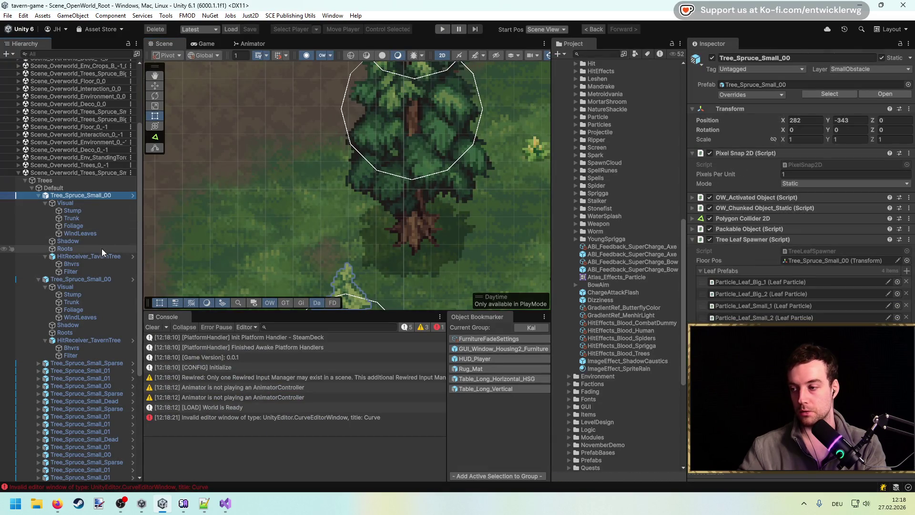
Select the first spruce tree and review its prefab overrides for the hit behaviour.
{"action": "left_click", "coordinate": [96, 256]}
{"action": "scroll", "coordinate": [206, 208], "scroll_direction": "down", "scroll_amount": 3}
{"action": "left_click", "coordinate": [106, 196]}
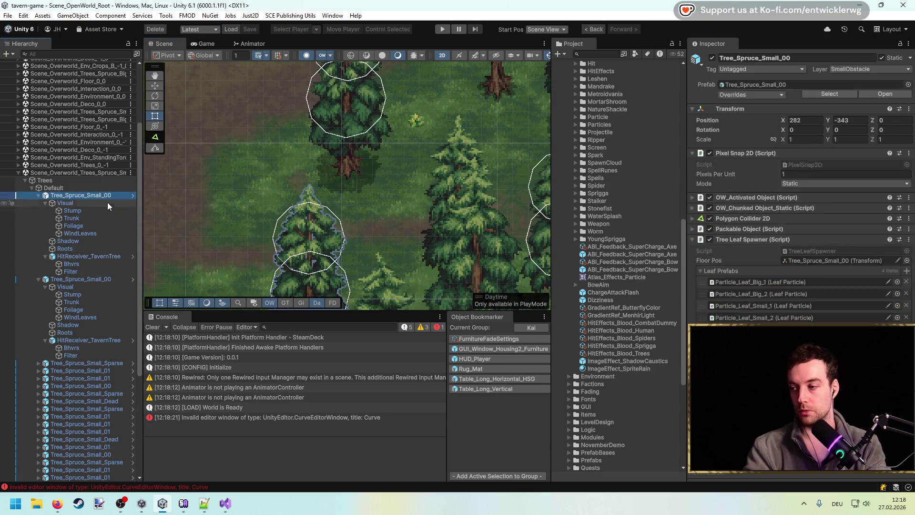
{"action": "left_click", "coordinate": [101, 225]}
{"action": "scroll", "coordinate": [381, 184], "scroll_direction": "down", "scroll_amount": 3}
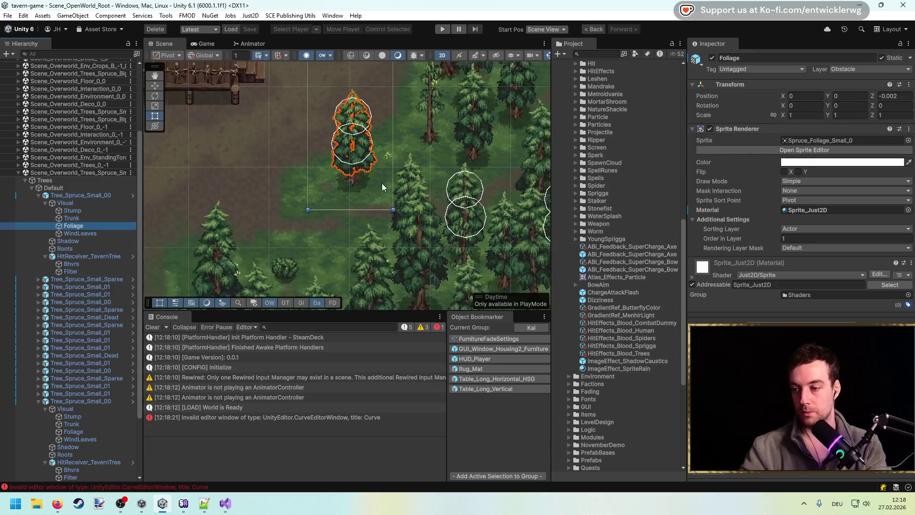
{"action": "left_click", "coordinate": [382, 181]}
{"action": "left_click", "coordinate": [382, 182]}
{"action": "left_click", "coordinate": [382, 182]}
{"action": "scroll", "coordinate": [355, 174], "scroll_direction": "up", "scroll_amount": 2}
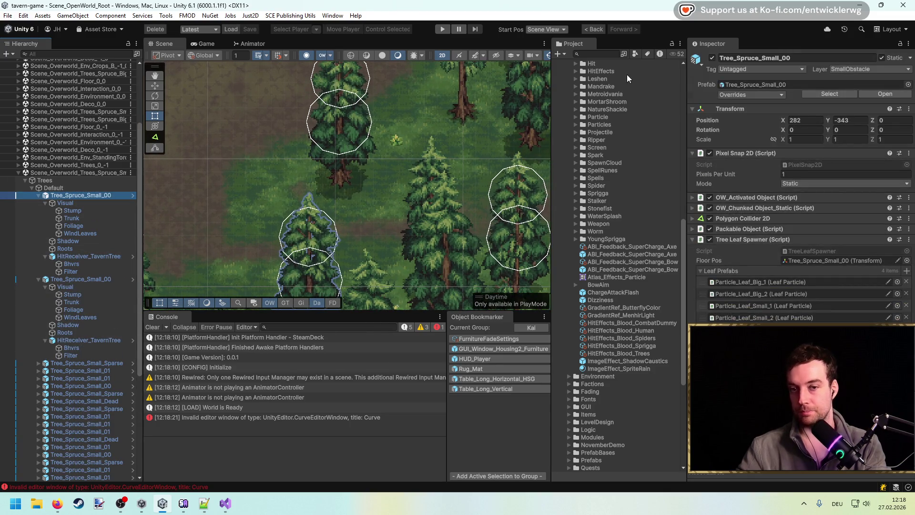
{"action": "left_click", "coordinate": [743, 94]}
{"action": "left_click", "coordinate": [810, 169]}
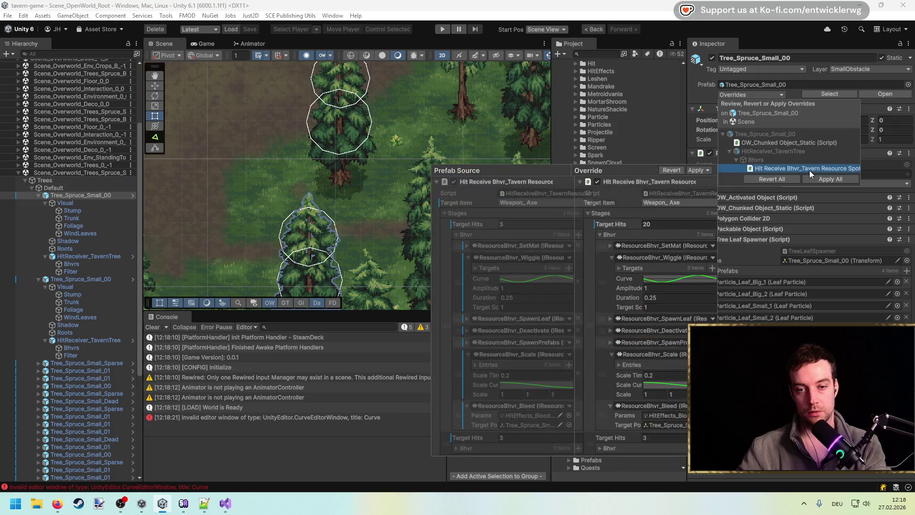
{"action": "left_click", "coordinate": [791, 180]}
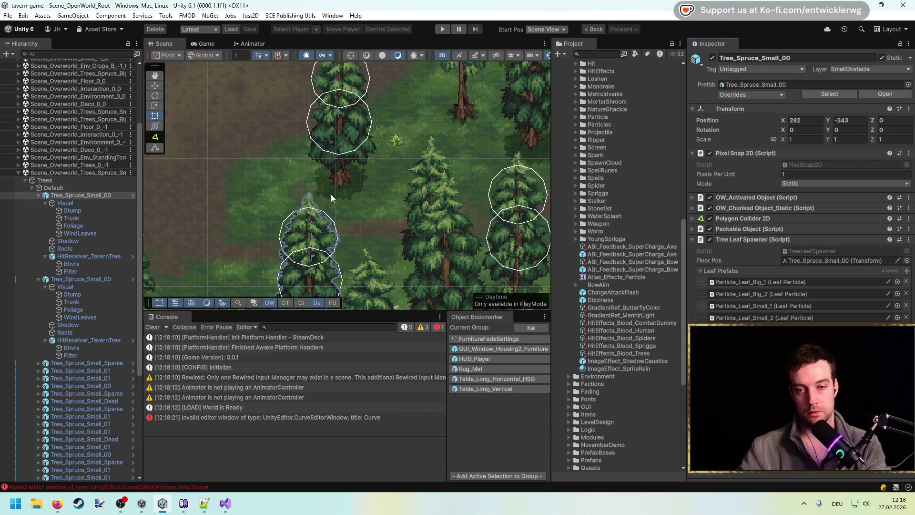
Set the tree's Bhvrs Target Hits to 30 and start the game.
{"action": "left_click", "coordinate": [40, 193]}
{"action": "left_click", "coordinate": [53, 202]}
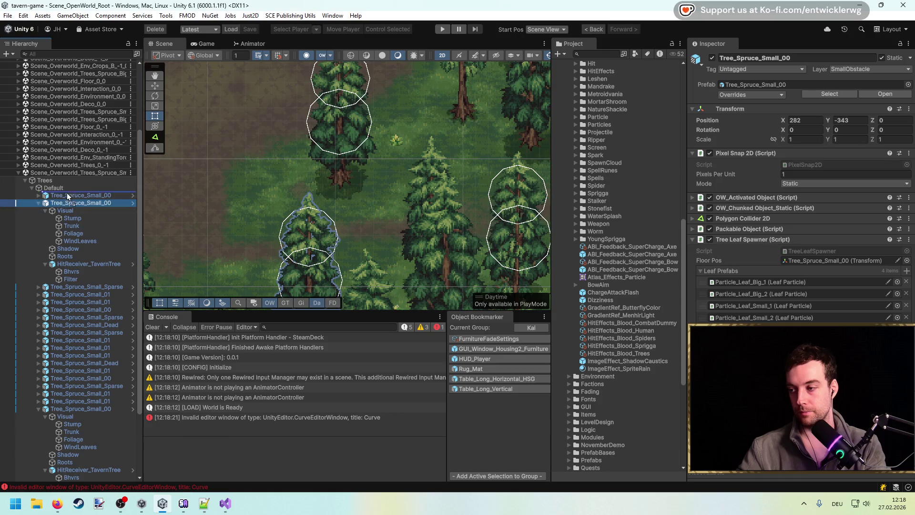
{"action": "left_click", "coordinate": [67, 196]}
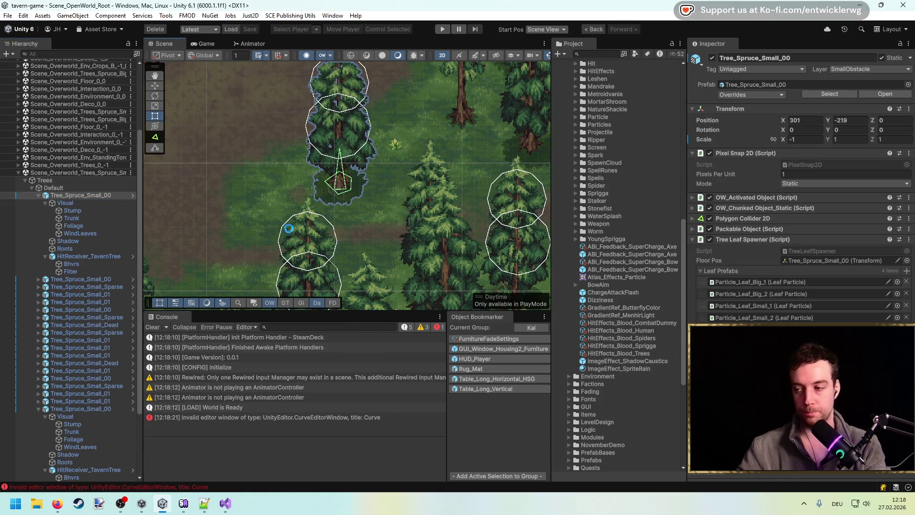
{"action": "left_click", "coordinate": [76, 265]}
{"action": "left_click", "coordinate": [801, 173]}
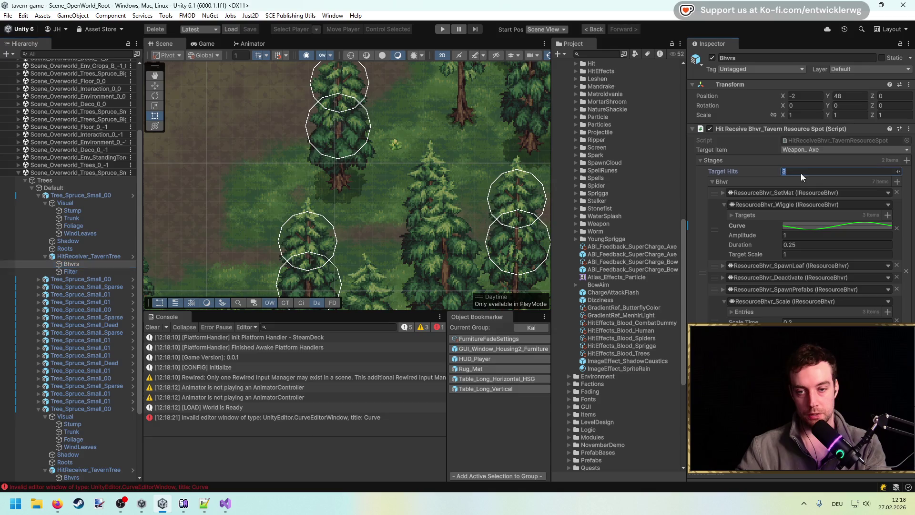
{"action": "type", "text": "30"}
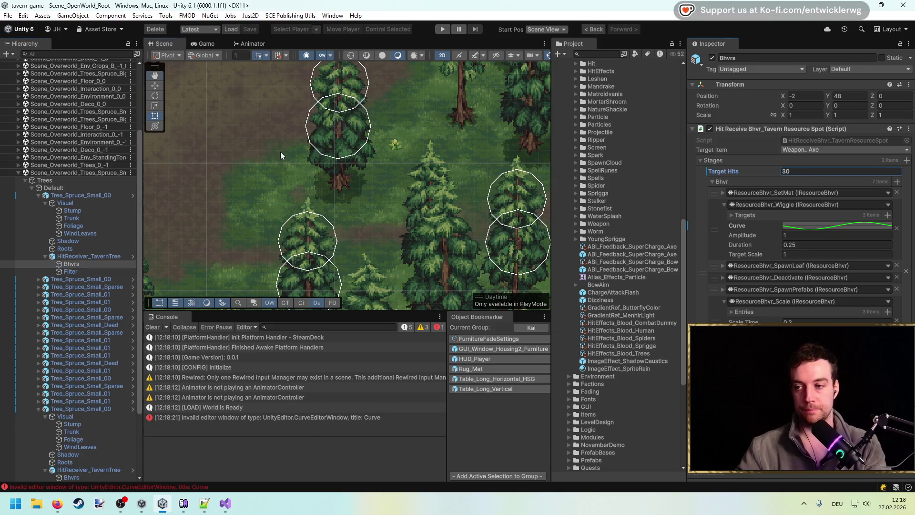
{"action": "left_click_drag", "start_coordinate": [275, 150], "coordinate": [342, 172]}
{"action": "left_click", "coordinate": [444, 30]}
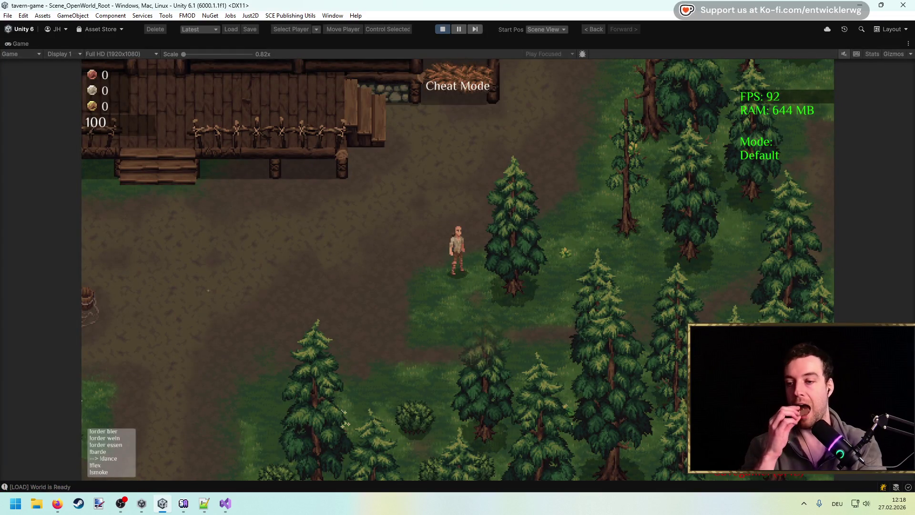
Walk to the spruce and chop it three times during the playtest.
{"action": "key", "text": "d"}
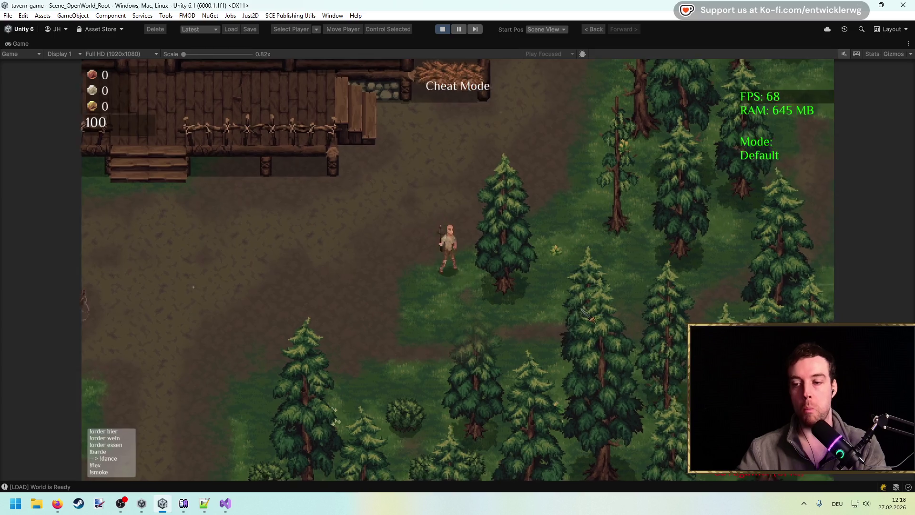
{"action": "left_click", "coordinate": [605, 323]}
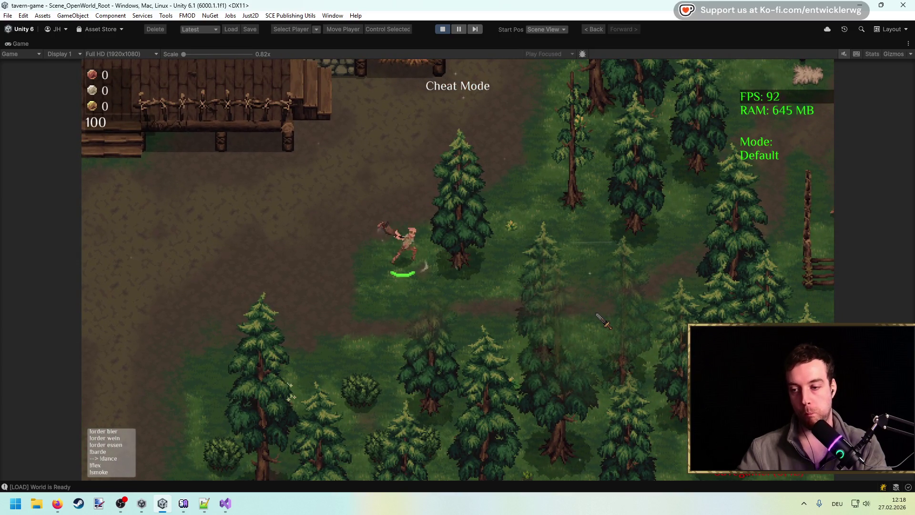
{"action": "left_click", "coordinate": [603, 320]}
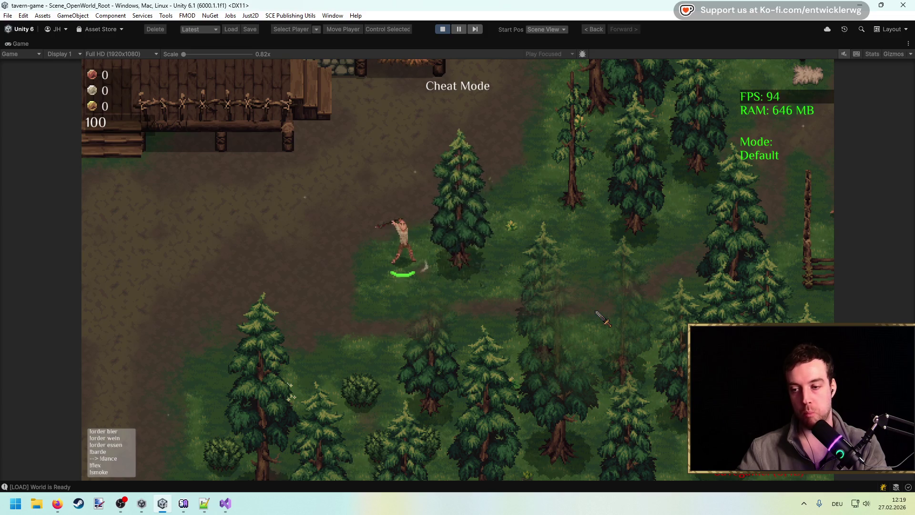
{"action": "left_click", "coordinate": [603, 319]}
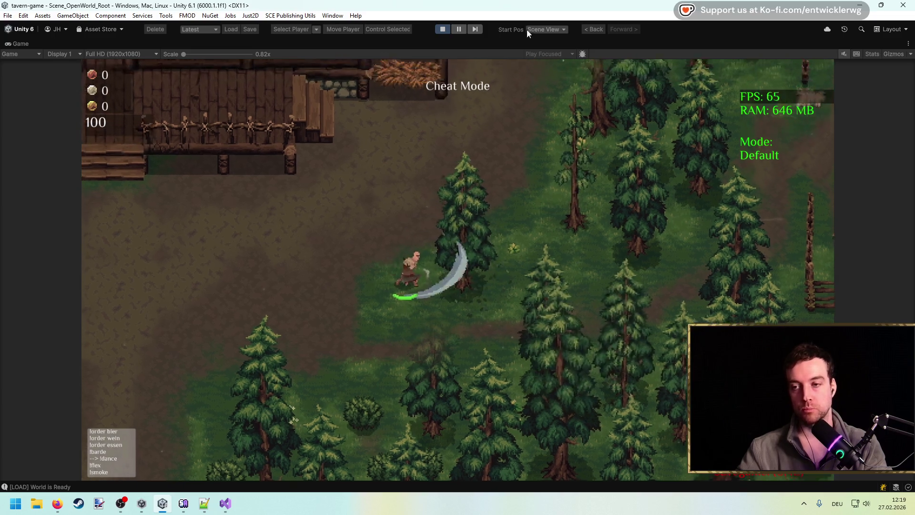
{"action": "double_click", "coordinate": [538, 41]}
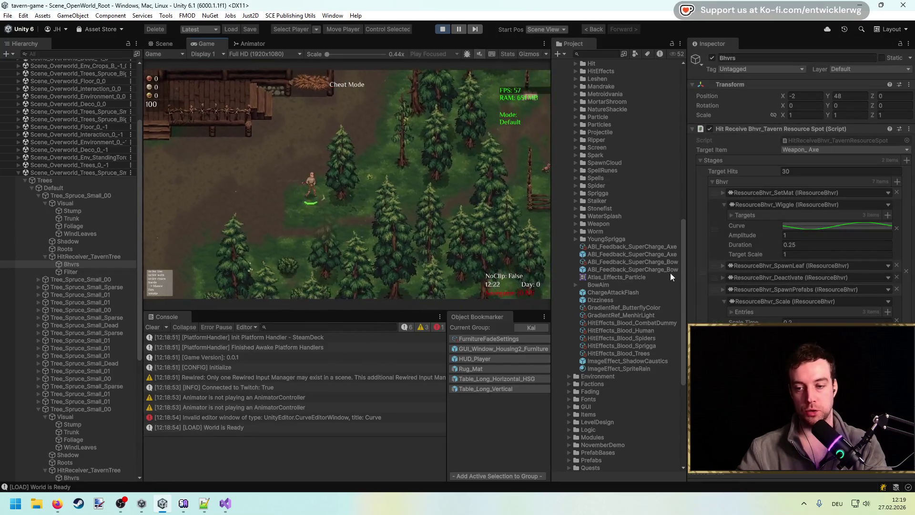
Switch HitEffects_Blood_Trees target severity to Normal, then Medium, test-chopping in between.
{"action": "left_click", "coordinate": [652, 354]}
{"action": "left_click", "coordinate": [818, 119]}
{"action": "left_click", "coordinate": [819, 145]}
{"action": "key", "text": "shift+space"}
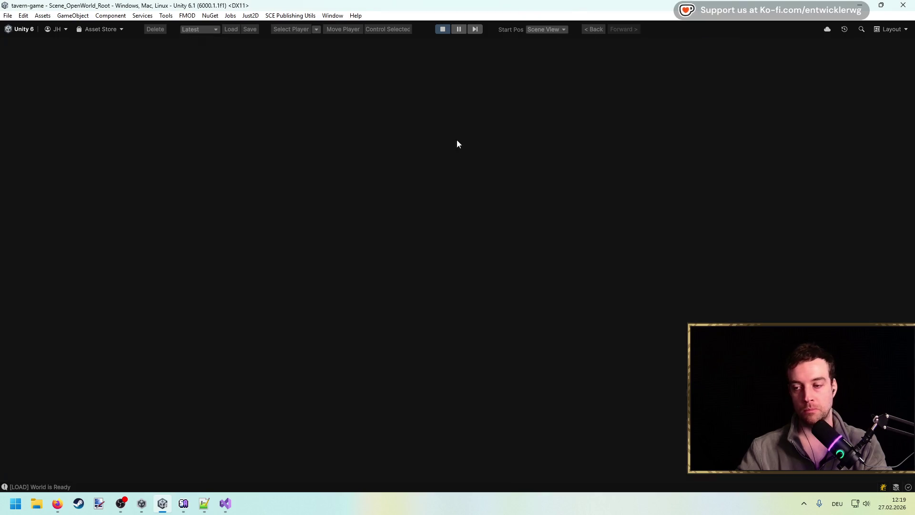
{"action": "left_click", "coordinate": [457, 139]}
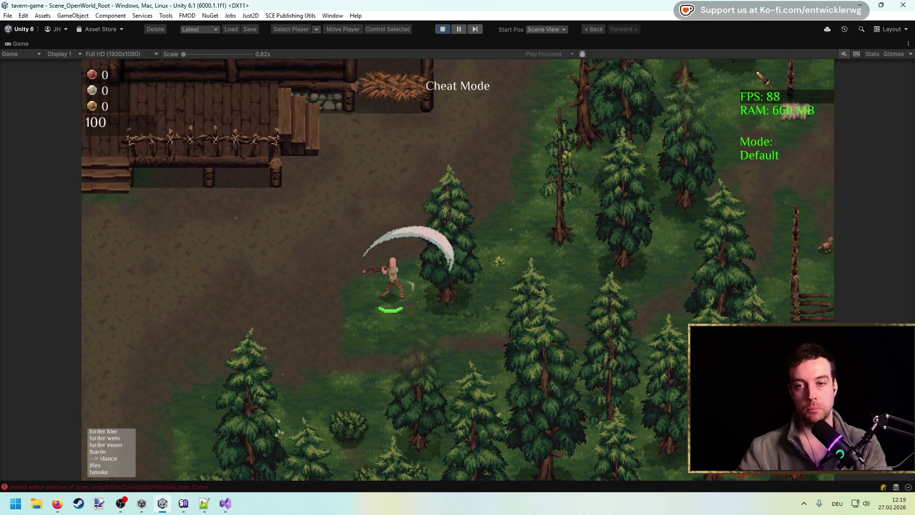
{"action": "key", "text": "shift+space"}
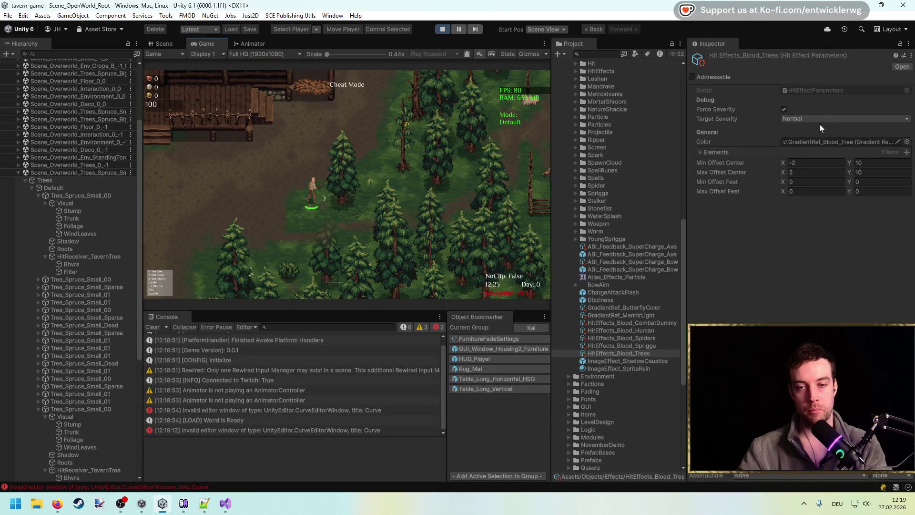
{"action": "left_click", "coordinate": [822, 120]}
{"action": "left_click", "coordinate": [820, 168]}
{"action": "key", "text": "shift+space"}
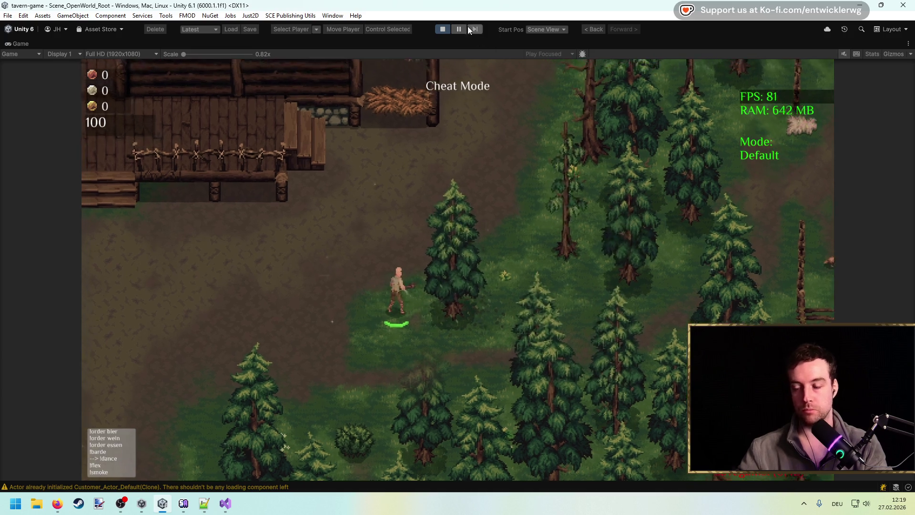
Stop the game, clear the Console, and turn off Force Severity.
{"action": "left_click", "coordinate": [445, 27]}
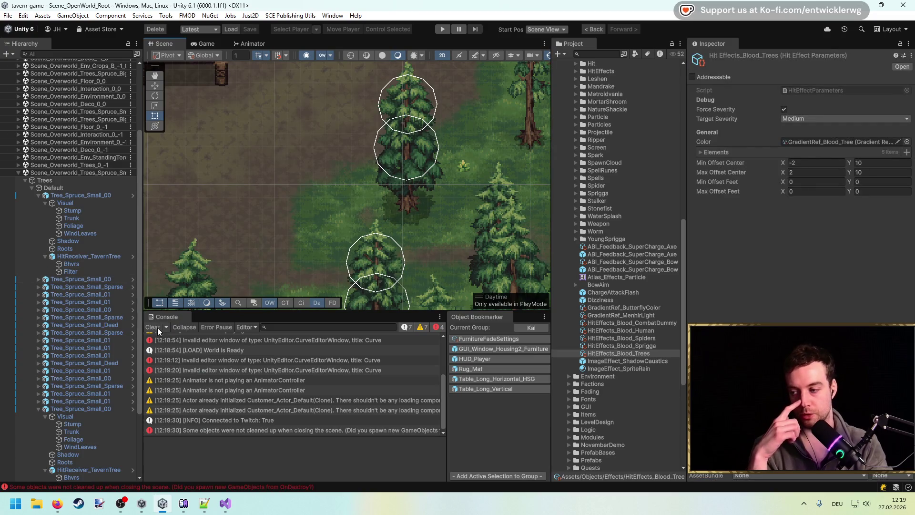
{"action": "left_click", "coordinate": [152, 327]}
{"action": "left_click", "coordinate": [784, 109]}
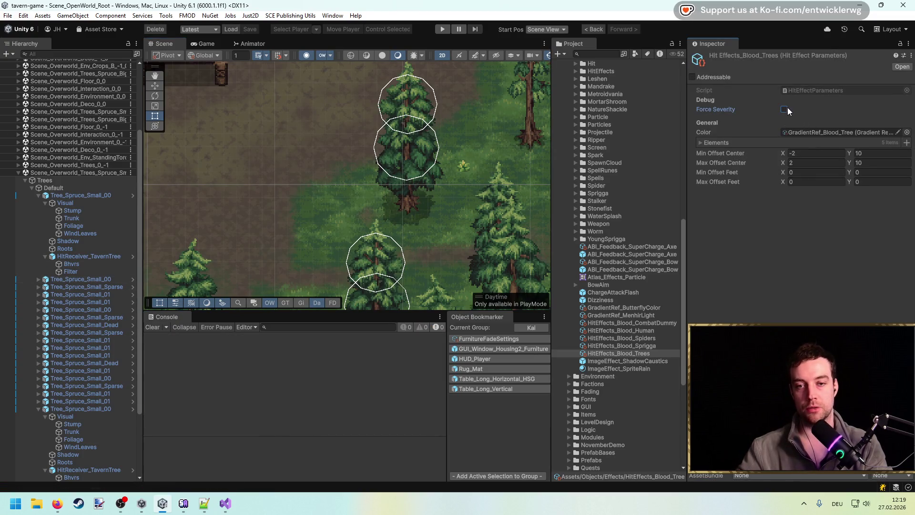
{"action": "left_click", "coordinate": [816, 90]}
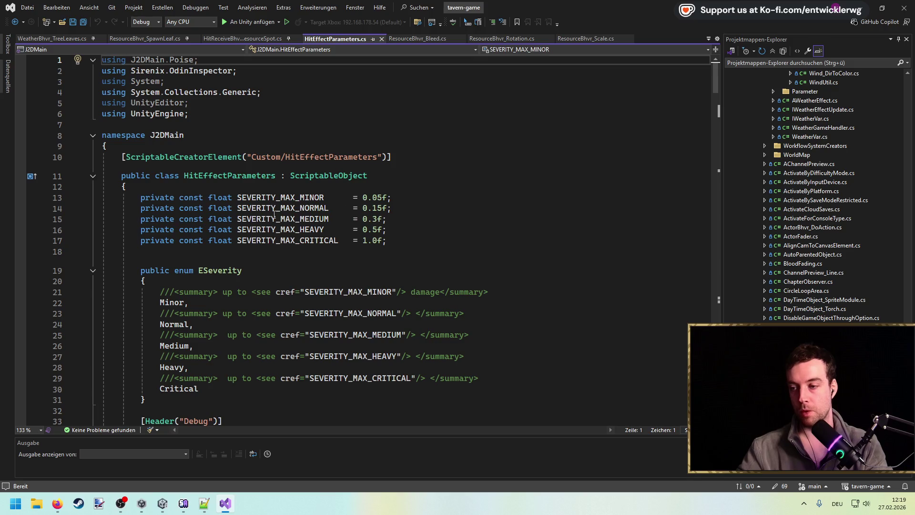
Change Trigger(1.0f) to Trigger(0.3f) in ResourceBhvr_Bleed.cs and save the file.
{"action": "left_click", "coordinate": [381, 39]}
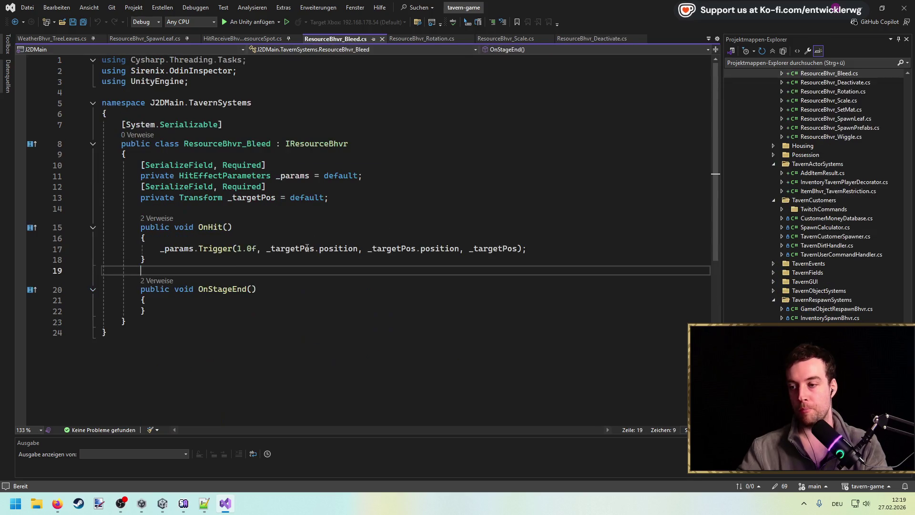
{"action": "left_click", "coordinate": [245, 251]}
{"action": "key", "text": "BackSpace"}
{"action": "key", "text": "BackSpace"}
{"action": "type", "text": "0."}
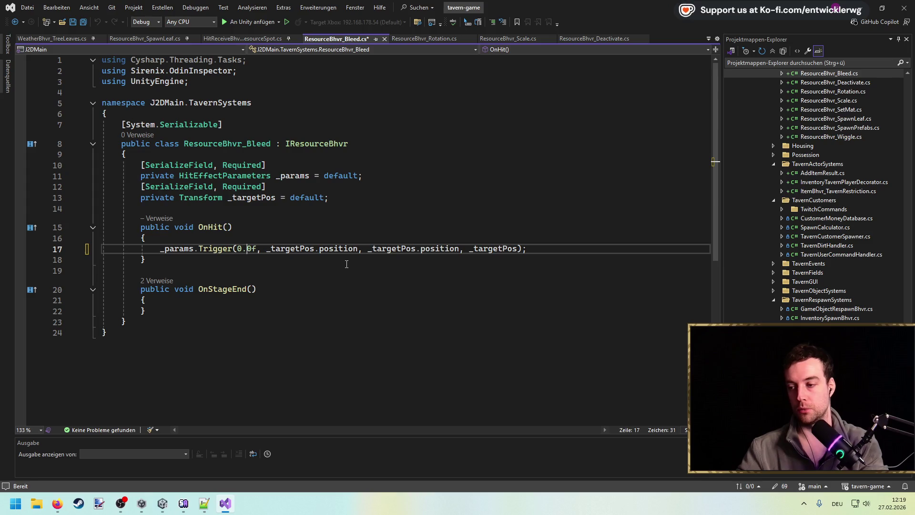
{"action": "type", "text": "3"}
{"action": "left_click", "coordinate": [347, 197]}
{"action": "key", "text": "ctrl+s"}
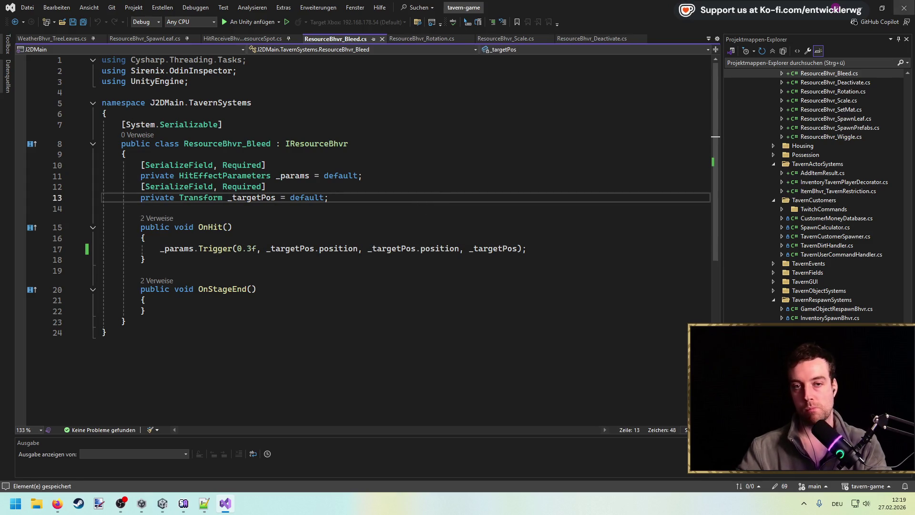
{"action": "left_click", "coordinate": [871, 4]}
{"action": "left_click", "coordinate": [862, 153]}
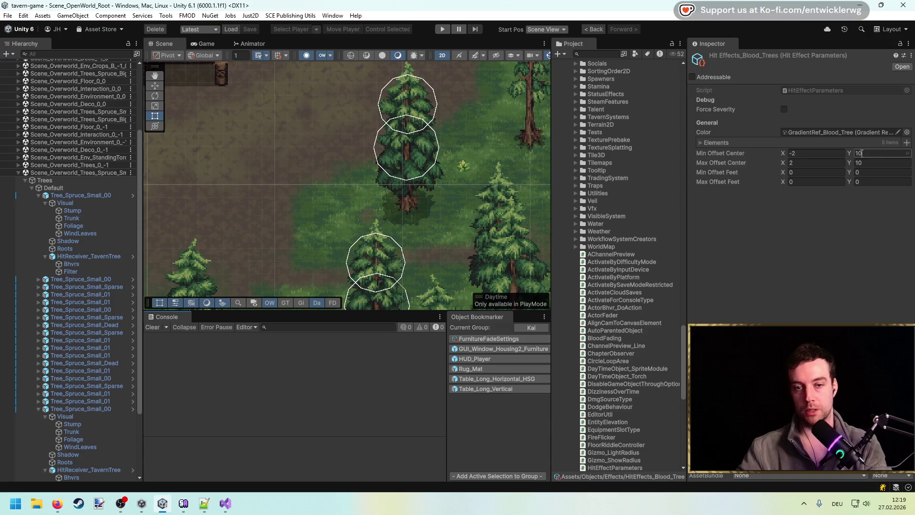
Switch the tree blood gradient to Fixed mode with the brown key moved to 50%.
{"action": "left_click", "coordinate": [897, 133]}
{"action": "left_click", "coordinate": [484, 201]}
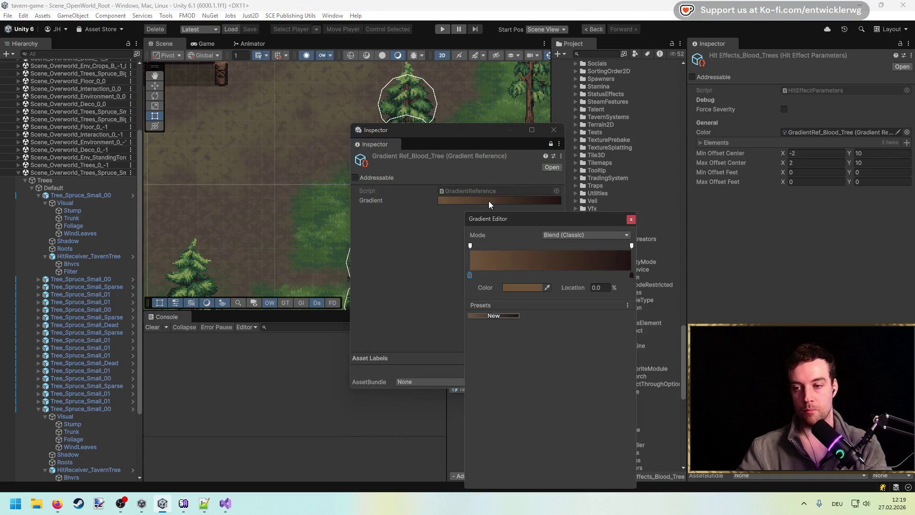
{"action": "left_click", "coordinate": [577, 235]}
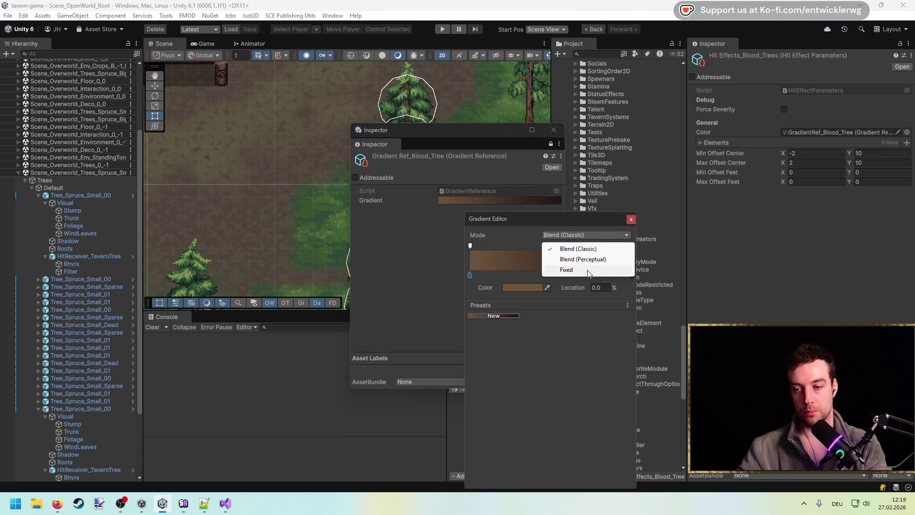
{"action": "left_click", "coordinate": [556, 270]}
{"action": "left_click_drag", "start_coordinate": [495, 275], "coordinate": [536, 275]}
{"action": "left_click", "coordinate": [550, 275]}
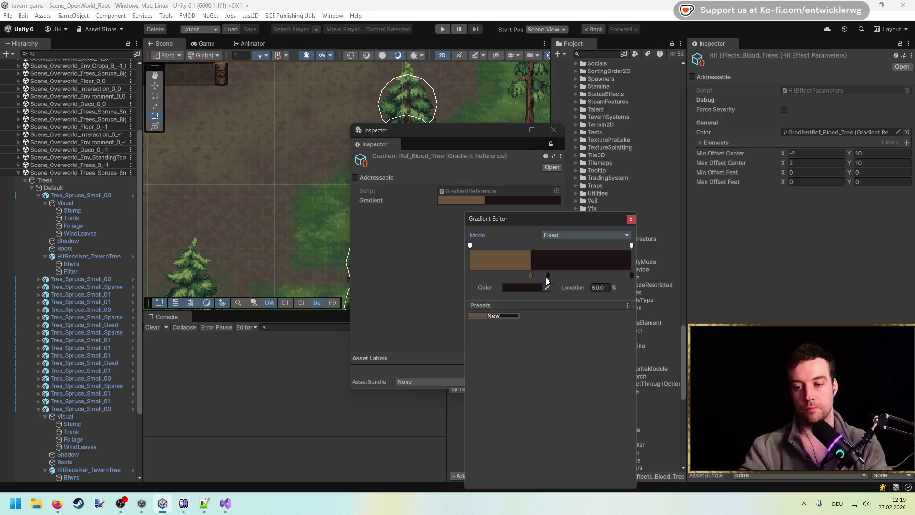
{"action": "left_click_drag", "start_coordinate": [530, 275], "coordinate": [551, 277]}
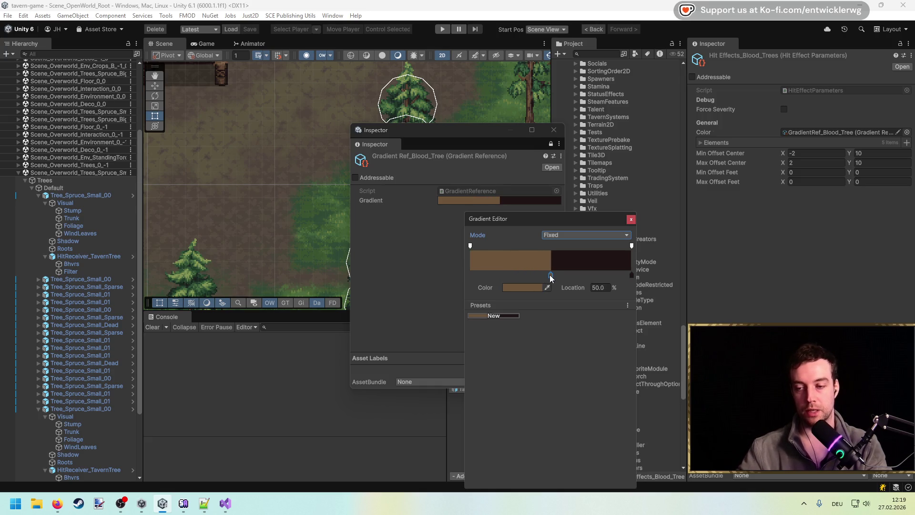
Lighten the dark end key to a dark reddish colour in the Color picker.
{"action": "left_click", "coordinate": [632, 275]}
{"action": "left_click", "coordinate": [525, 287]}
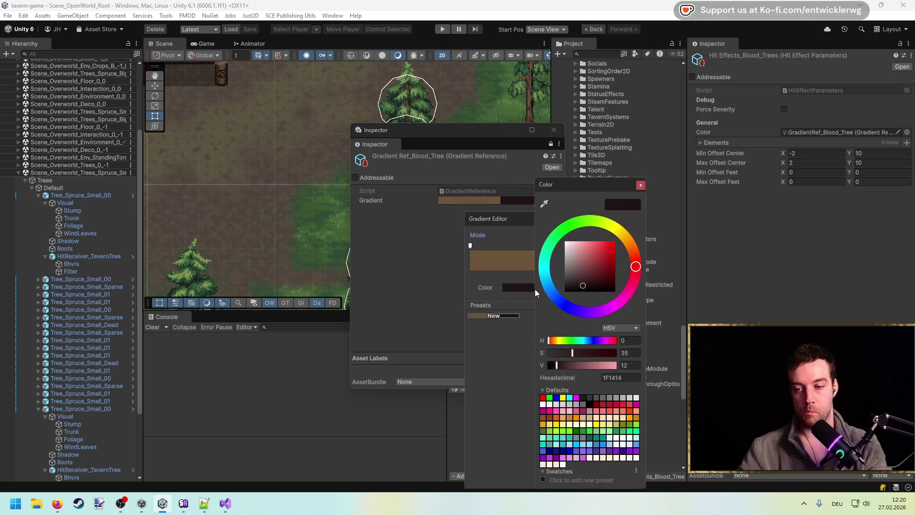
{"action": "left_click_drag", "start_coordinate": [563, 364], "coordinate": [562, 366]}
{"action": "left_click_drag", "start_coordinate": [591, 184], "coordinate": [758, 167]}
{"action": "mouse_move", "coordinate": [749, 265]}
{"action": "left_mouse_down"}
{"action": "mouse_move", "coordinate": [750, 251]}
{"action": "mouse_move", "coordinate": [749, 260]}
{"action": "left_mouse_up"}
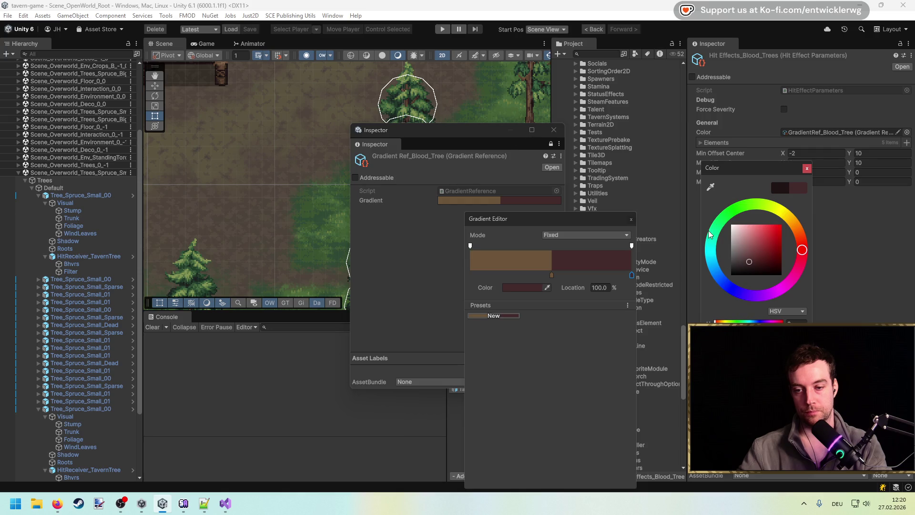
{"action": "left_click", "coordinate": [466, 137]}
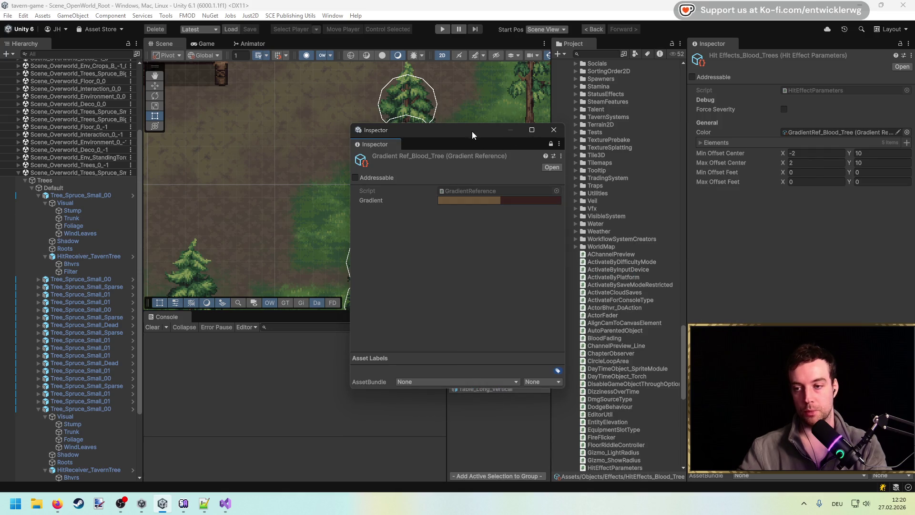
{"action": "left_click_drag", "start_coordinate": [474, 135], "coordinate": [720, 140]}
{"action": "left_click", "coordinate": [768, 207]}
{"action": "left_click", "coordinate": [632, 275]}
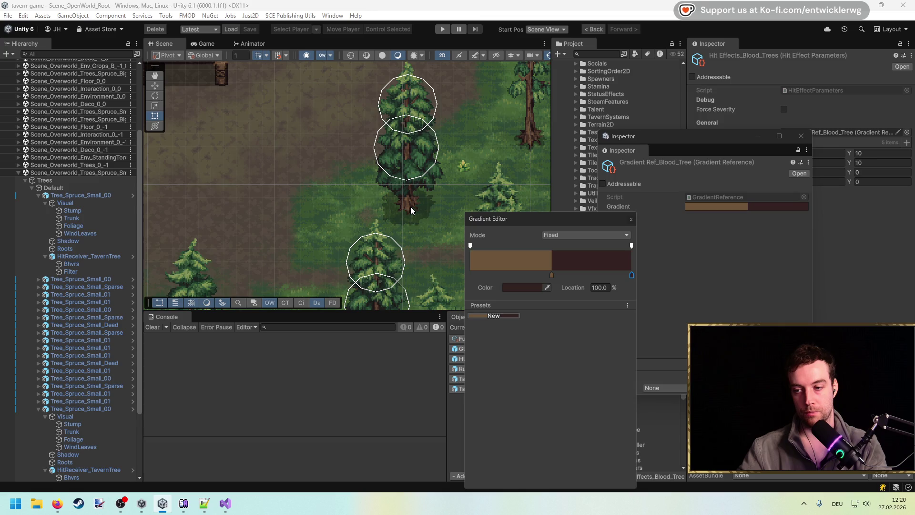
Eyedrop brown trunk colours from the spruce for both gradient keys.
{"action": "scroll", "coordinate": [411, 207], "scroll_direction": "up", "scroll_amount": 5}
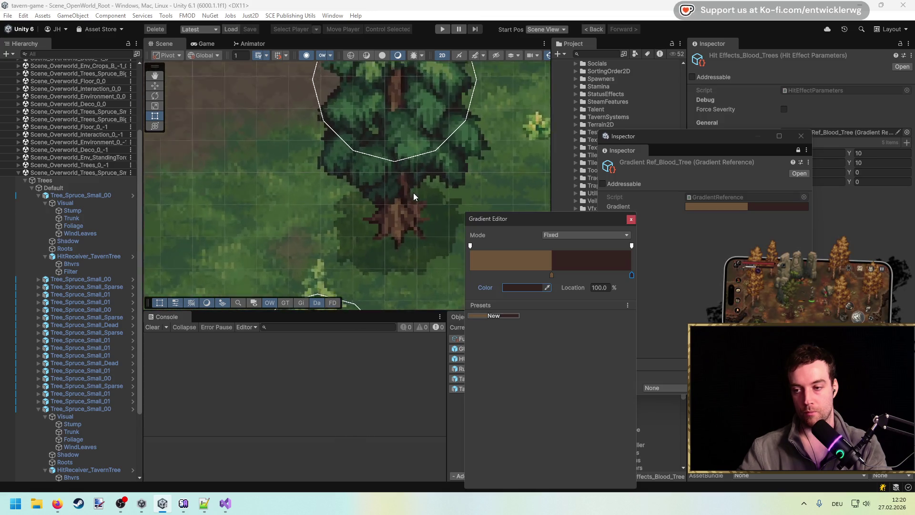
{"action": "scroll", "coordinate": [414, 193], "scroll_direction": "up", "scroll_amount": 5}
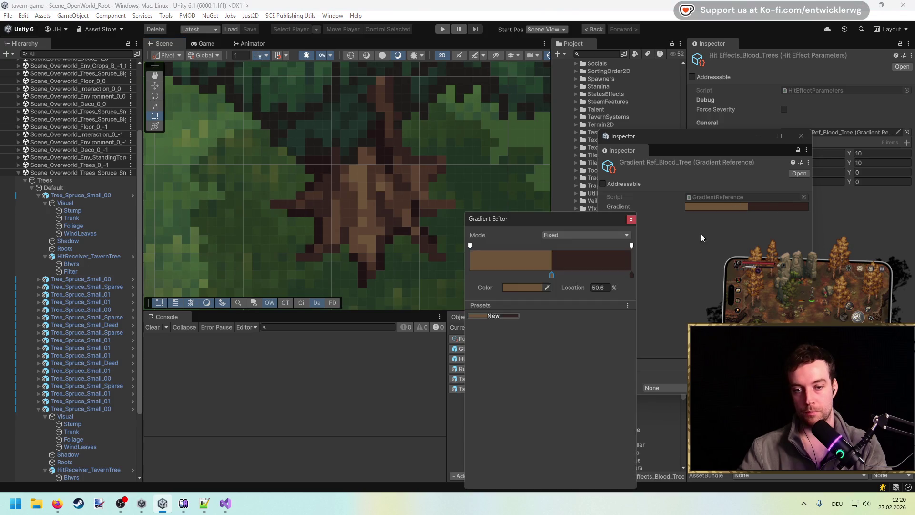
{"action": "left_click", "coordinate": [372, 191]}
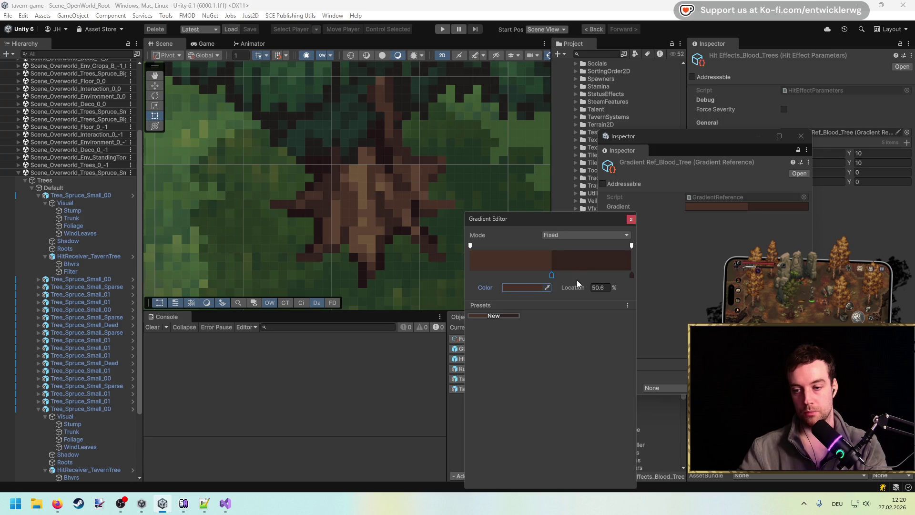
{"action": "left_click", "coordinate": [370, 211]}
{"action": "left_click", "coordinate": [632, 277]}
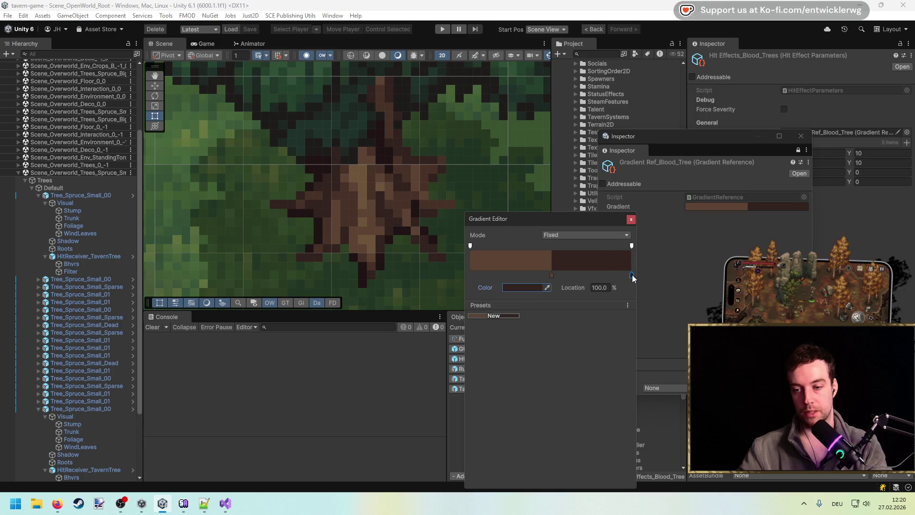
{"action": "left_click", "coordinate": [547, 287]}
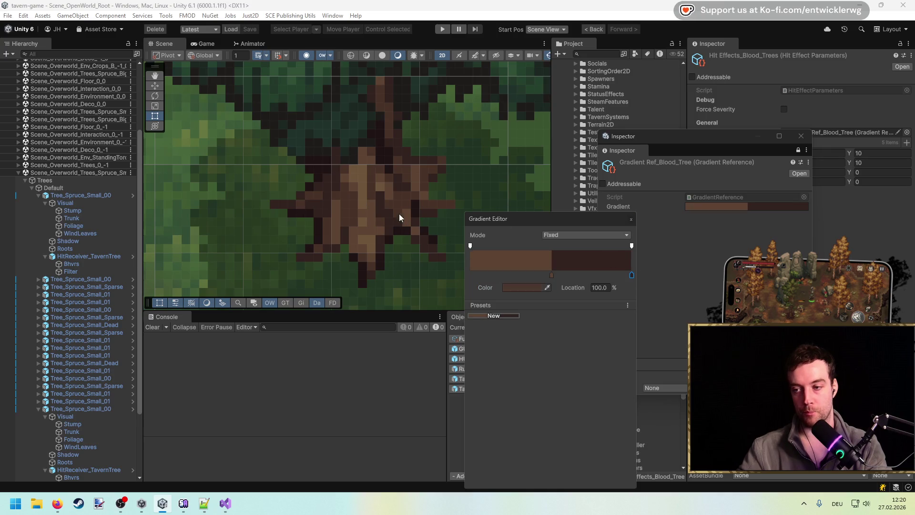
{"action": "left_click", "coordinate": [371, 194]}
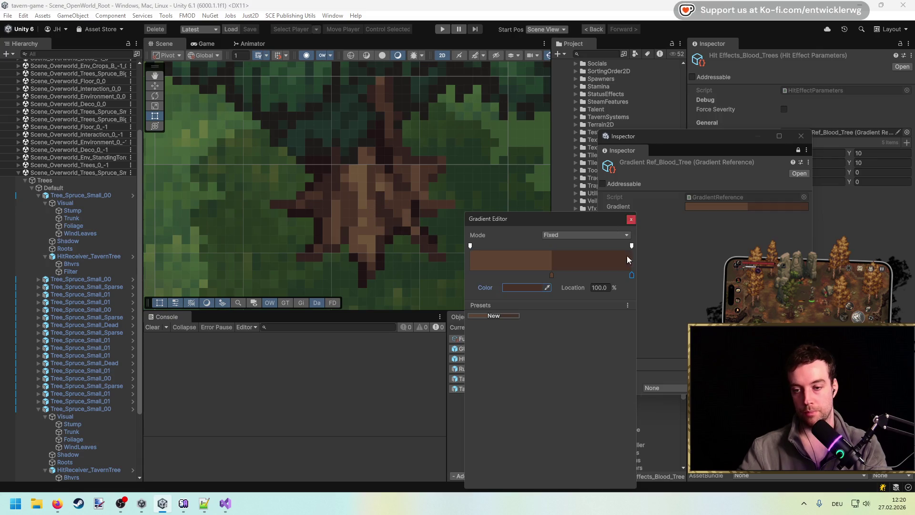
Set the gradient to Blend (Perceptual), move a key to the left end, and close the editor.
{"action": "left_click", "coordinate": [613, 234]}
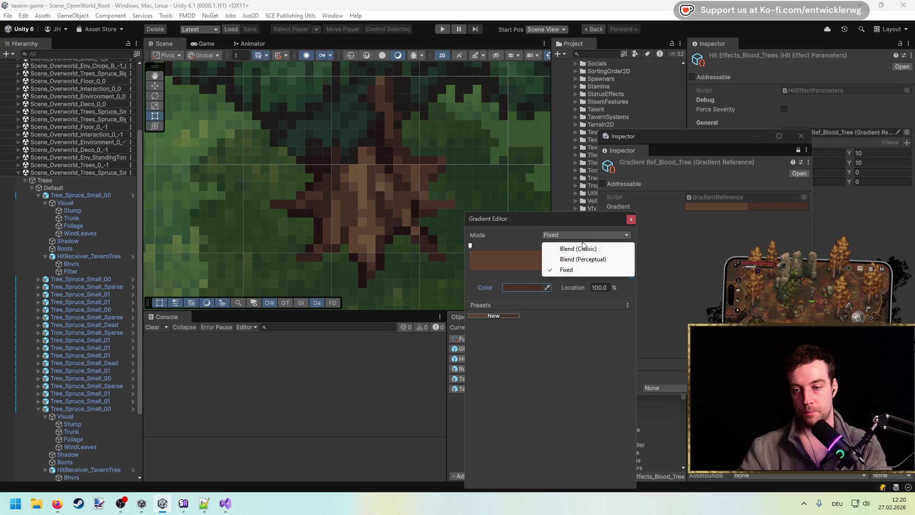
{"action": "left_click", "coordinate": [579, 248]}
{"action": "left_click", "coordinate": [591, 235]}
{"action": "left_click", "coordinate": [589, 260]}
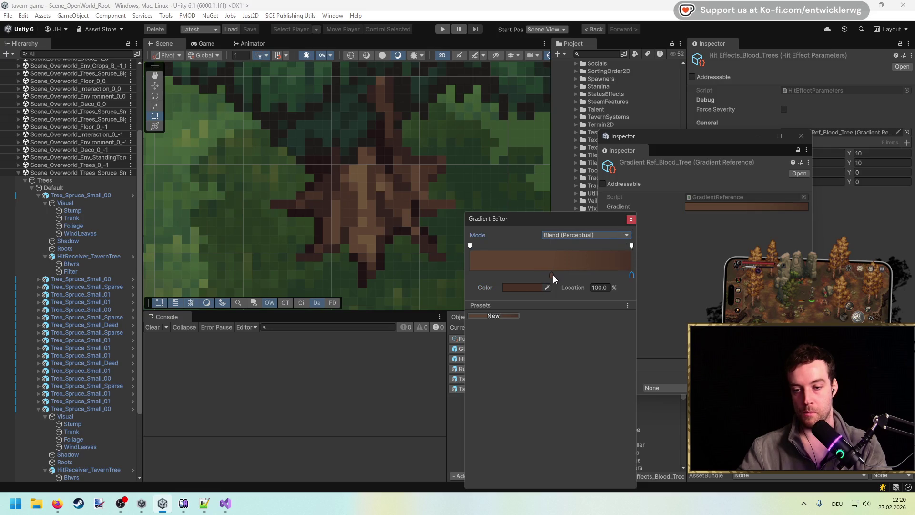
{"action": "left_click_drag", "start_coordinate": [552, 275], "coordinate": [460, 270]}
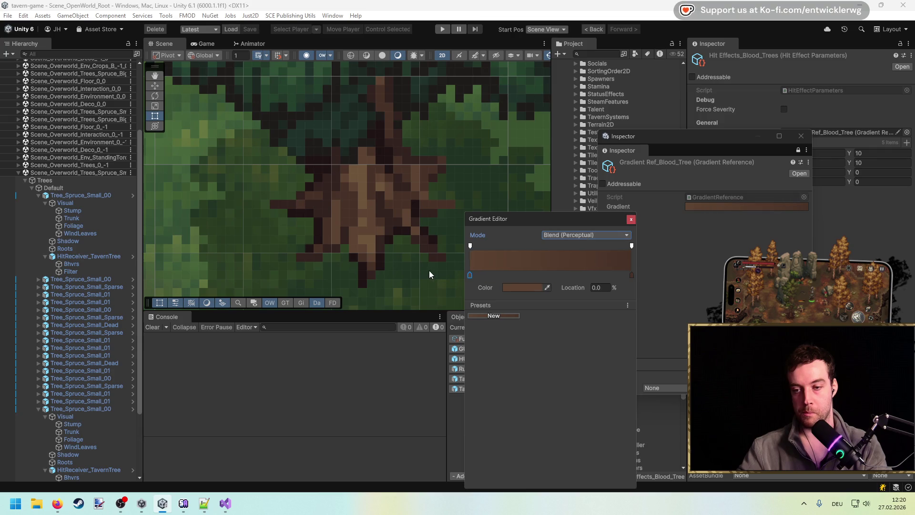
{"action": "left_click", "coordinate": [596, 235]}
{"action": "left_click", "coordinate": [611, 247]}
{"action": "left_click", "coordinate": [606, 235]}
{"action": "left_click", "coordinate": [607, 258]}
{"action": "left_click", "coordinate": [630, 220]}
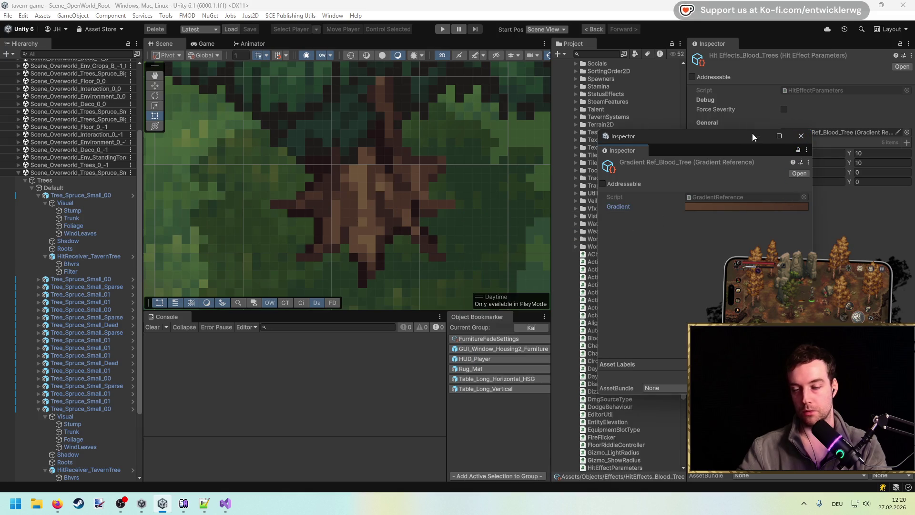
Close the gradient reference window and expand HitEffects_Blood_Trees' Elements list.
{"action": "left_click", "coordinate": [801, 136]}
{"action": "scroll", "coordinate": [276, 252], "scroll_direction": "down", "scroll_amount": 3}
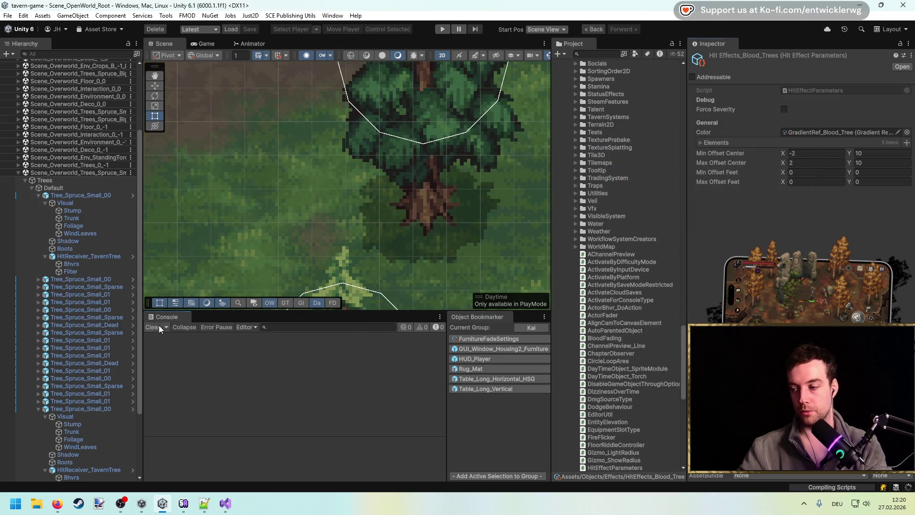
{"action": "left_click", "coordinate": [728, 139]}
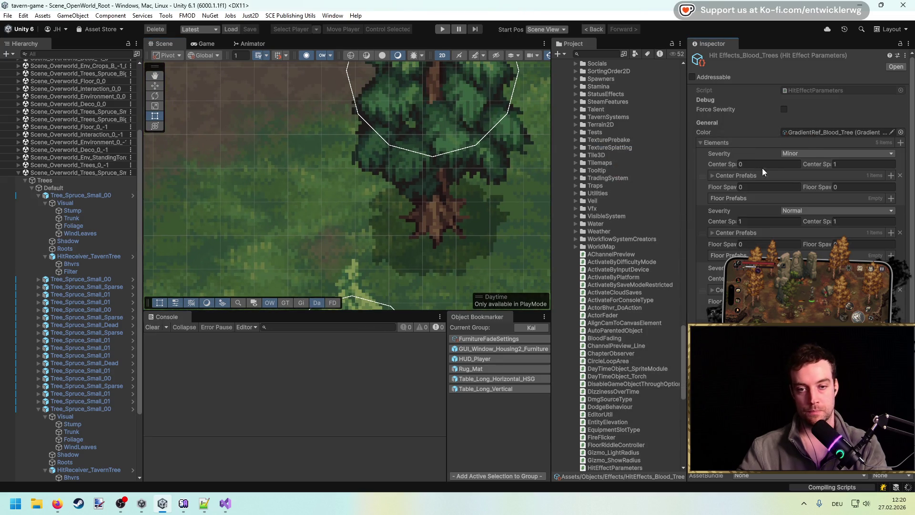
{"action": "left_click", "coordinate": [730, 174]}
{"action": "left_click", "coordinate": [730, 174]}
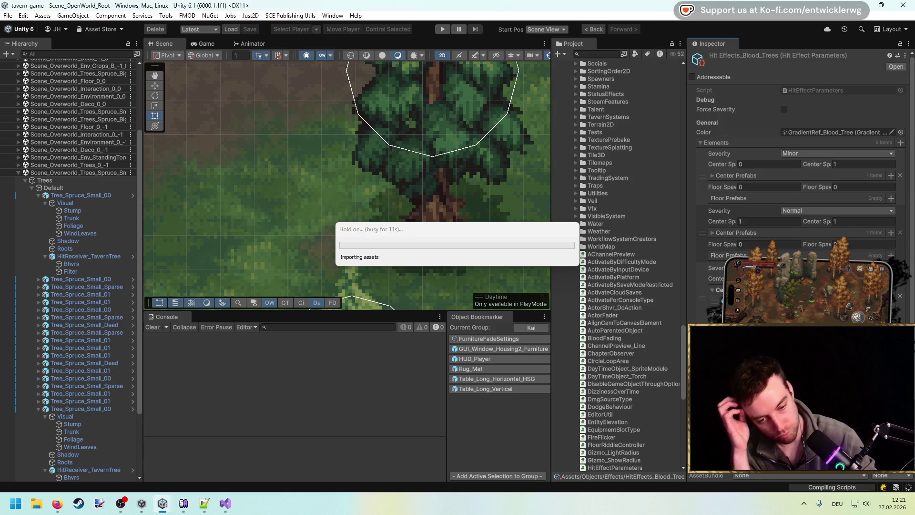
Search for discord in the Start menu, then start the game with Ctrl+P.
{"action": "key", "text": "super"}
{"action": "type", "text": "discord"}
{"action": "key", "text": "Return"}
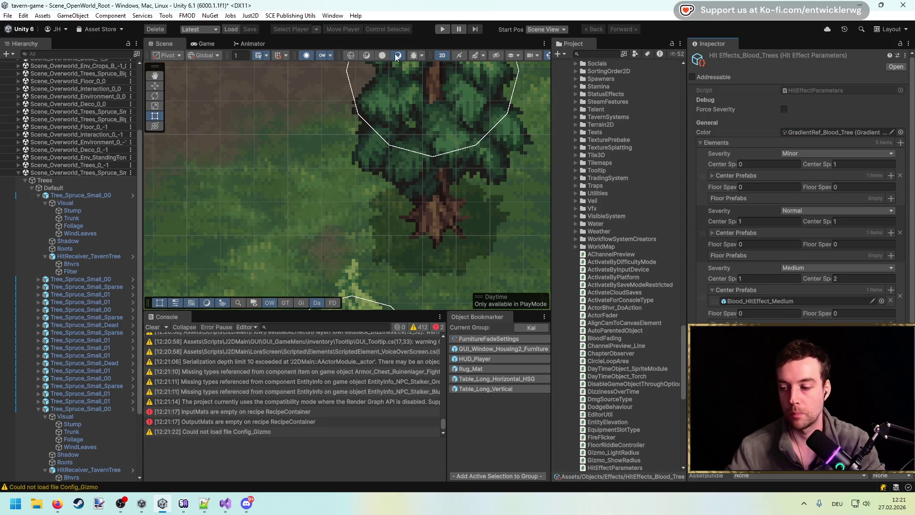
{"action": "key", "text": "ctrl+p"}
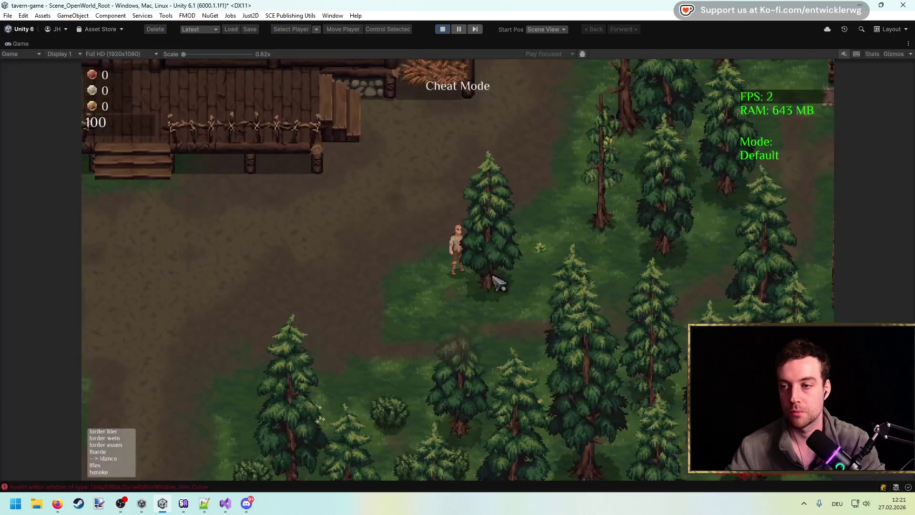
Chop the spruce repeatedly until it falls, collect the Holz logs, and stop playing.
{"action": "left_click", "coordinate": [587, 300]}
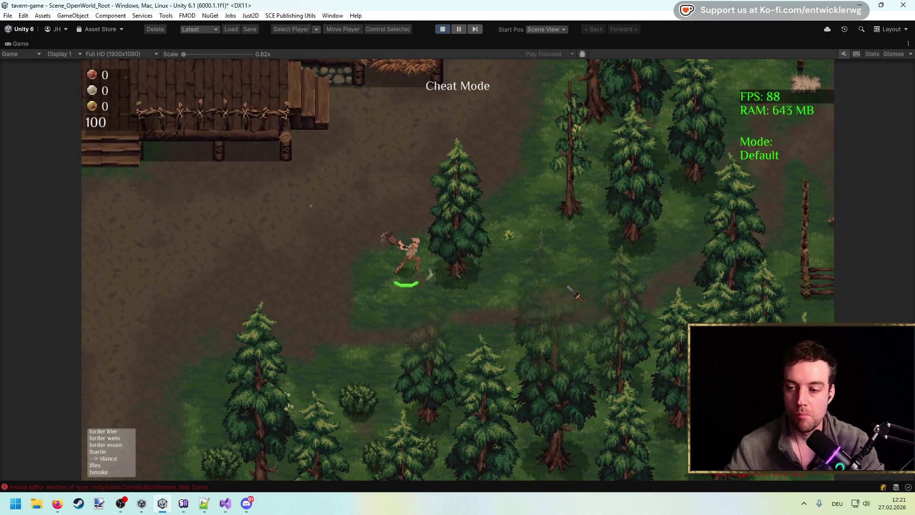
{"action": "left_click", "coordinate": [574, 293]}
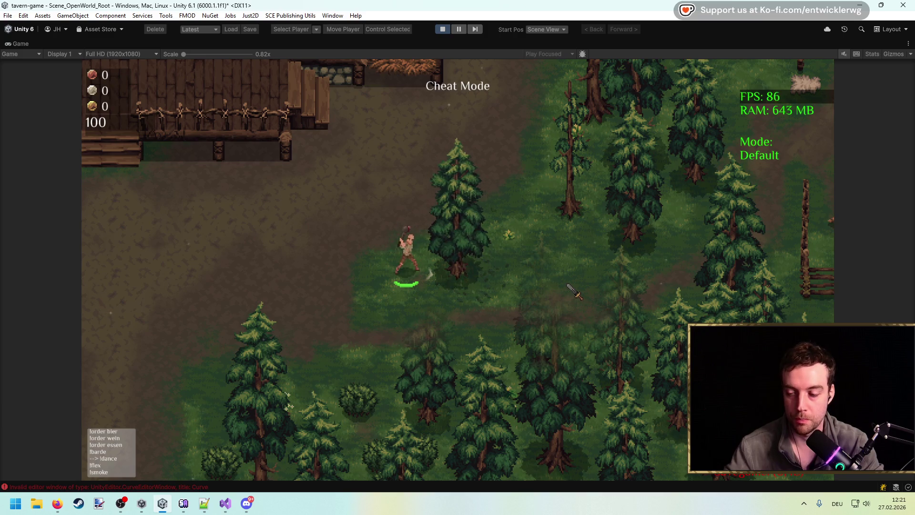
{"action": "left_click", "coordinate": [574, 291]}
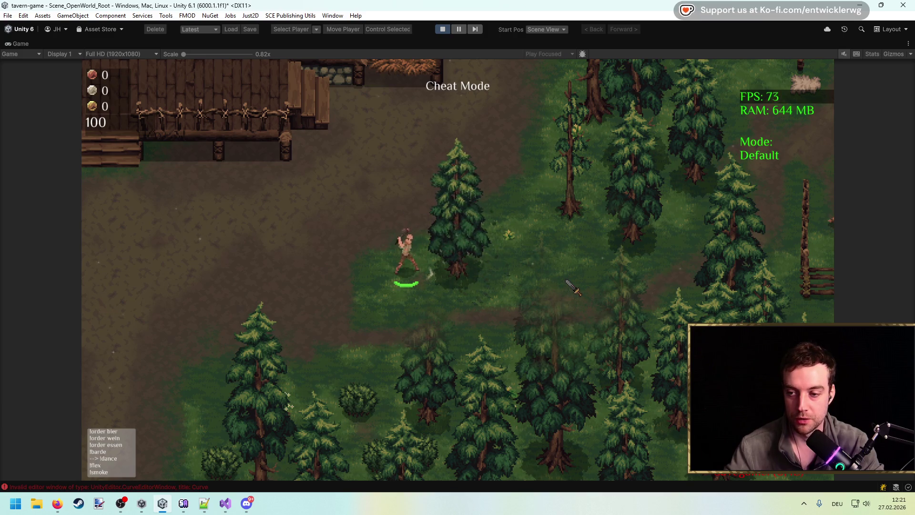
{"action": "left_click", "coordinate": [574, 291]}
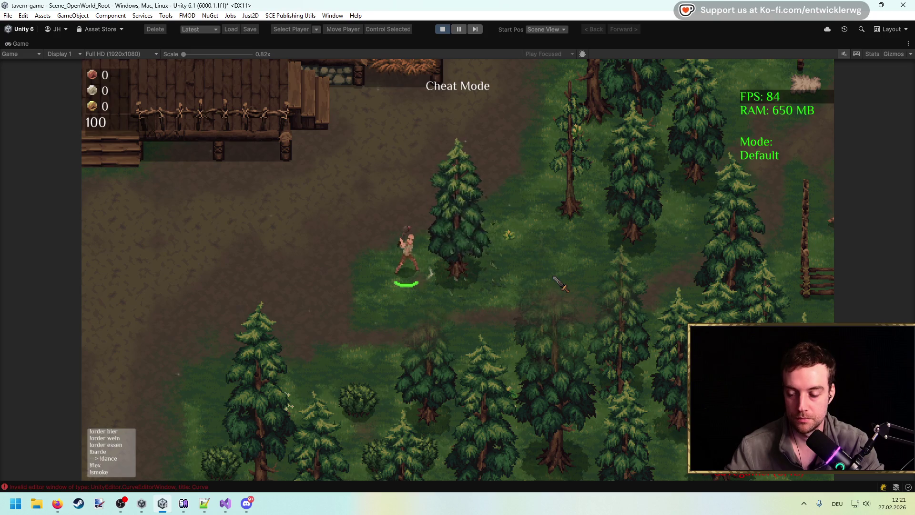
{"action": "left_click", "coordinate": [553, 277]}
{"action": "left_click", "coordinate": [554, 278]}
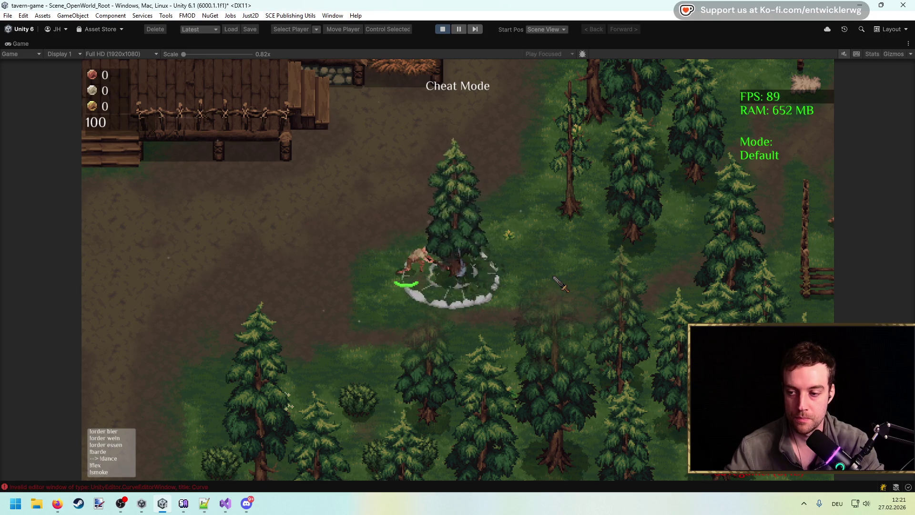
{"action": "left_click", "coordinate": [554, 278]}
{"action": "left_click", "coordinate": [554, 277]}
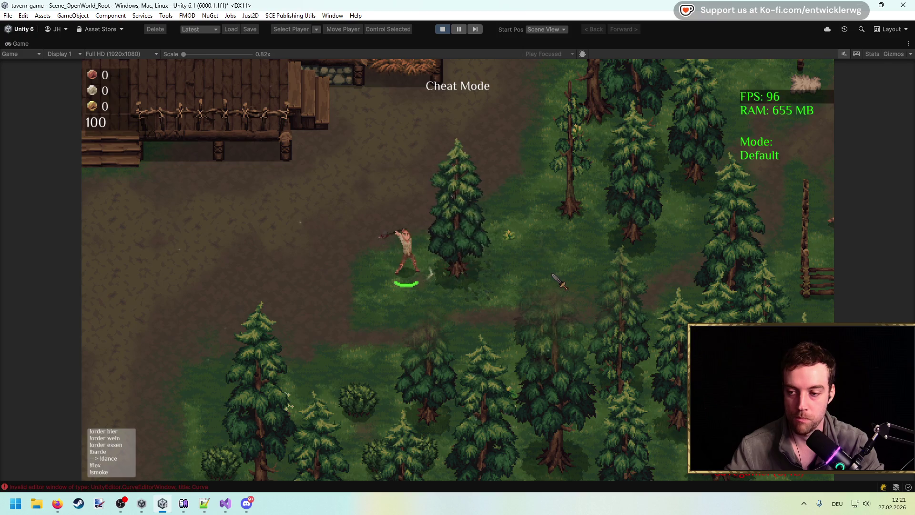
{"action": "left_click", "coordinate": [553, 278]}
{"action": "left_click", "coordinate": [554, 277]}
{"action": "left_click", "coordinate": [554, 278]}
{"action": "left_click", "coordinate": [553, 278]}
{"action": "left_click", "coordinate": [554, 277]}
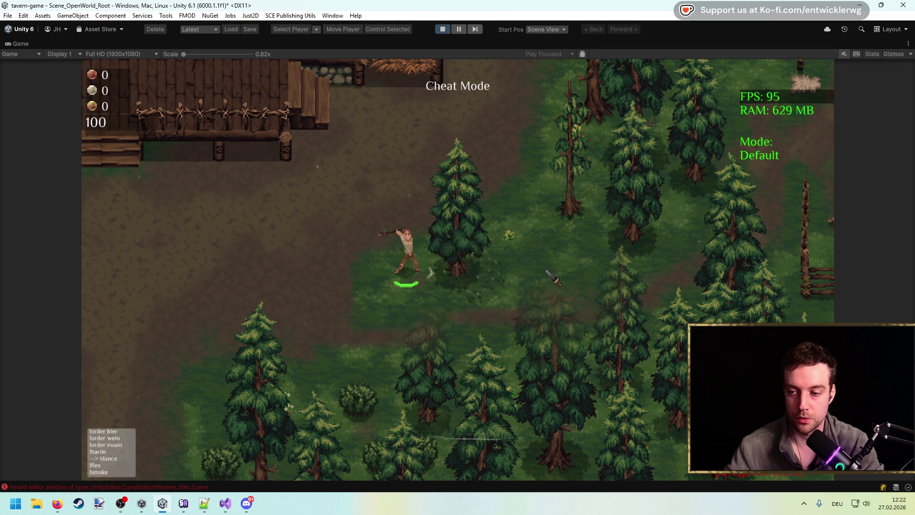
{"action": "left_click", "coordinate": [451, 266]}
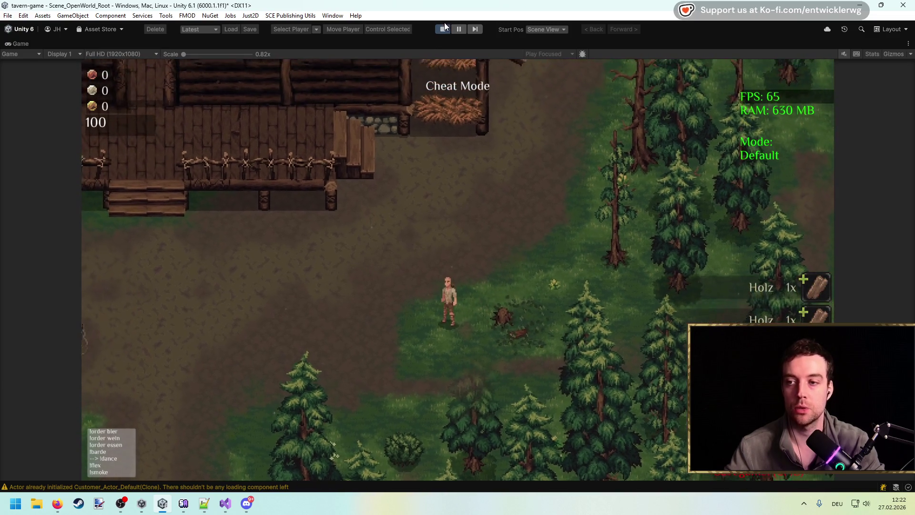
{"action": "left_click", "coordinate": [444, 30]}
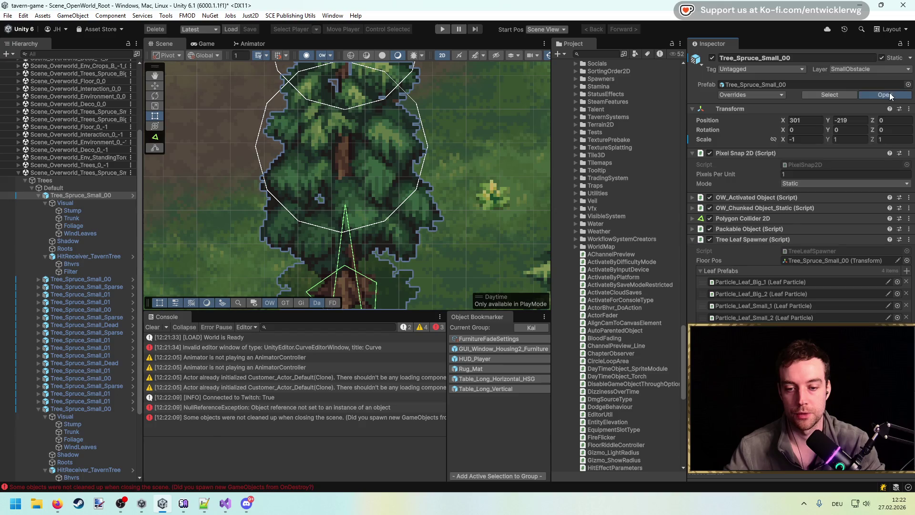
Sample a lighter trunk brown into the spruce prefab's blood-tree hit gradient.
{"action": "left_click", "coordinate": [888, 95]}
{"action": "left_click", "coordinate": [67, 120]}
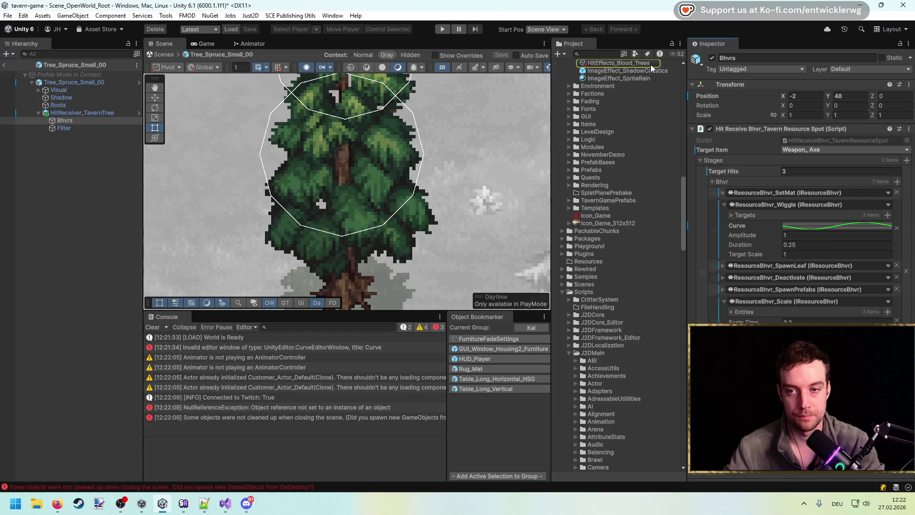
{"action": "left_click", "coordinate": [650, 64]}
{"action": "left_click", "coordinate": [892, 132]}
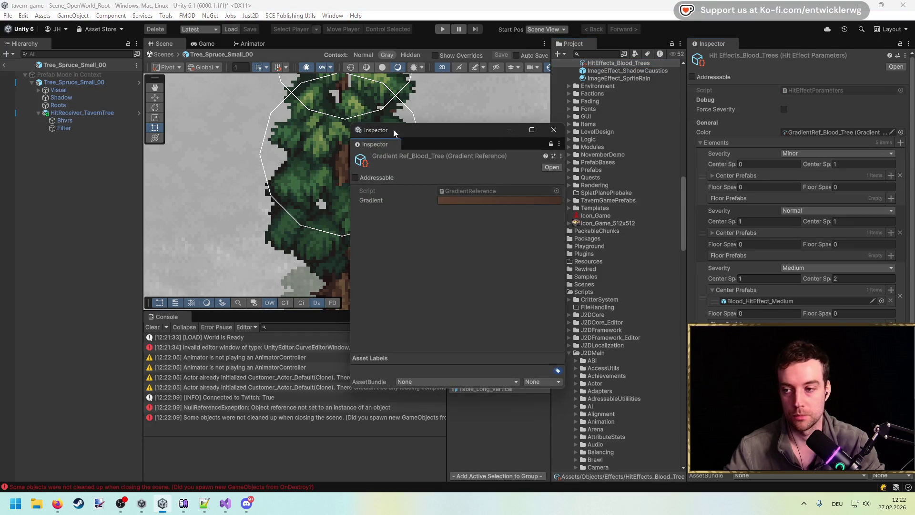
{"action": "left_click", "coordinate": [451, 200]}
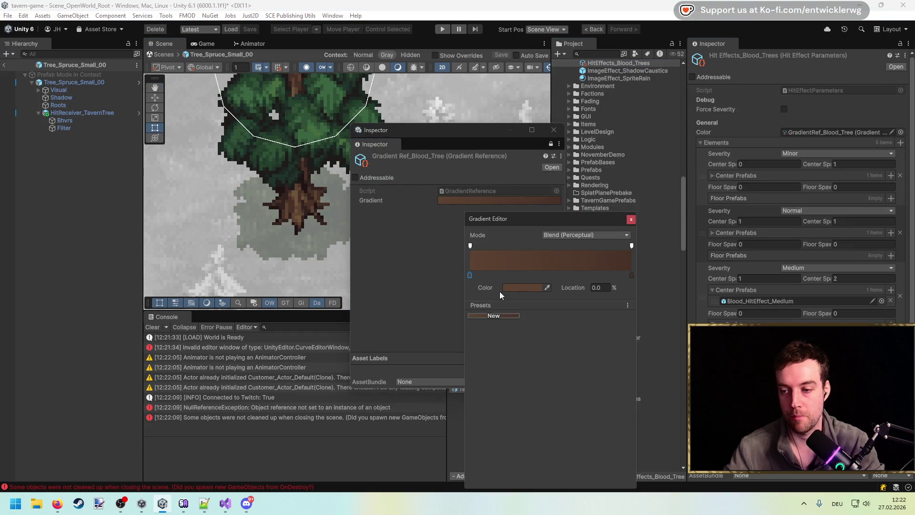
{"action": "left_click", "coordinate": [547, 288]}
{"action": "left_click", "coordinate": [293, 193]}
{"action": "left_click", "coordinate": [631, 219]}
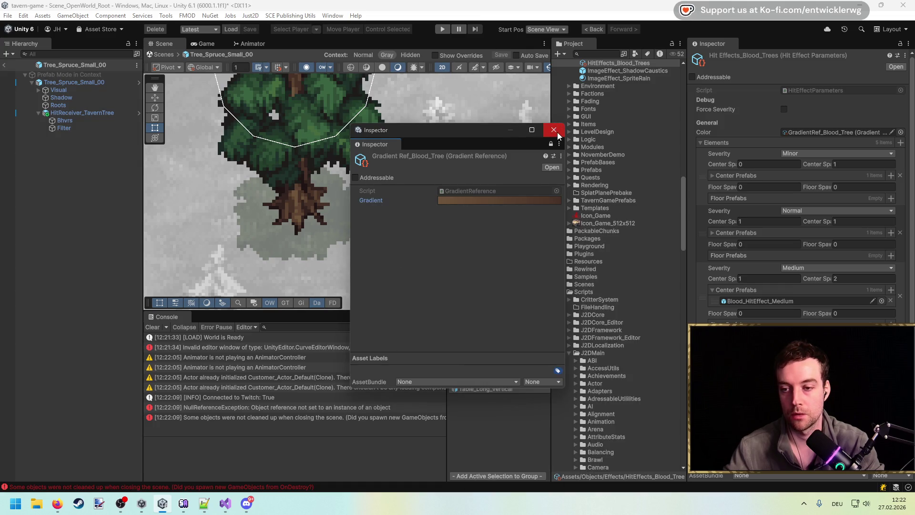
{"action": "left_click", "coordinate": [554, 130]}
Clear the console, return from the prefab to the overworld scene, and enter Play Mode.
{"action": "left_click", "coordinate": [152, 327]}
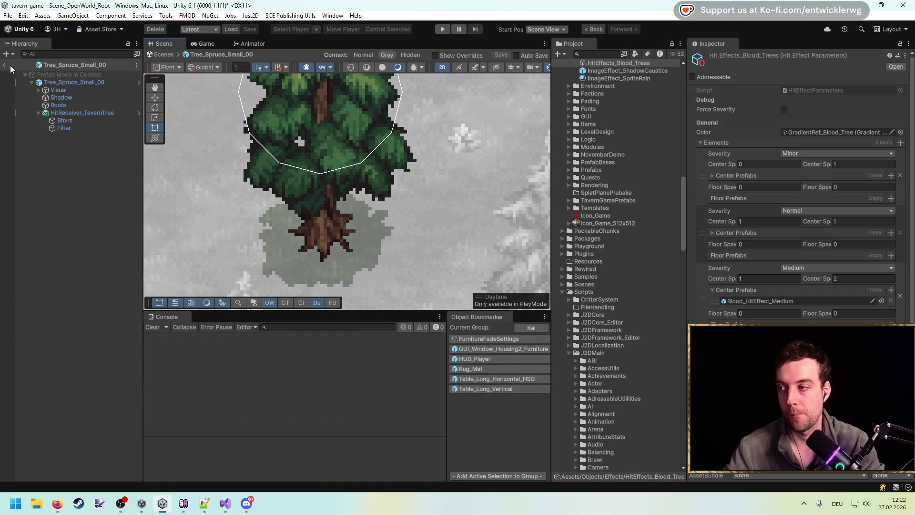
{"action": "left_click", "coordinate": [4, 65]}
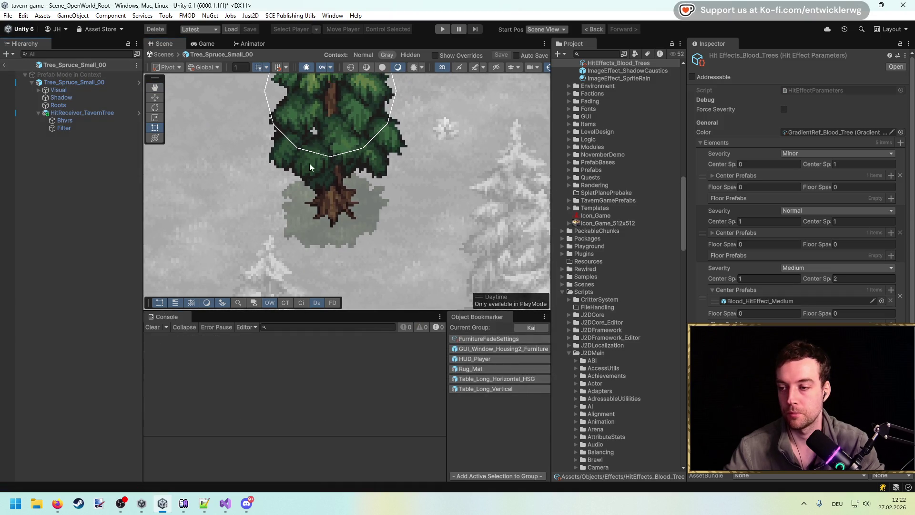
{"action": "scroll", "coordinate": [374, 193], "scroll_direction": "up", "scroll_amount": 2}
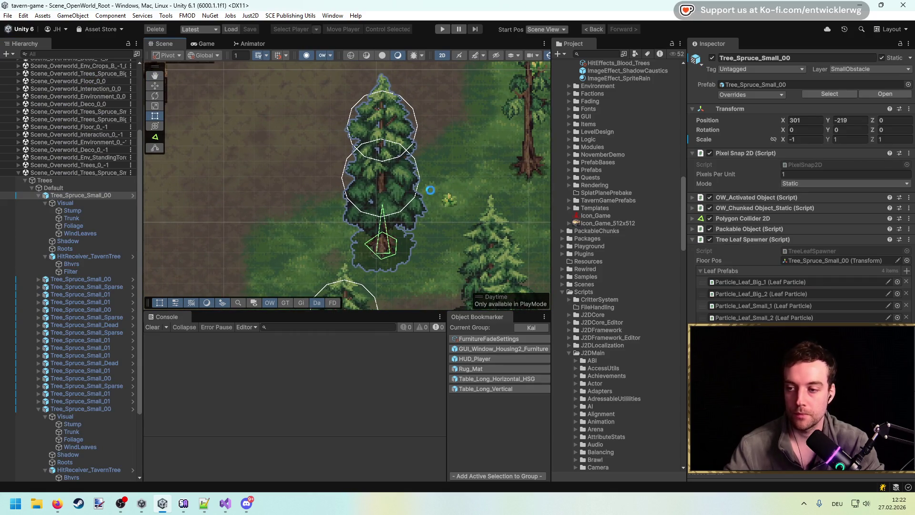
{"action": "scroll", "coordinate": [336, 185], "scroll_direction": "down", "scroll_amount": 2}
{"action": "scroll", "coordinate": [376, 184], "scroll_direction": "down", "scroll_amount": 2}
{"action": "scroll", "coordinate": [415, 213], "scroll_direction": "down", "scroll_amount": 2}
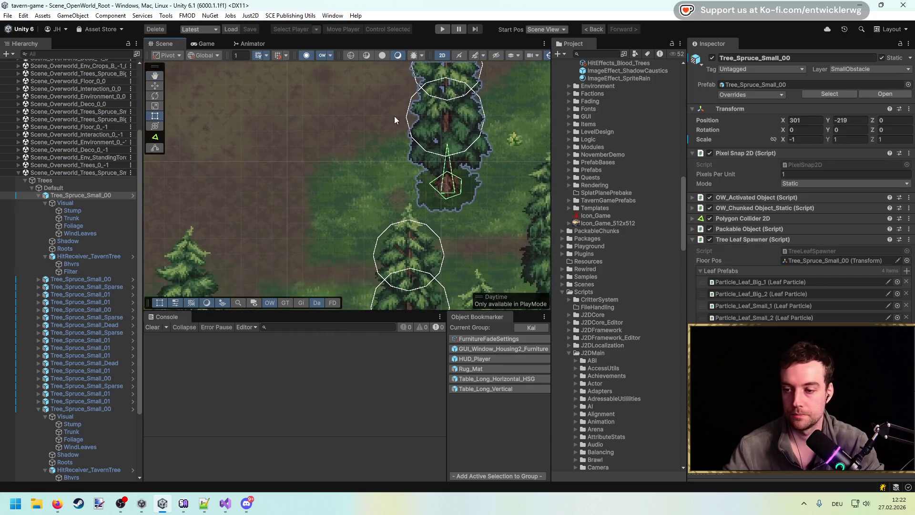
{"action": "scroll", "coordinate": [416, 213], "scroll_direction": "up", "scroll_amount": 3}
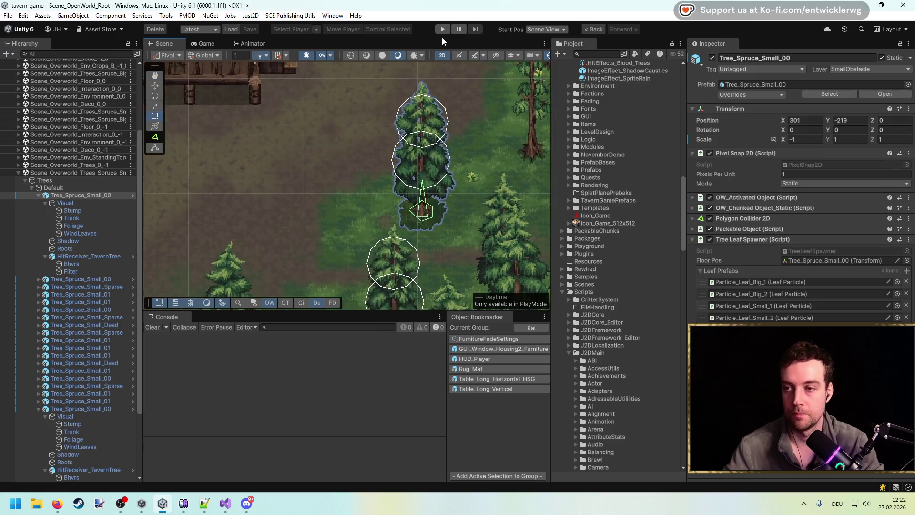
{"action": "left_click", "coordinate": [444, 29]}
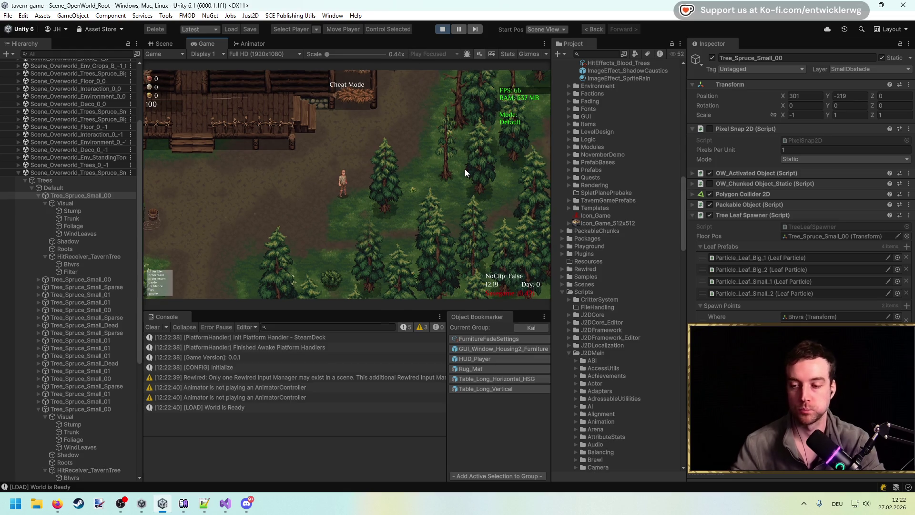
Maximize the Game view and strike the first spruce tree three times.
{"action": "key", "text": "shift+space"}
{"action": "key", "text": "d"}
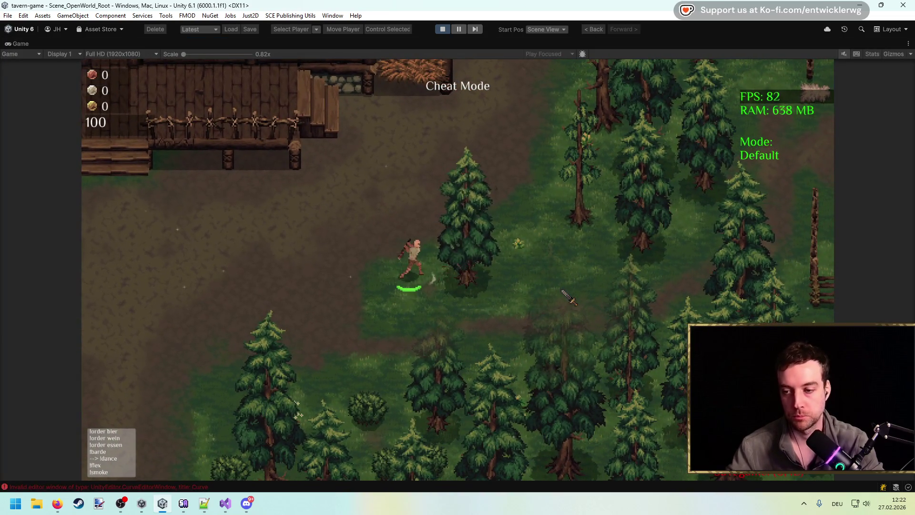
{"action": "left_click", "coordinate": [583, 285]}
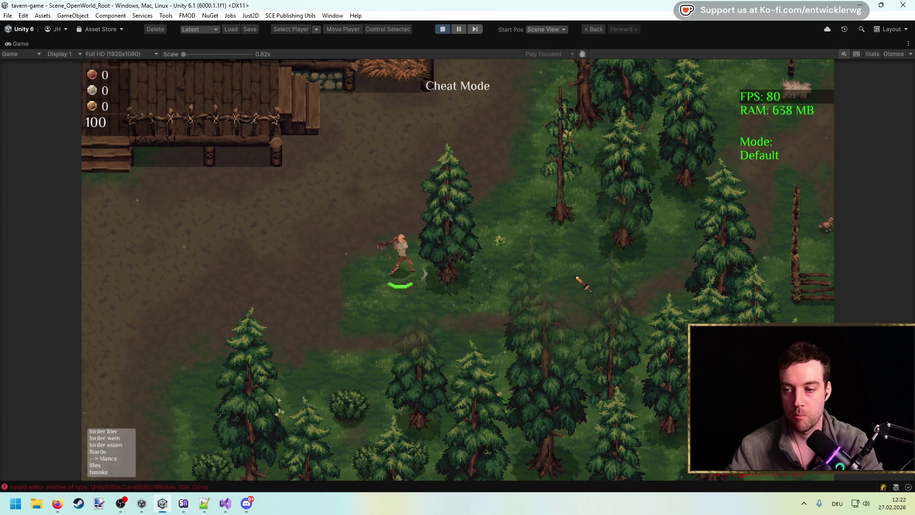
{"action": "left_click", "coordinate": [582, 285]}
{"action": "left_click", "coordinate": [582, 285]}
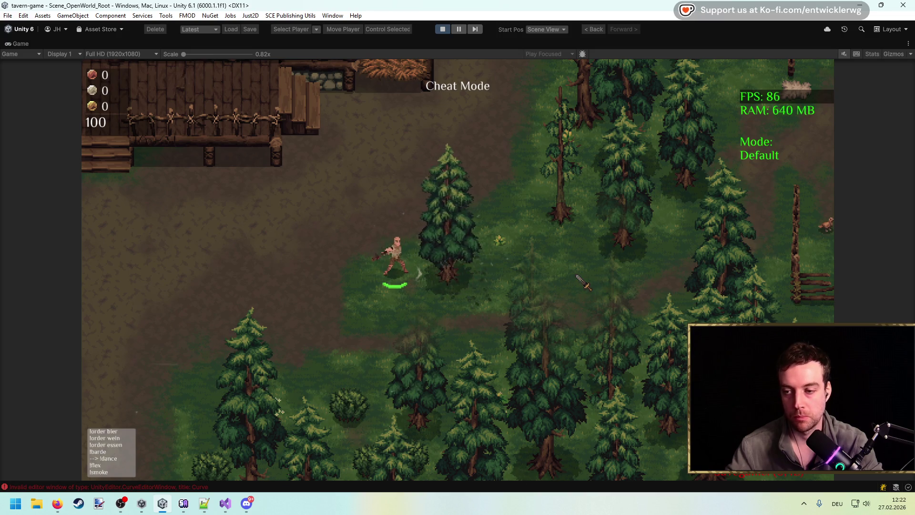
Chop a nearby spruce into logs, collect them, and stop Play Mode.
{"action": "left_click", "coordinate": [448, 383]}
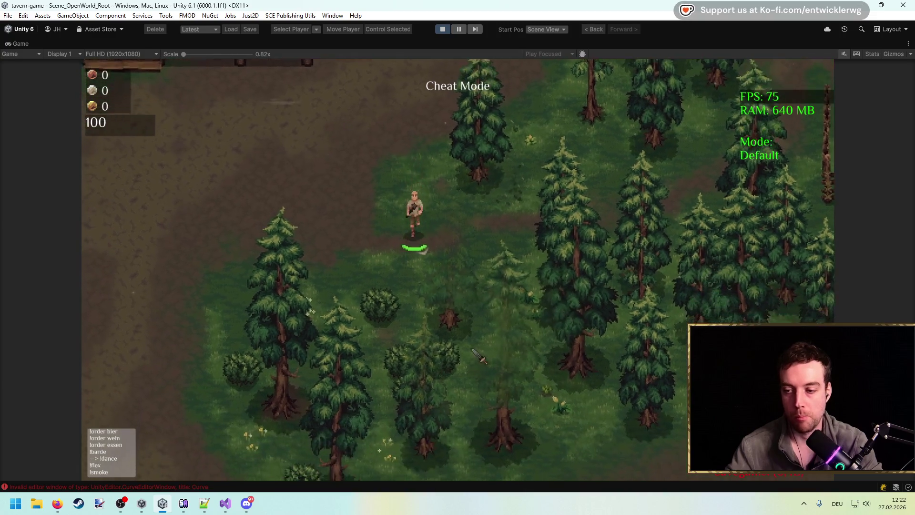
{"action": "left_click", "coordinate": [497, 345]}
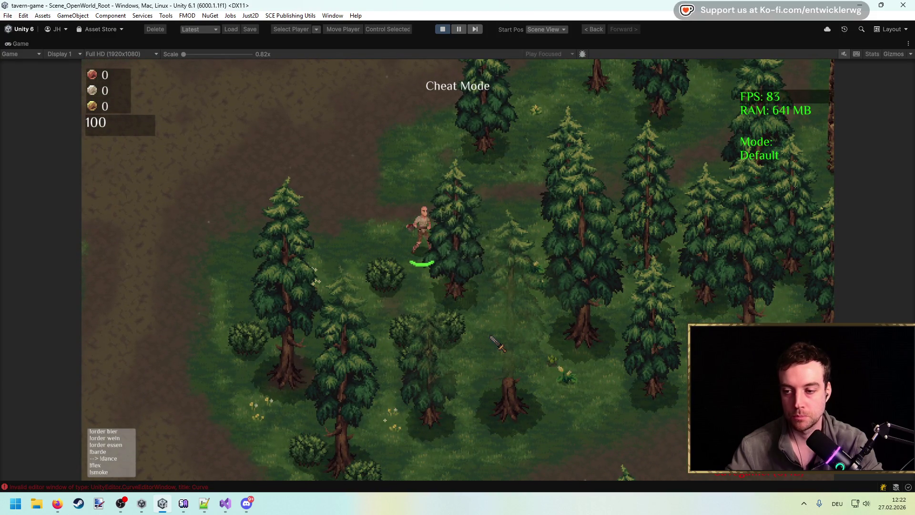
{"action": "left_click", "coordinate": [498, 345]}
{"action": "left_click", "coordinate": [472, 296]}
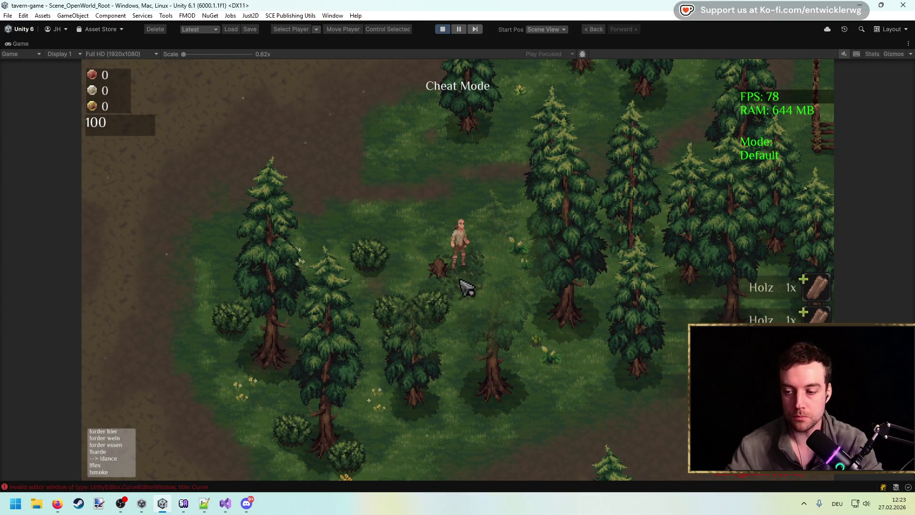
{"action": "key", "text": "w"}
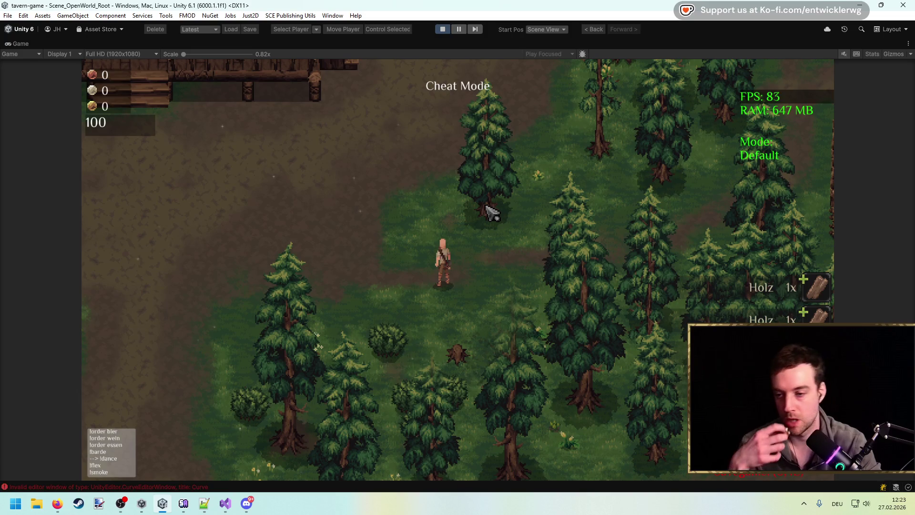
{"action": "left_click", "coordinate": [442, 30]}
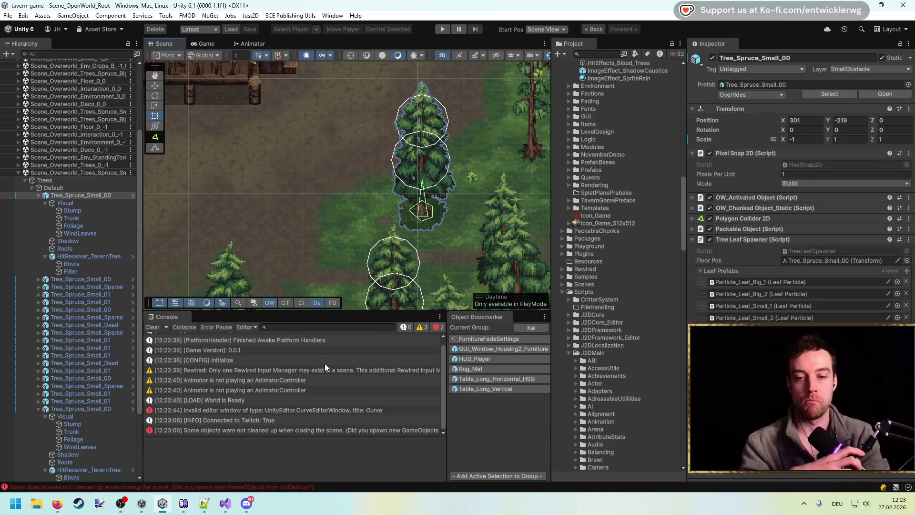
Clear the console, frame the spruce tree in the Scene view, then switch to ResourceBhvr_Bleed.cs in Visual Studio.
{"action": "mouse_move", "coordinate": [476, 181]}
{"action": "left_mouse_down"}
{"action": "mouse_move", "coordinate": [416, 183]}
{"action": "mouse_move", "coordinate": [390, 157]}
{"action": "left_mouse_up"}
{"action": "left_click", "coordinate": [160, 327]}
{"action": "key", "text": "f"}
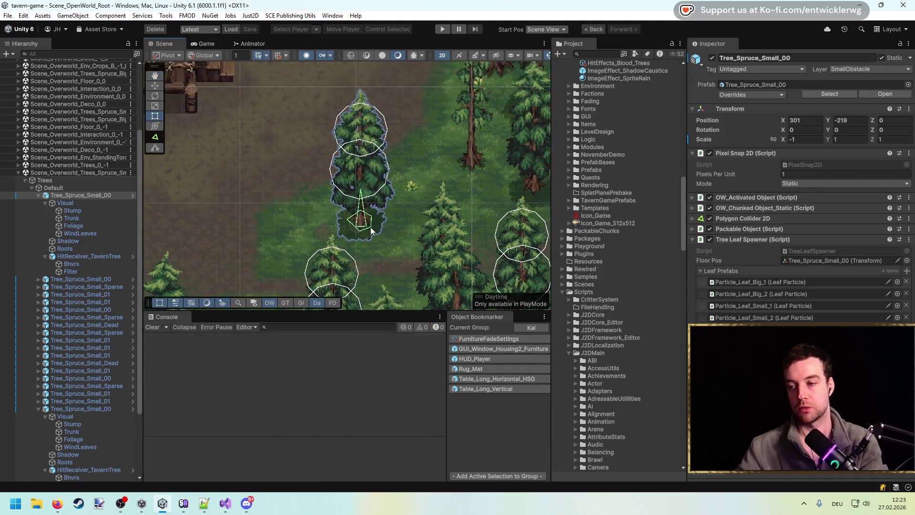
{"action": "mouse_move", "coordinate": [358, 138]}
{"action": "left_mouse_down"}
{"action": "mouse_move", "coordinate": [382, 169]}
{"action": "mouse_move", "coordinate": [381, 205]}
{"action": "mouse_move", "coordinate": [392, 199]}
{"action": "left_mouse_up"}
{"action": "scroll", "coordinate": [382, 170], "scroll_direction": "up", "scroll_amount": 1}
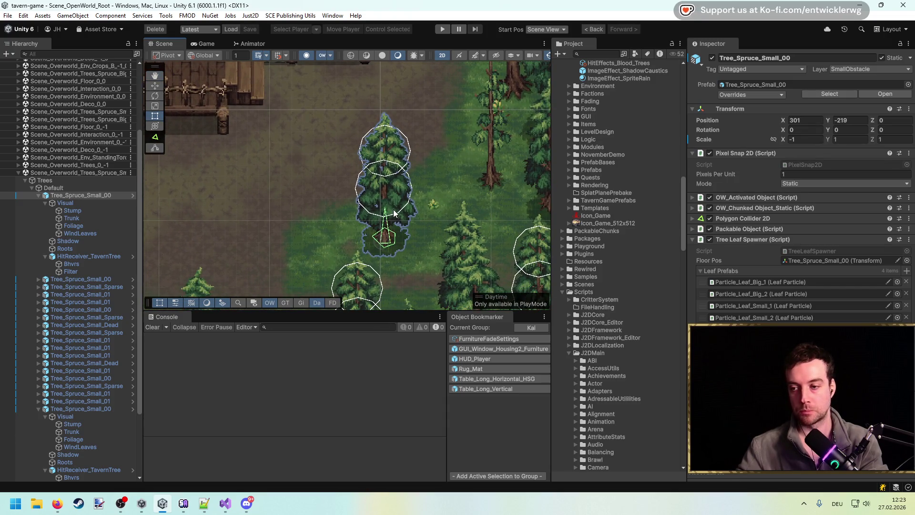
{"action": "key", "text": "alt+Tab"}
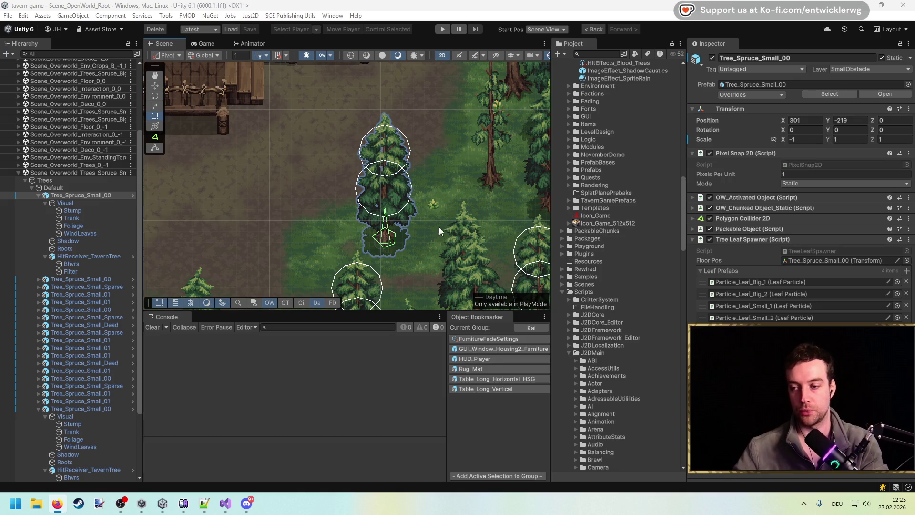
{"action": "key", "text": "alt+Tab"}
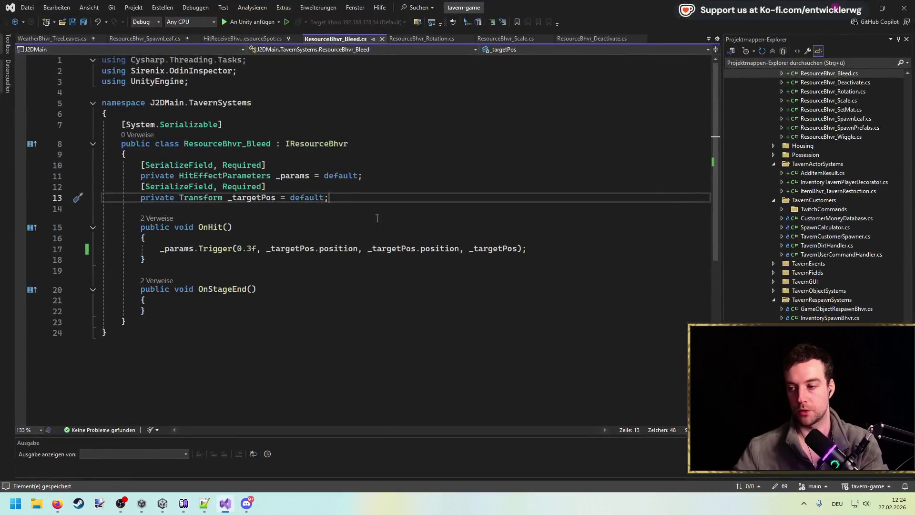
Look over ResourceBhvr_Rotation.cs and locate OnHit and OnStageEnd in ResourceBhvr_Scale.cs.
{"action": "left_click", "coordinate": [411, 39]}
{"action": "left_click", "coordinate": [407, 173]}
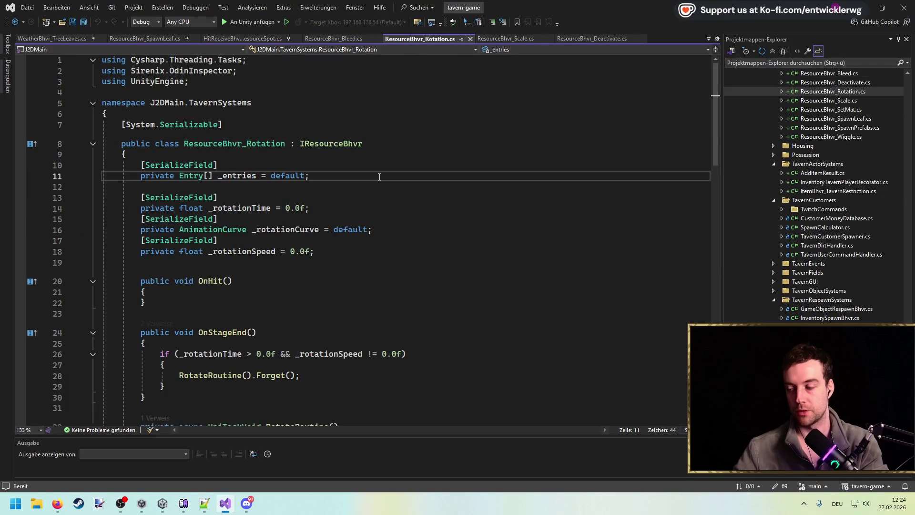
{"action": "scroll", "coordinate": [380, 177], "scroll_direction": "down", "scroll_amount": 3}
{"action": "scroll", "coordinate": [380, 177], "scroll_direction": "up", "scroll_amount": 1}
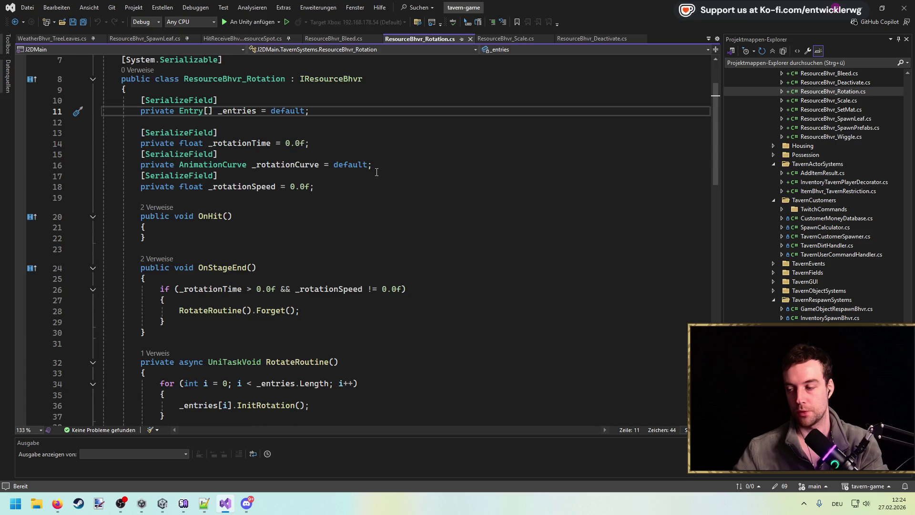
{"action": "scroll", "coordinate": [377, 173], "scroll_direction": "up", "scroll_amount": 2}
{"action": "left_click", "coordinate": [505, 38]}
{"action": "scroll", "coordinate": [239, 143], "scroll_direction": "down", "scroll_amount": 2}
{"action": "double_click", "coordinate": [210, 119]}
{"action": "scroll", "coordinate": [385, 227], "scroll_direction": "up", "scroll_amount": 4}
{"action": "left_click", "coordinate": [252, 300]}
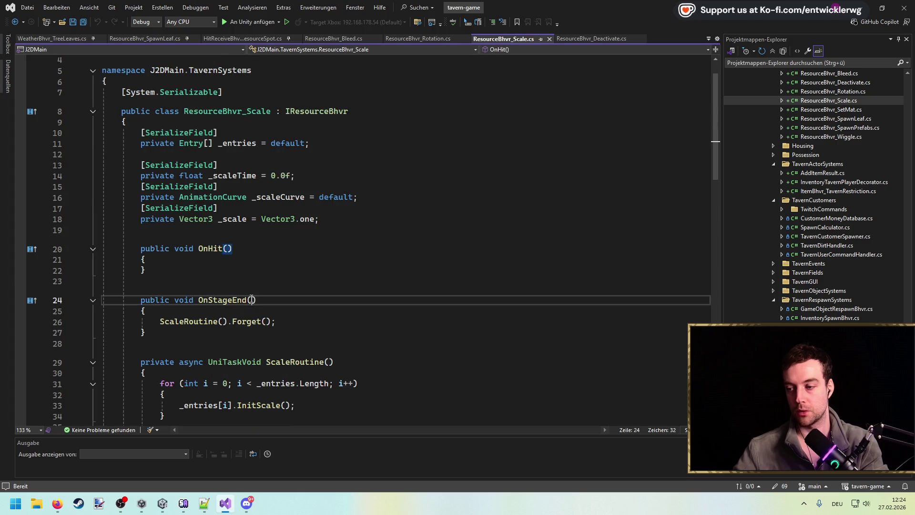
{"action": "scroll", "coordinate": [429, 120], "scroll_direction": "up", "scroll_amount": 1}
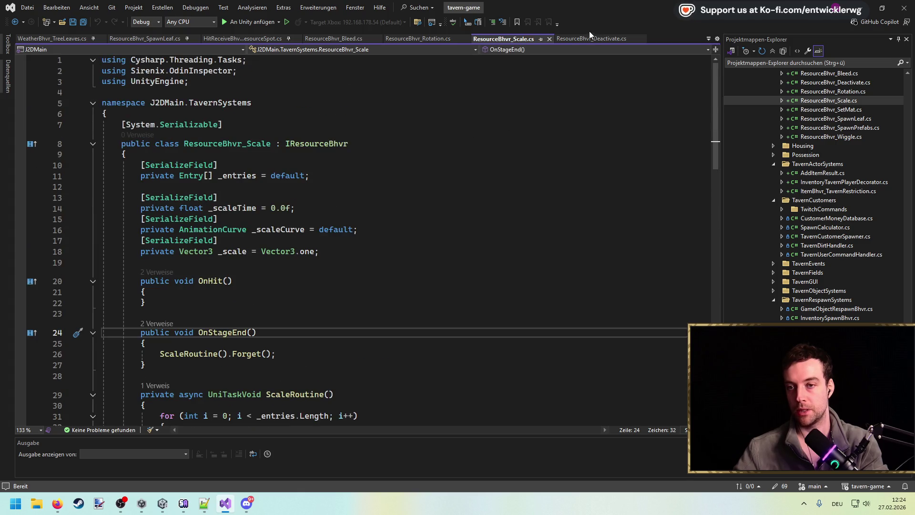
{"action": "scroll", "coordinate": [377, 122], "scroll_direction": "down", "scroll_amount": 2}
Add a 'float dir' parameter to OnStageEnd and OnHit in ResourceBhvr_Scale.cs and save.
{"action": "type", "text": "float dir"}
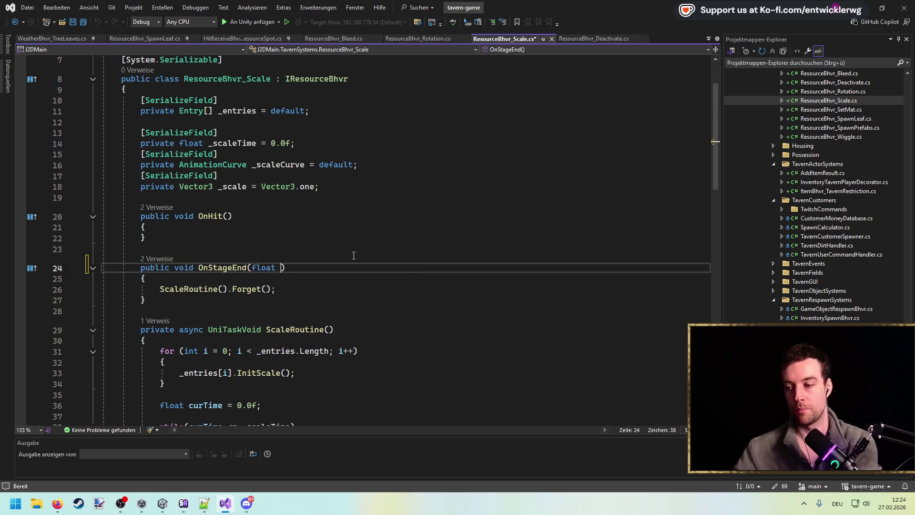
{"action": "key", "text": "ctrl+c"}
{"action": "key", "text": "Up"}
{"action": "key", "text": "Up"}
{"action": "key", "text": "Up"}
{"action": "key", "text": "Left"}
{"action": "key", "text": "ctrl+v"}
{"action": "key", "text": "ctrl+s"}
Add 'float dir' to OnHit and OnStageEnd in the IResourceBhvr interface and save.
{"action": "left_click", "coordinate": [327, 79], "text": "ctrl"}
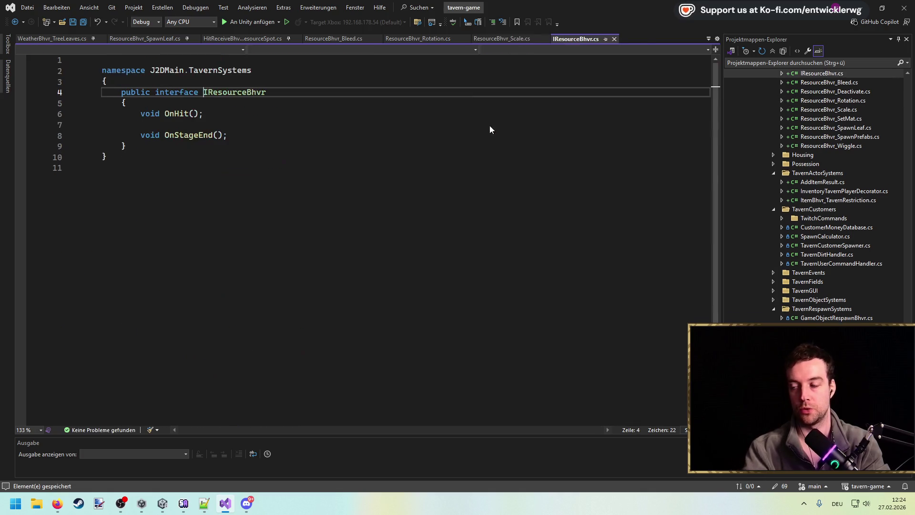
{"action": "left_click", "coordinate": [194, 129]}
{"action": "key", "text": "ctrl+v"}
{"action": "left_click", "coordinate": [218, 160]}
{"action": "key", "text": "ctrl+v"}
{"action": "key", "text": "ctrl+s"}
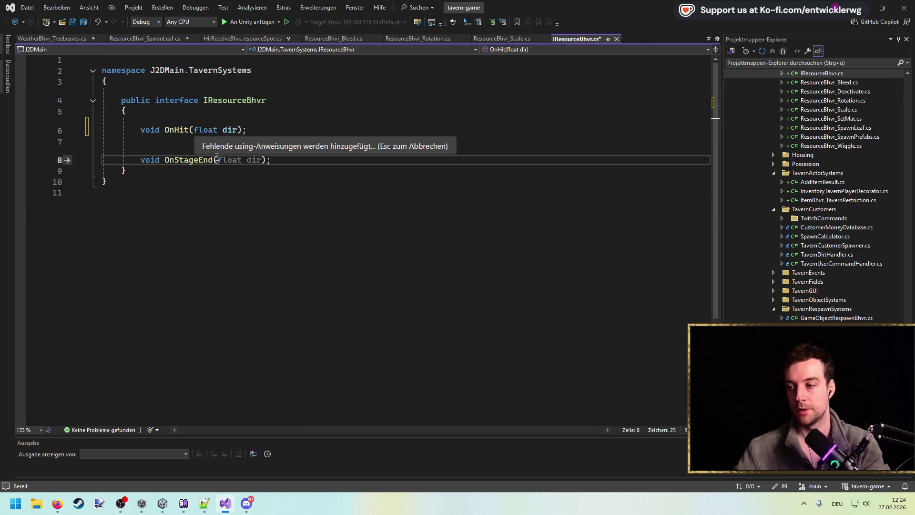
Paste 'float dir' into OnHit and OnStageEnd of ResourceBhvr_Bleed.cs.
{"action": "left_click", "coordinate": [469, 108]}
{"action": "scroll", "coordinate": [834, 167], "scroll_direction": "up", "scroll_amount": 2}
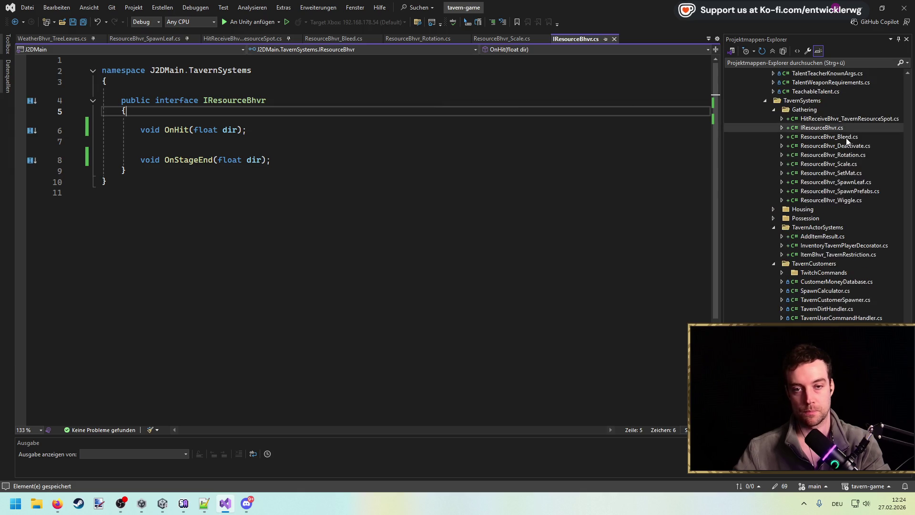
{"action": "double_click", "coordinate": [829, 137]}
{"action": "left_click", "coordinate": [226, 228]}
{"action": "key", "text": "ctrl+v"}
{"action": "key", "text": "ctrl+s"}
{"action": "left_click", "coordinate": [252, 289]}
{"action": "key", "text": "ctrl+v"}
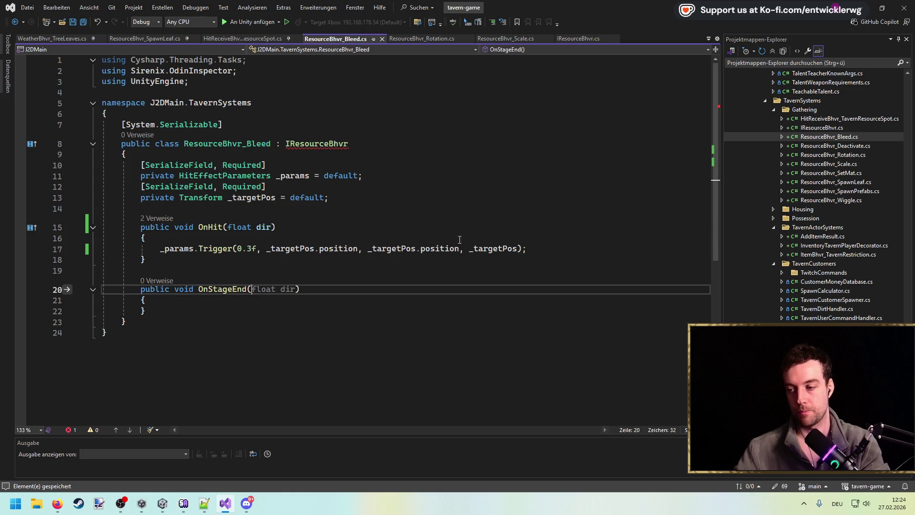
Put 'float dir' into OnHit and OnStageEnd of ResourceBhvr_Deactivate.cs and save.
{"action": "double_click", "coordinate": [839, 145]}
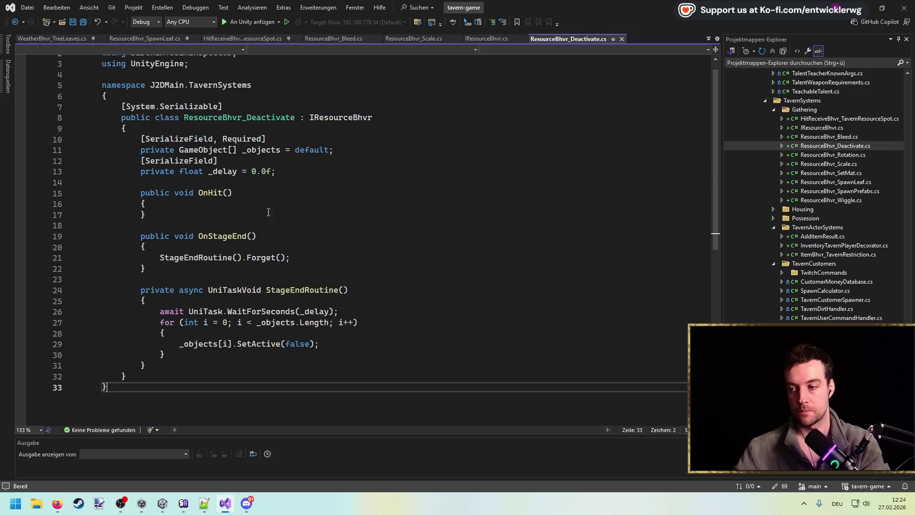
{"action": "left_click_drag", "start_coordinate": [276, 210], "coordinate": [231, 210]}
{"action": "key", "text": "Delete"}
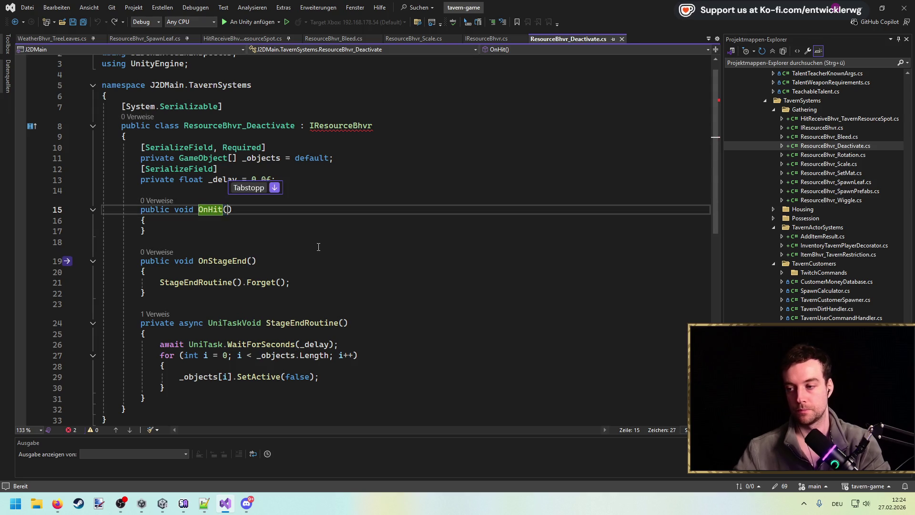
{"action": "key", "text": "ctrl+v"}
{"action": "left_click", "coordinate": [252, 261]}
{"action": "key", "text": "ctrl+v"}
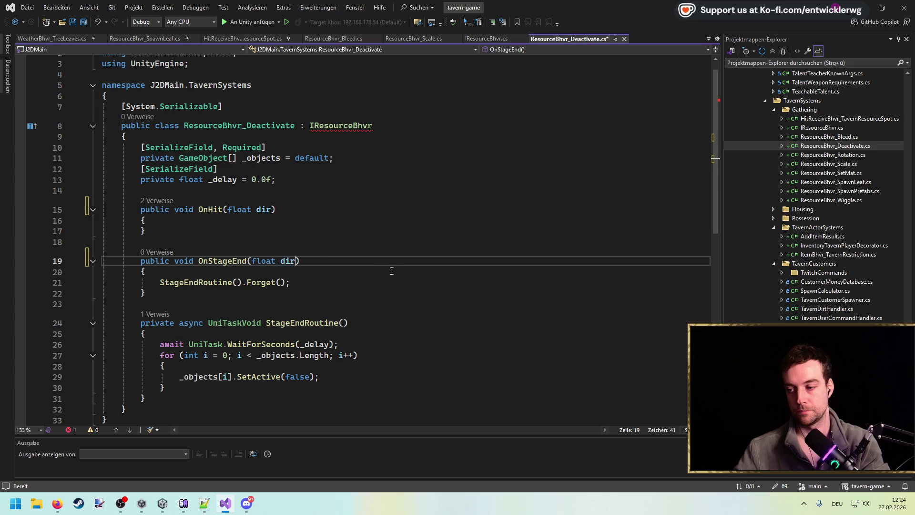
{"action": "key", "text": "ctrl+s"}
Give OnHit and OnStageEnd in ResourceBhvr_Rotation.cs the 'float dir' parameter and save.
{"action": "double_click", "coordinate": [853, 155]}
{"action": "left_click", "coordinate": [228, 281]}
{"action": "key", "text": "ctrl+v"}
{"action": "key", "text": "ctrl+s"}
{"action": "left_click", "coordinate": [252, 332]}
{"action": "key", "text": "ctrl+v"}
{"action": "key", "text": "ctrl+s"}
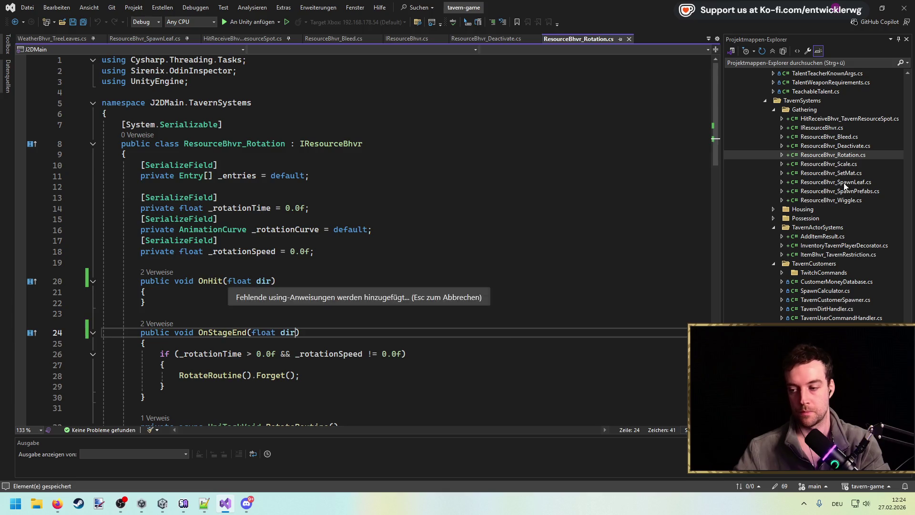
Add 'float dir' to OnHit and OnStageEnd in ResourceBhvr_SetMat.cs and save.
{"action": "double_click", "coordinate": [853, 164]}
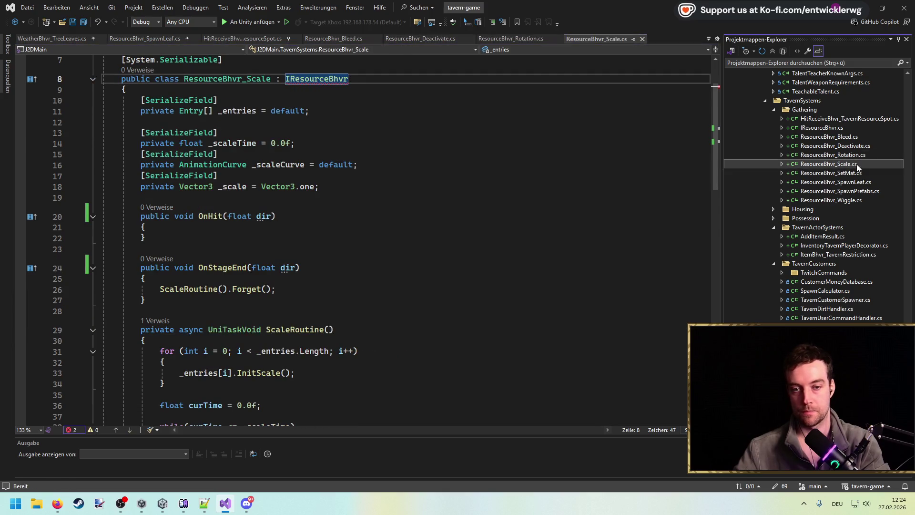
{"action": "double_click", "coordinate": [832, 173]}
{"action": "left_click", "coordinate": [229, 238]}
{"action": "key", "text": "ctrl+v"}
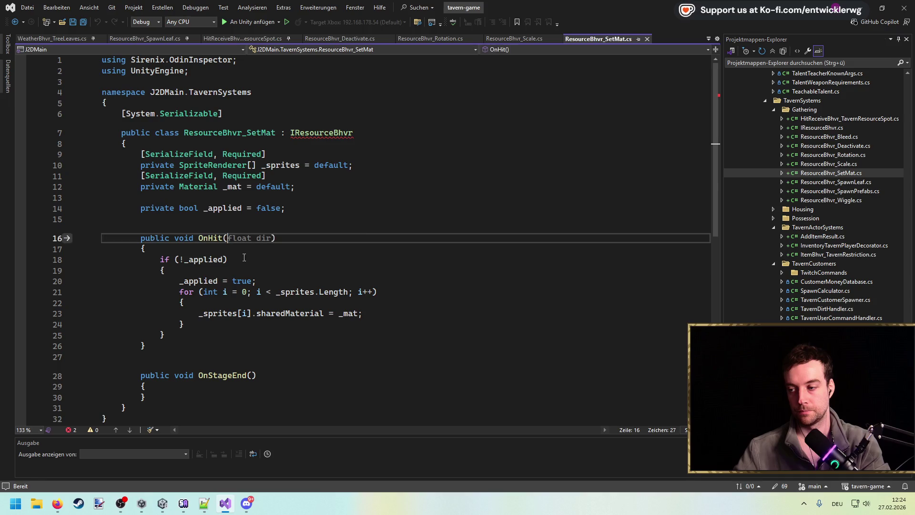
{"action": "left_click", "coordinate": [253, 375]}
{"action": "key", "text": "ctrl+v"}
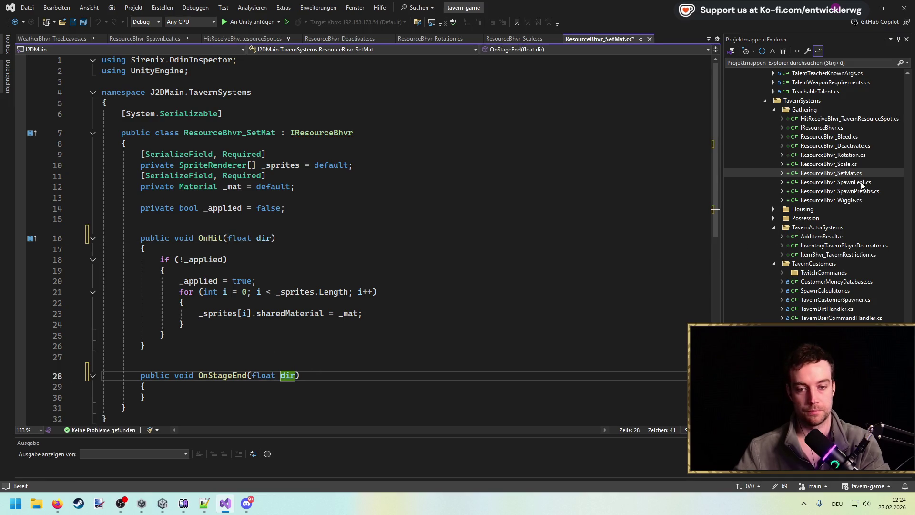
{"action": "key", "text": "ctrl+s"}
Paste 'float dir' into OnHit and OnStageEnd of ResourceBhvr_SpawnLeaf.cs.
{"action": "double_click", "coordinate": [862, 182]}
{"action": "left_click", "coordinate": [231, 300]}
{"action": "left_click", "coordinate": [229, 292]}
{"action": "key", "text": "ctrl+v"}
{"action": "left_click", "coordinate": [251, 364]}
{"action": "key", "text": "ctrl+v"}
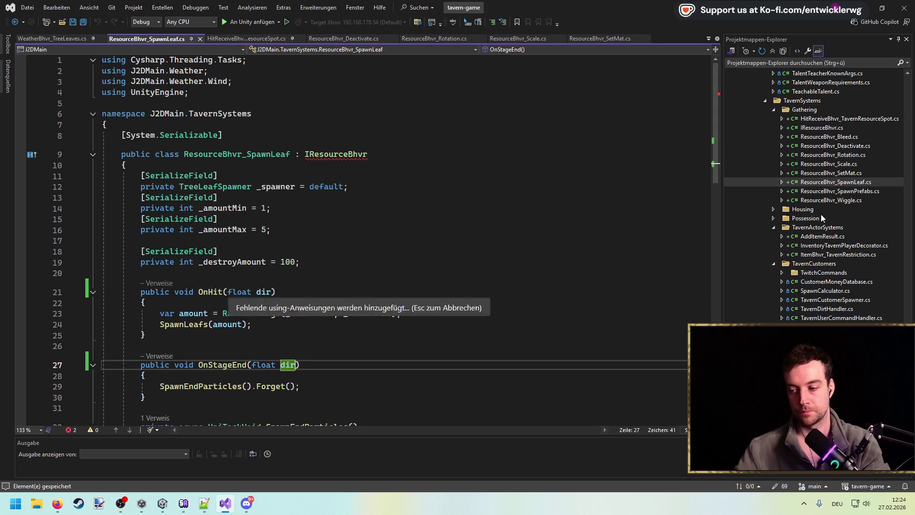
Type 'float dir' into OnStageEnd of ResourceBhvr_SpawnPrefabs.cs and accept the matching OnHit suggestion.
{"action": "double_click", "coordinate": [853, 191]}
{"action": "scroll", "coordinate": [282, 245], "scroll_direction": "up", "scroll_amount": 7}
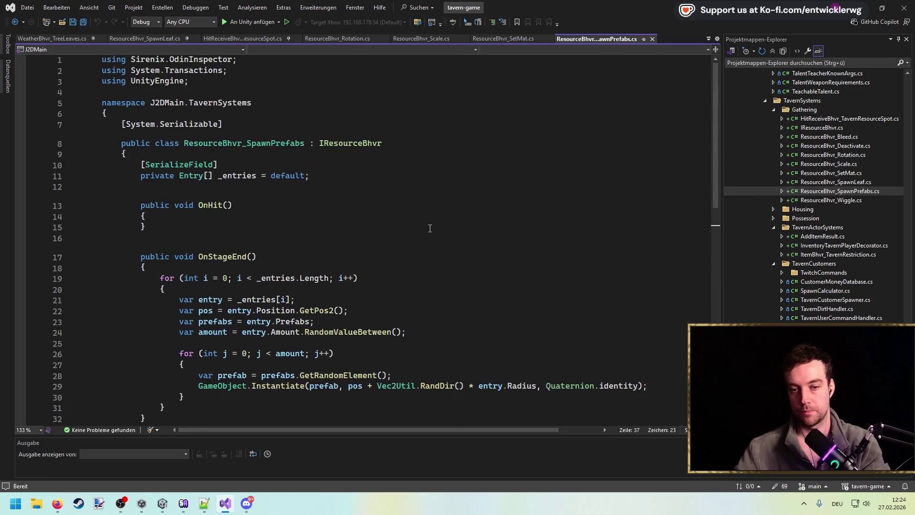
{"action": "scroll", "coordinate": [257, 200], "scroll_direction": "down", "scroll_amount": 2}
{"action": "left_click", "coordinate": [254, 192]}
{"action": "type", "text": "float dir"}
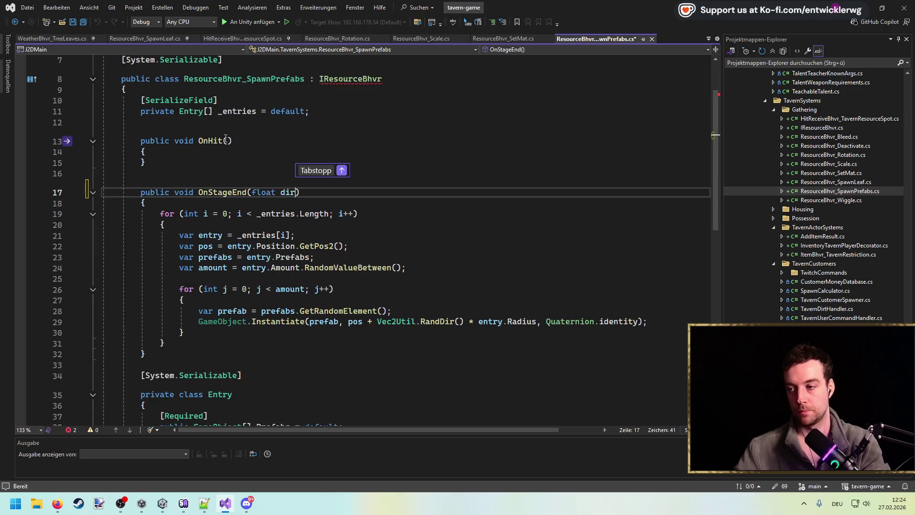
{"action": "key", "text": "Tab"}
{"action": "key", "text": "Tab"}
{"action": "key", "text": "Down"}
Accept the suggested 'float dir' parameter edits in ResourceBhvr_Wiggle.cs and save.
{"action": "double_click", "coordinate": [848, 200]}
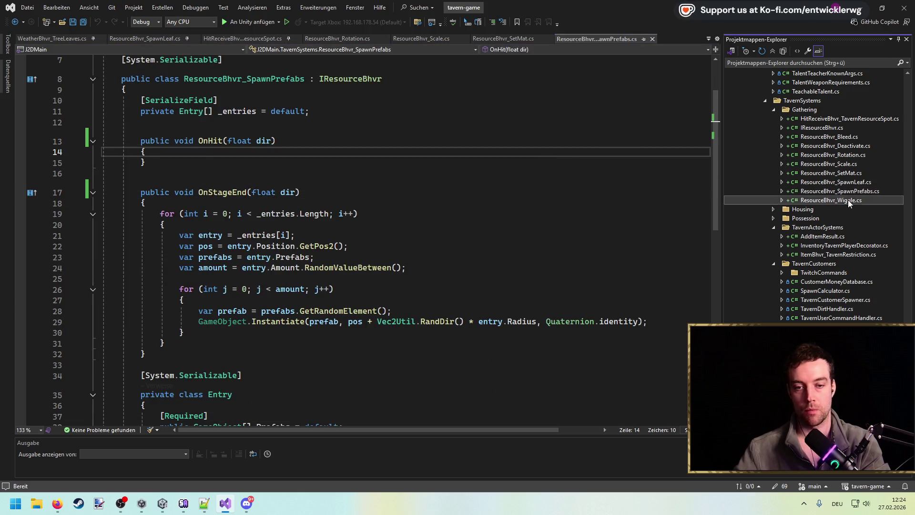
{"action": "scroll", "coordinate": [333, 239], "scroll_direction": "down", "scroll_amount": 3}
{"action": "left_click", "coordinate": [229, 176]}
{"action": "key", "text": "Tab"}
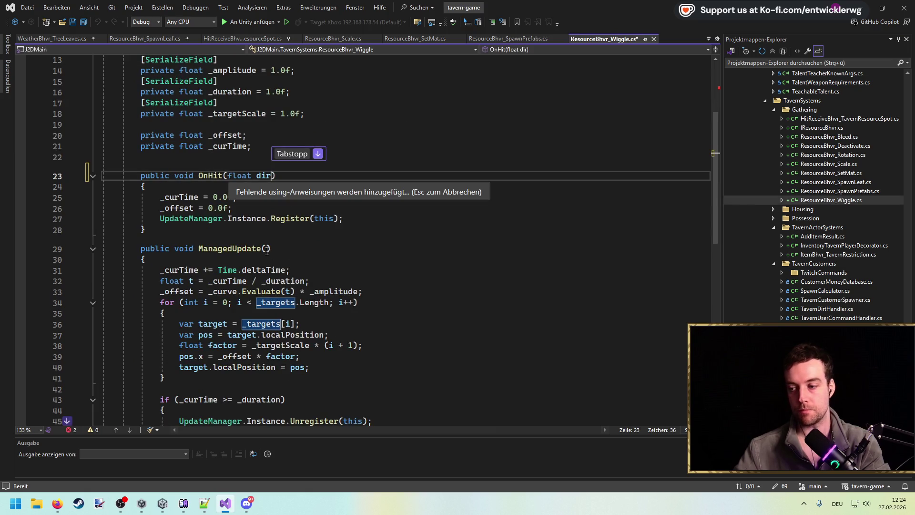
{"action": "key", "text": "Tab"}
{"action": "key", "text": "Tab"}
{"action": "key", "text": "ctrl+s"}
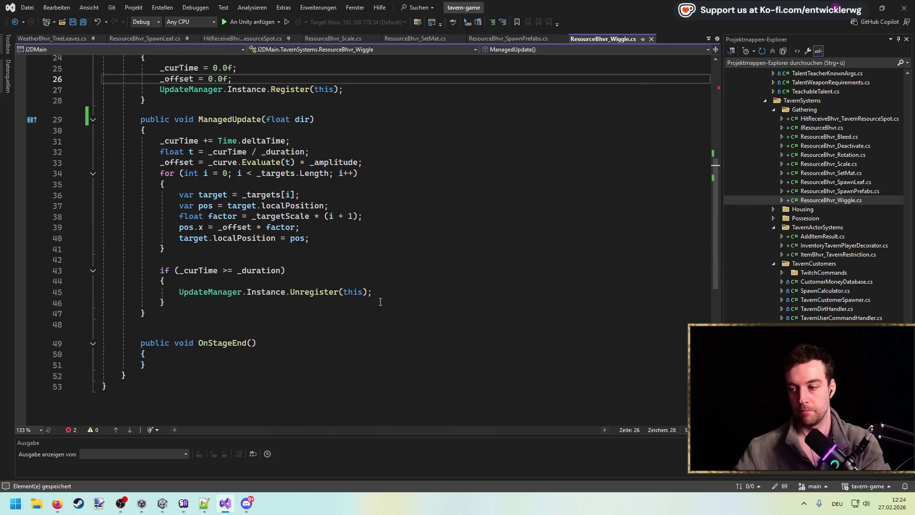
Move the misplaced 'float dir' from ManagedUpdate into Wiggle's OnStageEnd to clear the error.
{"action": "left_click_drag", "start_coordinate": [157, 313], "coordinate": [102, 115]}
{"action": "left_click", "coordinate": [487, 201]}
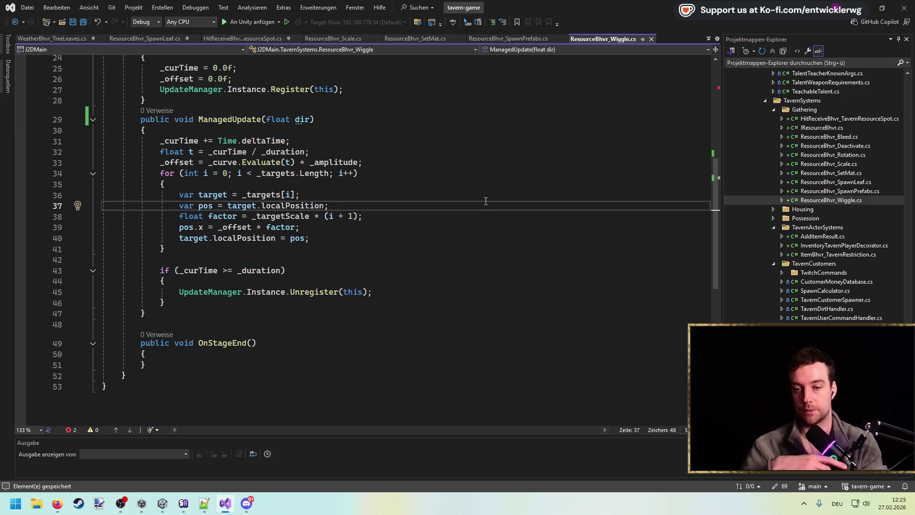
{"action": "scroll", "coordinate": [542, 169], "scroll_direction": "up", "scroll_amount": 8}
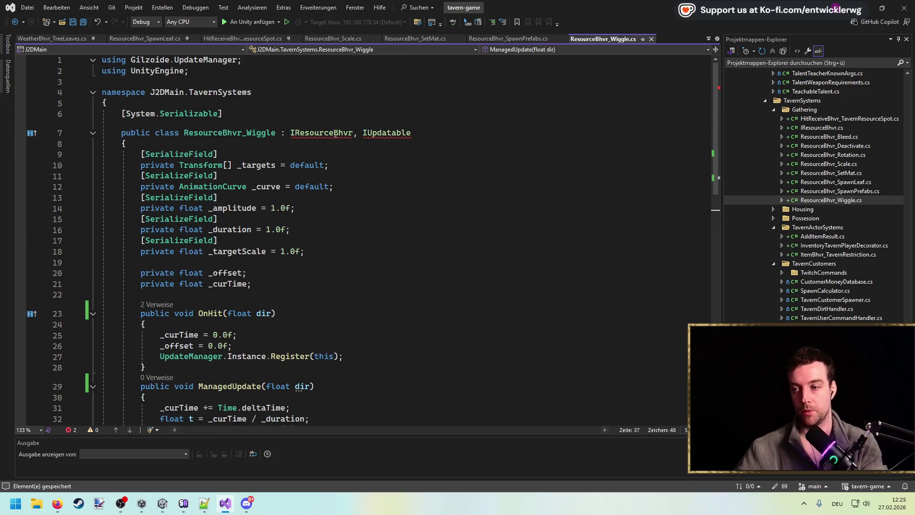
{"action": "scroll", "coordinate": [335, 134], "scroll_direction": "down", "scroll_amount": 7}
{"action": "scroll", "coordinate": [335, 134], "scroll_direction": "up", "scroll_amount": 6}
{"action": "left_click", "coordinate": [320, 100]}
{"action": "scroll", "coordinate": [402, 171], "scroll_direction": "down", "scroll_amount": 4}
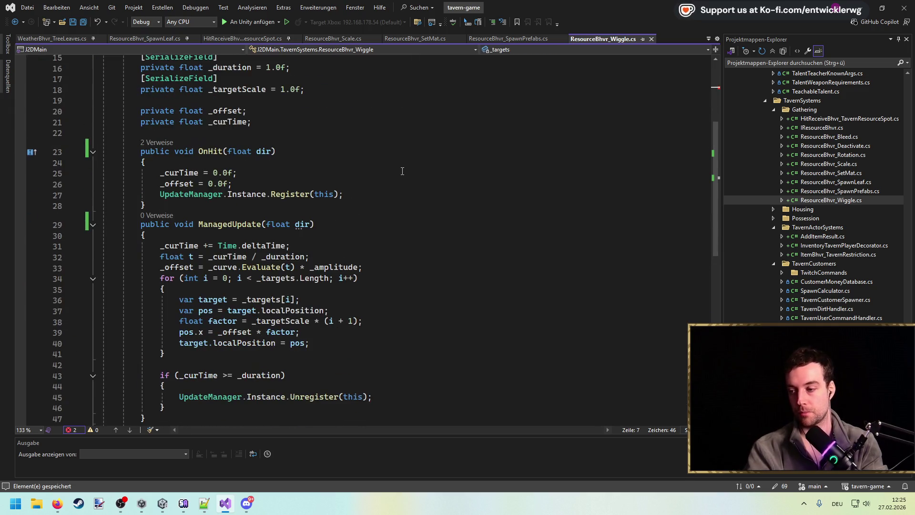
{"action": "scroll", "coordinate": [402, 171], "scroll_direction": "down", "scroll_amount": 1}
{"action": "left_click_drag", "start_coordinate": [310, 192], "coordinate": [275, 192]}
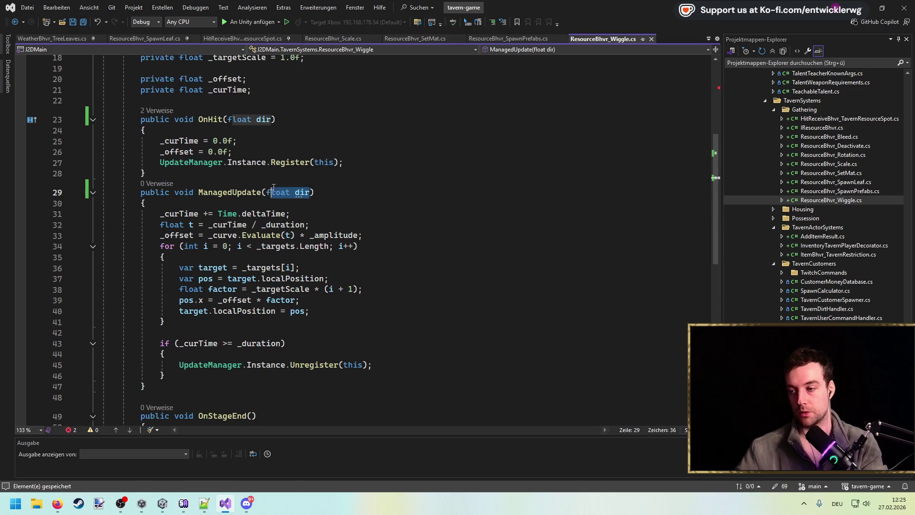
{"action": "key", "text": "ctrl+x"}
{"action": "scroll", "coordinate": [274, 187], "scroll_direction": "down", "scroll_amount": 4}
{"action": "left_click", "coordinate": [256, 292]}
{"action": "key", "text": "ctrl+v"}
{"action": "scroll", "coordinate": [420, 209], "scroll_direction": "up", "scroll_amount": 2}
{"action": "scroll", "coordinate": [420, 209], "scroll_direction": "up", "scroll_amount": 7}
{"action": "left_click", "coordinate": [422, 166]}
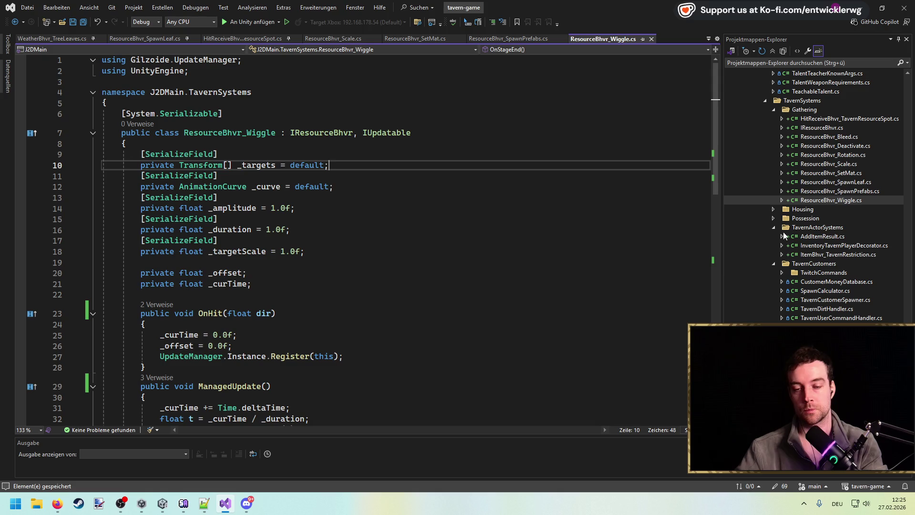
Open HitReceiveBhvr_TavernResourceSpot.cs in Visual Studio.
{"action": "left_click", "coordinate": [859, 118]}
{"action": "left_click", "coordinate": [486, 192]}
{"action": "scroll", "coordinate": [491, 195], "scroll_direction": "up", "scroll_amount": 7}
{"action": "scroll", "coordinate": [498, 197], "scroll_direction": "down", "scroll_amount": 10}
{"action": "scroll", "coordinate": [497, 198], "scroll_direction": "down", "scroll_amount": 2}
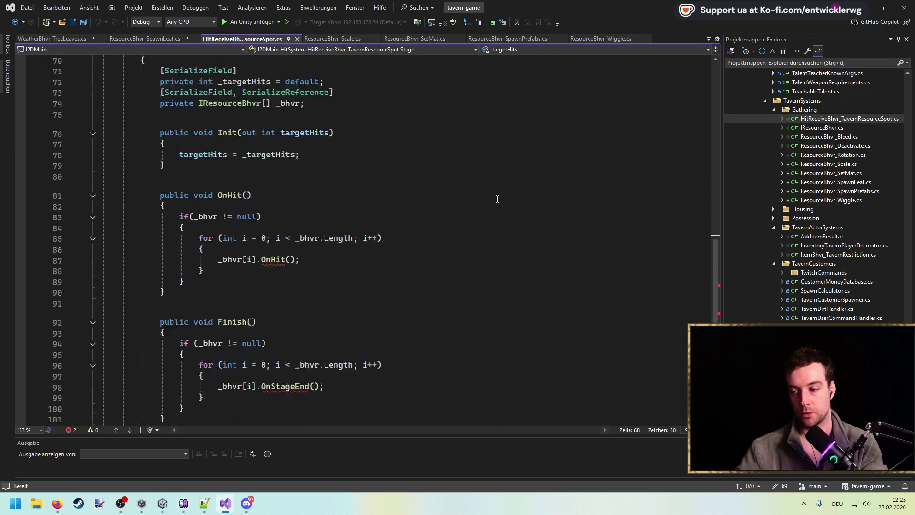
Add a float dir parameter to the stage's OnHit and Finish methods and save.
{"action": "left_click", "coordinate": [249, 196]}
{"action": "key", "text": "ctrl+v"}
{"action": "key", "text": "ctrl+s"}
{"action": "left_click", "coordinate": [253, 323]}
{"action": "key", "text": "ctrl+v"}
Pass dir into each behaviour's OnHit and OnStageEnd calls.
{"action": "double_click", "coordinate": [282, 195]}
{"action": "key", "text": "ctrl+c"}
{"action": "left_click", "coordinate": [293, 260]}
{"action": "key", "text": "ctrl+v"}
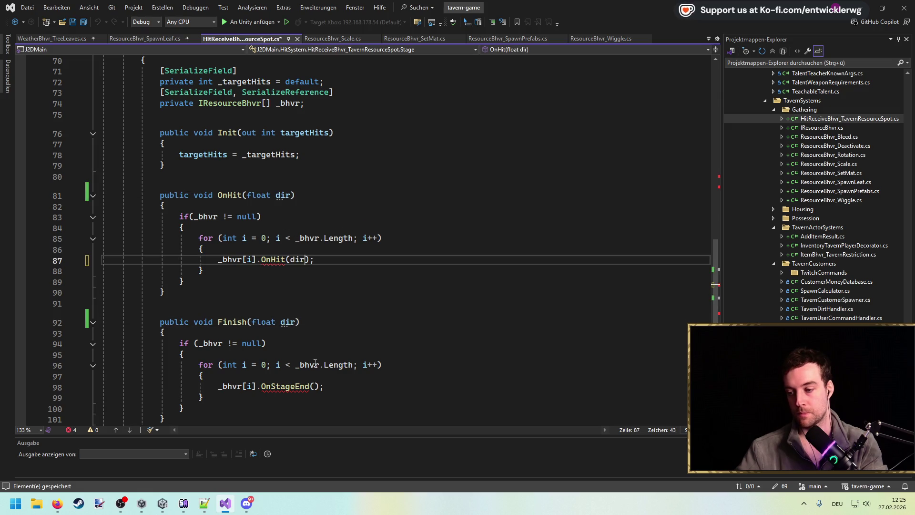
{"action": "left_click", "coordinate": [315, 386]}
{"action": "key", "text": "ctrl+v"}
Declare float dir = 1.0f in the hit handler after the stage initialisation block.
{"action": "scroll", "coordinate": [414, 227], "scroll_direction": "up", "scroll_amount": 4}
{"action": "left_click", "coordinate": [415, 227]}
{"action": "scroll", "coordinate": [415, 233], "scroll_direction": "up", "scroll_amount": 12}
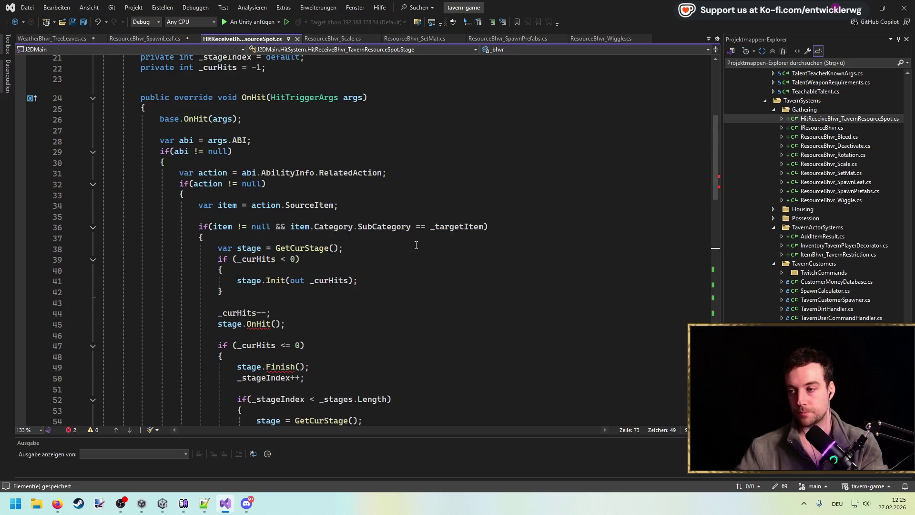
{"action": "left_click", "coordinate": [364, 97]}
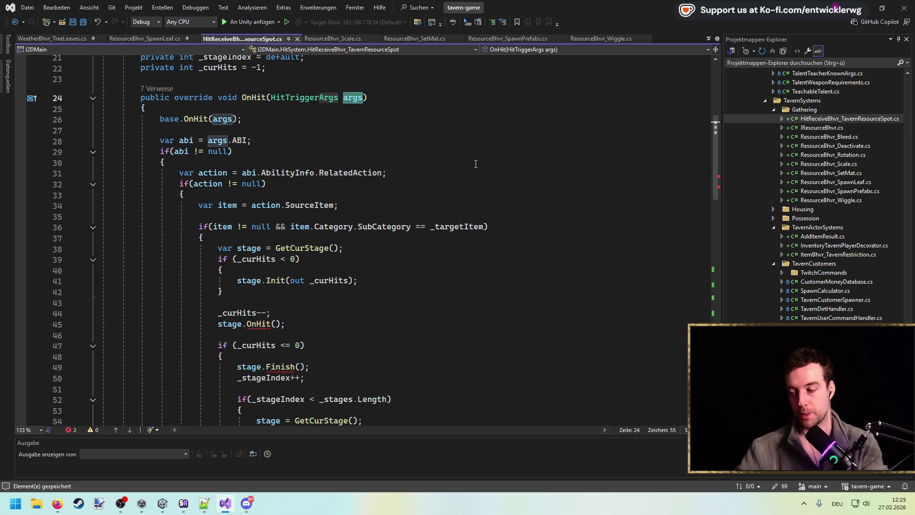
{"action": "scroll", "coordinate": [474, 161], "scroll_direction": "up", "scroll_amount": 7}
{"action": "scroll", "coordinate": [472, 161], "scroll_direction": "down", "scroll_amount": 8}
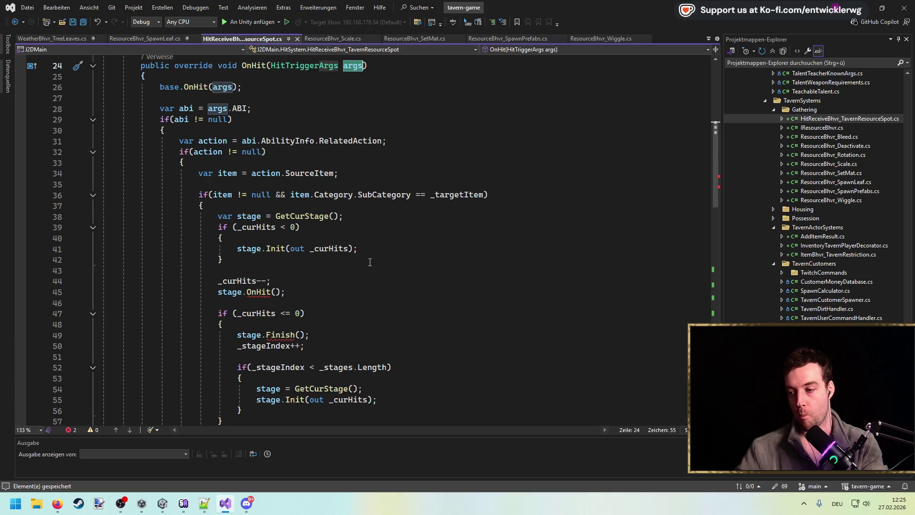
{"action": "scroll", "coordinate": [365, 262], "scroll_direction": "up", "scroll_amount": 1}
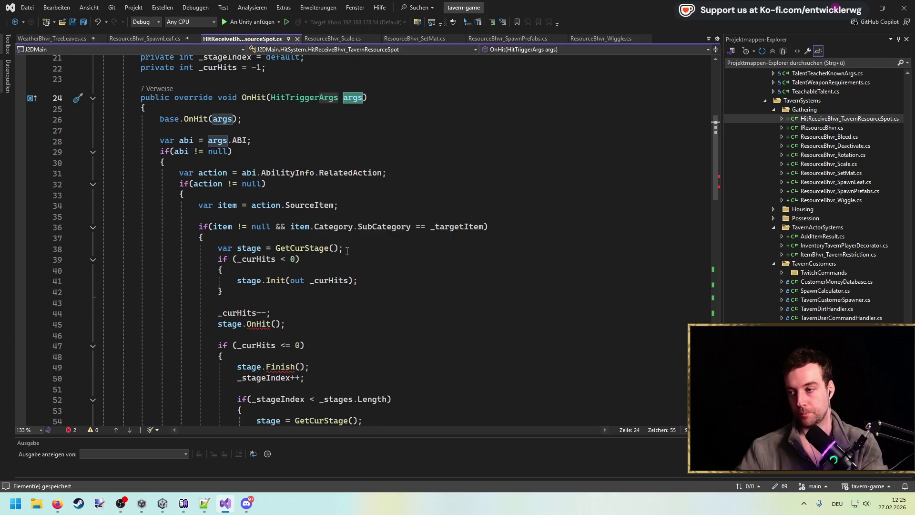
{"action": "left_click", "coordinate": [292, 140]}
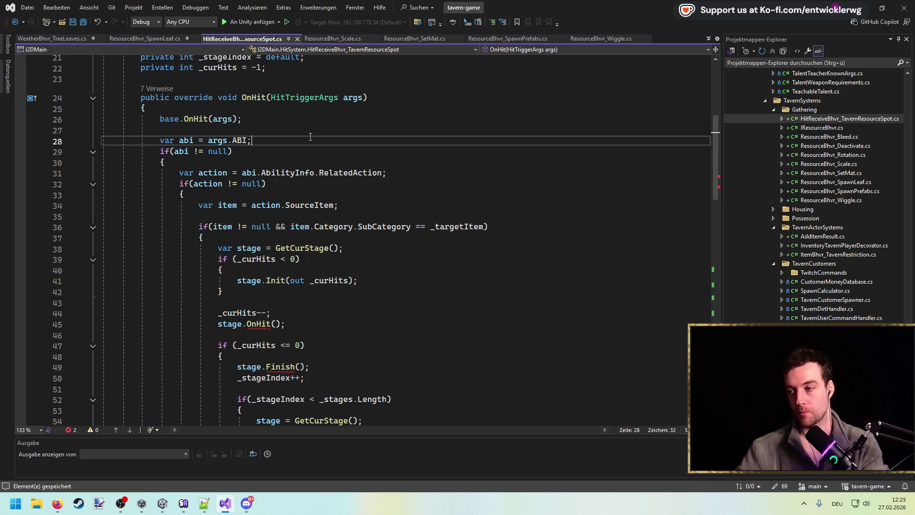
{"action": "left_click", "coordinate": [300, 289]}
{"action": "key", "text": "Return"}
{"action": "key", "text": "Return"}
{"action": "type", "text": "fl"}
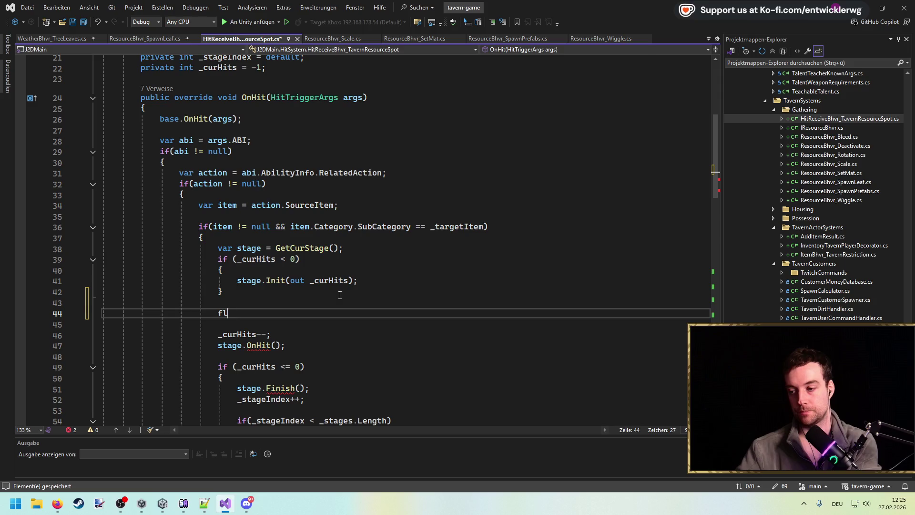
{"action": "type", "text": "f;"}
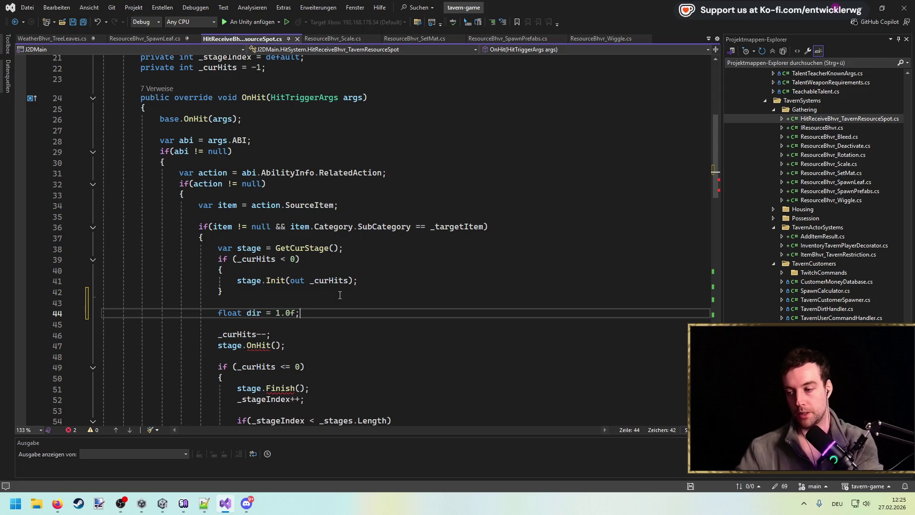
Pass dir into the stage.OnHit and stage.Finish calls and save the script.
{"action": "scroll", "coordinate": [340, 295], "scroll_direction": "down", "scroll_amount": 5}
{"action": "left_click", "coordinate": [256, 156]}
{"action": "left_click", "coordinate": [276, 184]}
{"action": "key", "text": "ctrl+v"}
{"action": "left_click", "coordinate": [299, 226]}
{"action": "key", "text": "ctrl+v"}
{"action": "key", "text": "Up"}
{"action": "key", "text": "Up"}
{"action": "key", "text": "Up"}
{"action": "key", "text": "ctrl+s"}
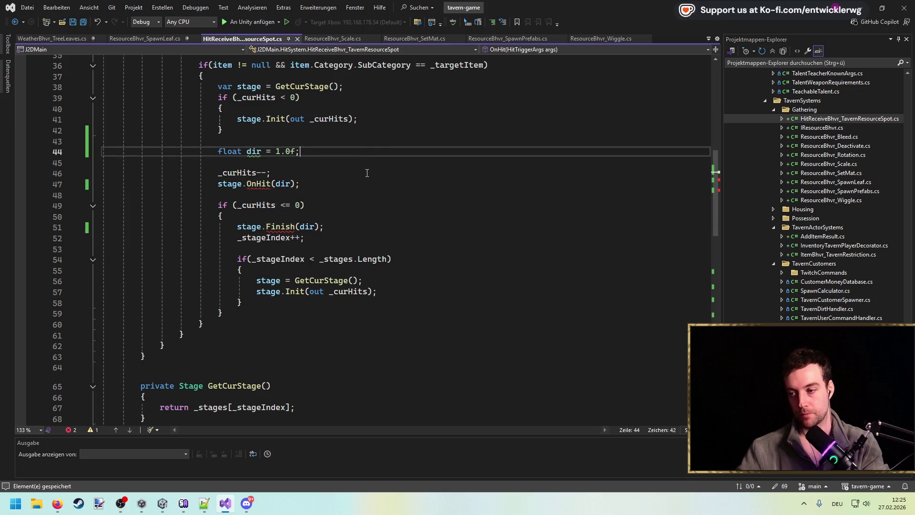
Review the hit handler's args parameter at the top of OnHit.
{"action": "scroll", "coordinate": [419, 226], "scroll_direction": "up", "scroll_amount": 5}
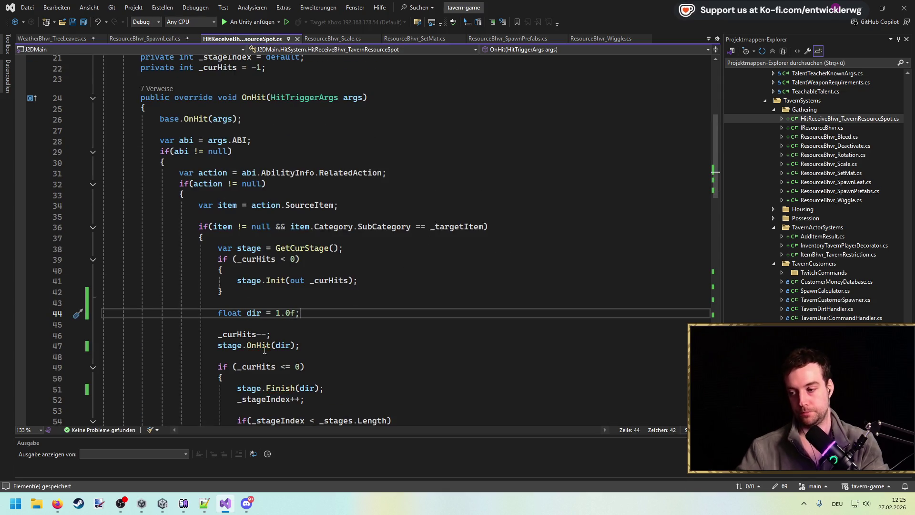
{"action": "scroll", "coordinate": [390, 327], "scroll_direction": "up", "scroll_amount": 3}
{"action": "scroll", "coordinate": [385, 323], "scroll_direction": "down", "scroll_amount": 4}
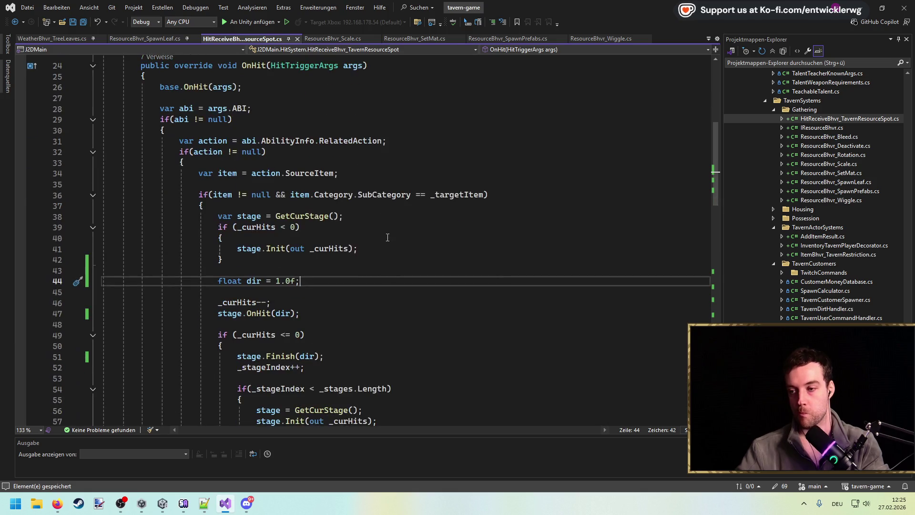
{"action": "left_click", "coordinate": [362, 66]}
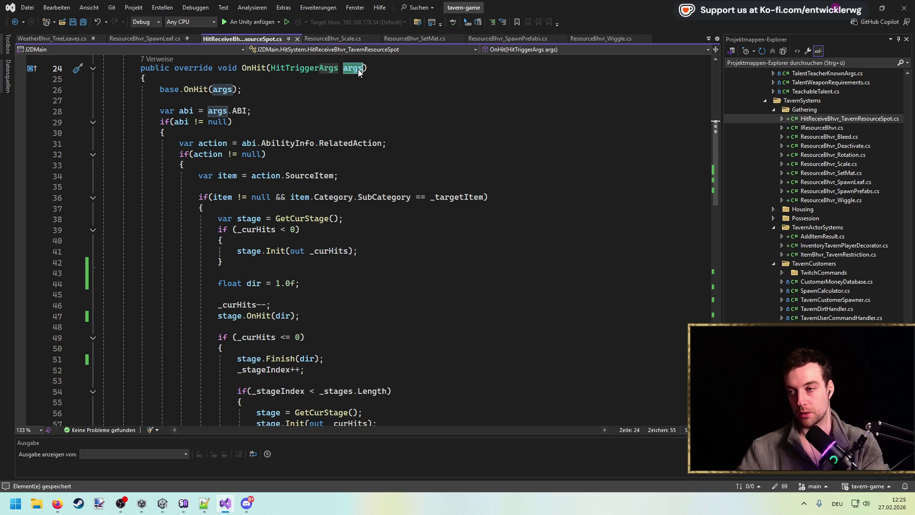
Insert Debug.Log(args.Entity.GetNameStringSafe()); above the float dir = 1.0f line.
{"action": "left_click", "coordinate": [327, 269]}
{"action": "key", "text": "Return"}
{"action": "key", "text": "Return"}
{"action": "key", "text": "Up"}
{"action": "type", "text": "args."}
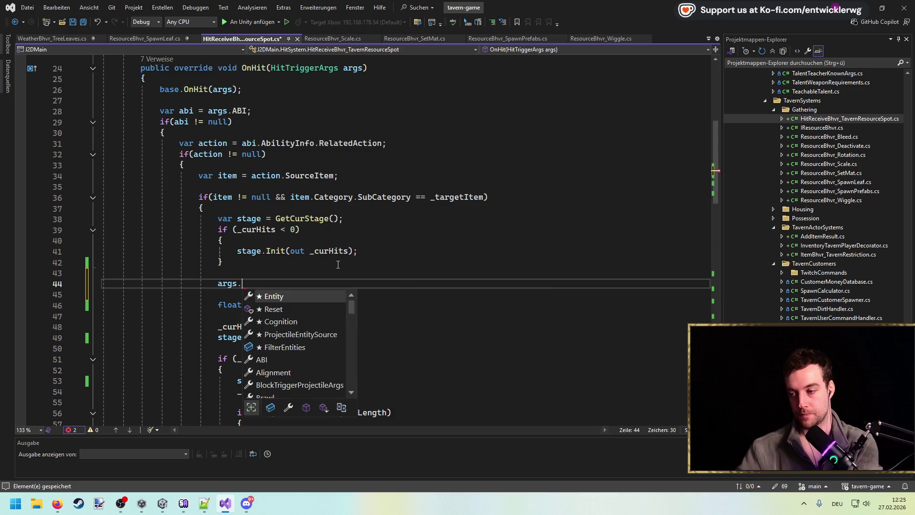
{"action": "type", "text": "ent"}
{"action": "key", "text": "Tab"}
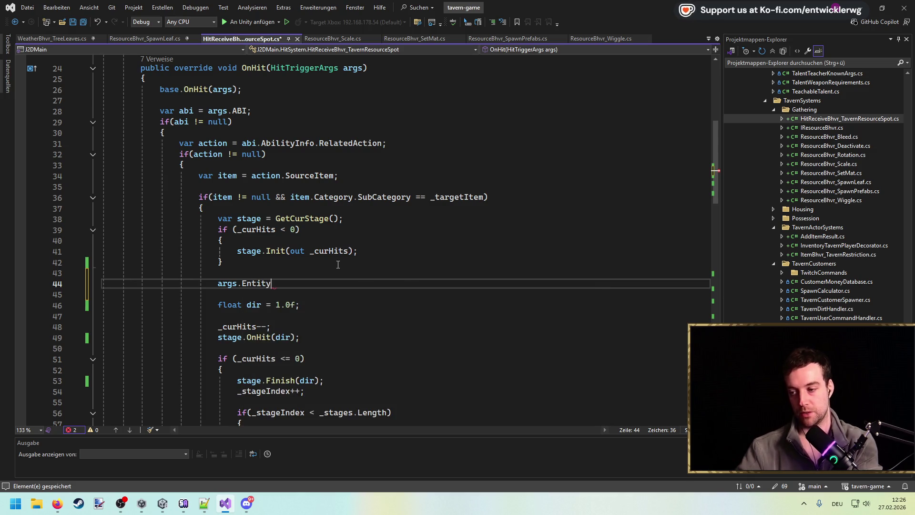
{"action": "key", "text": "Home"}
{"action": "type", "text": "Debug.Log("}
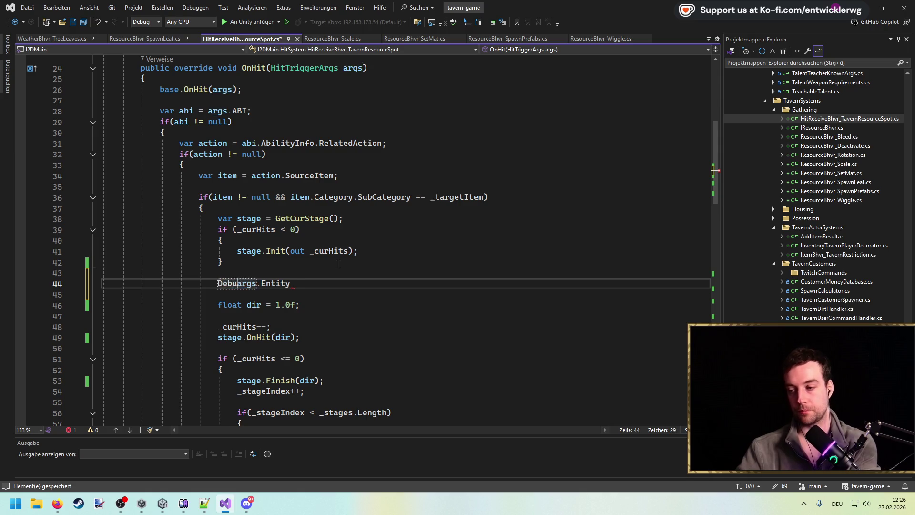
{"action": "key", "text": "End"}
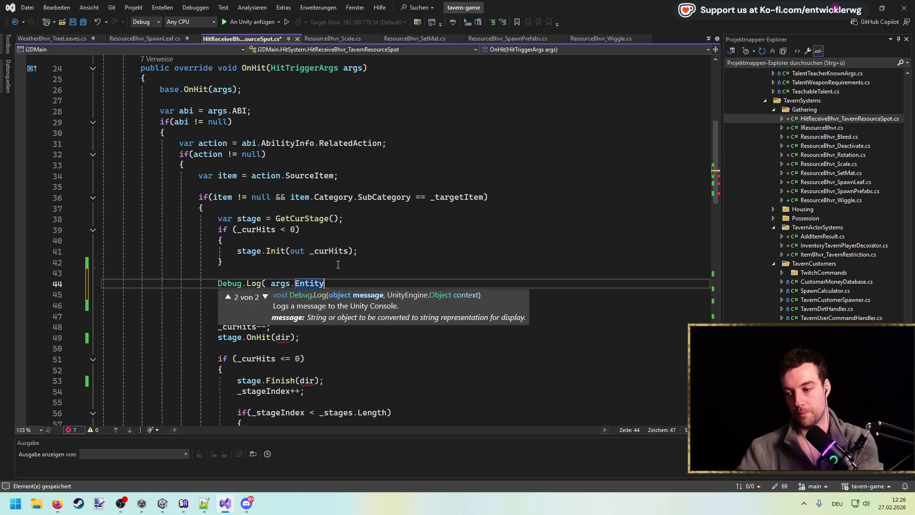
{"action": "type", "text": ".safe"}
{"action": "key", "text": "Tab"}
{"action": "type", "text": "());"}
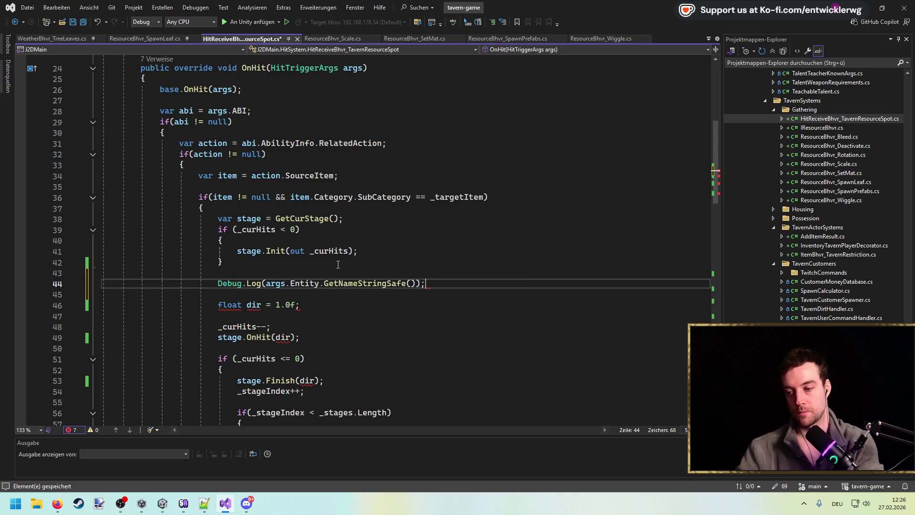
{"action": "left_click", "coordinate": [466, 271]}
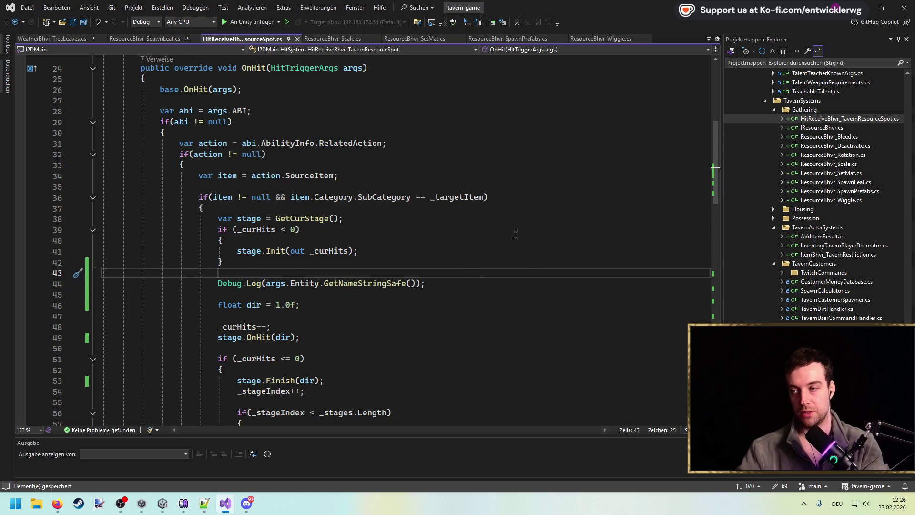
Restore down the Visual Studio window to reveal Unity.
{"action": "scroll", "coordinate": [511, 233], "scroll_direction": "up", "scroll_amount": 1}
{"action": "left_click", "coordinate": [419, 273]}
{"action": "left_click", "coordinate": [882, 8]}
Clear the Unity console, pan the Scene view, and enter Play mode.
{"action": "left_click", "coordinate": [687, 24]}
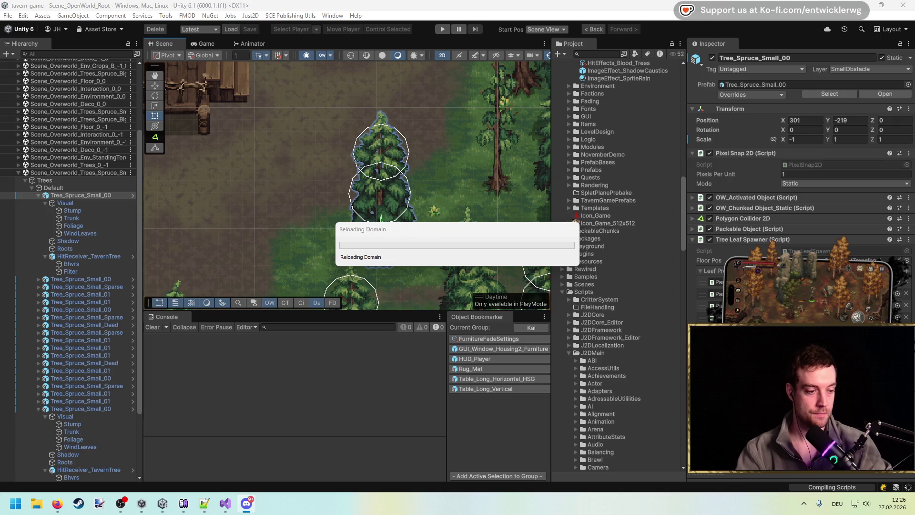
{"action": "left_click", "coordinate": [57, 503]}
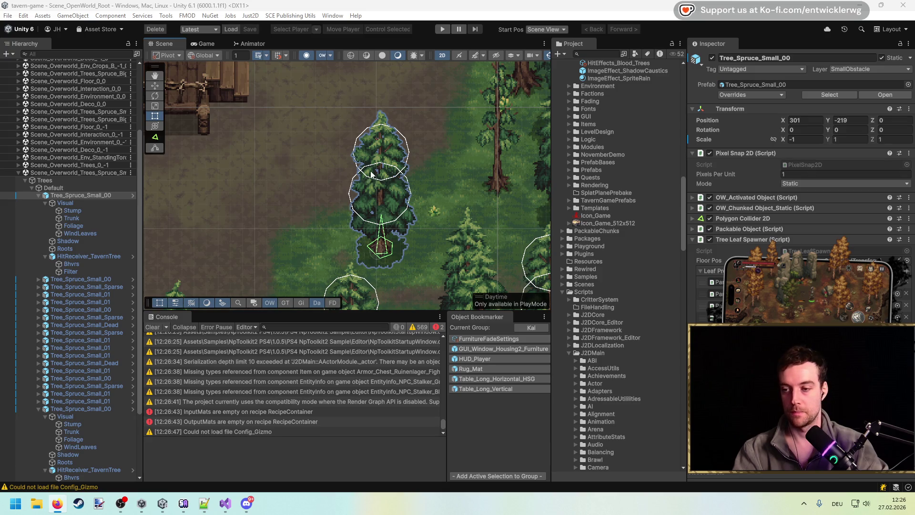
{"action": "left_click", "coordinate": [155, 330]}
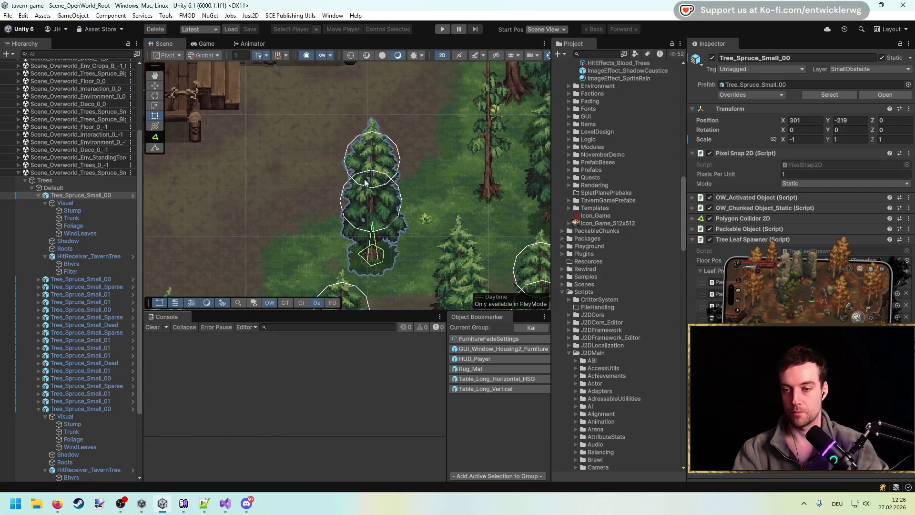
{"action": "left_click_drag", "start_coordinate": [422, 87], "coordinate": [445, 68]}
{"action": "left_click", "coordinate": [442, 31]}
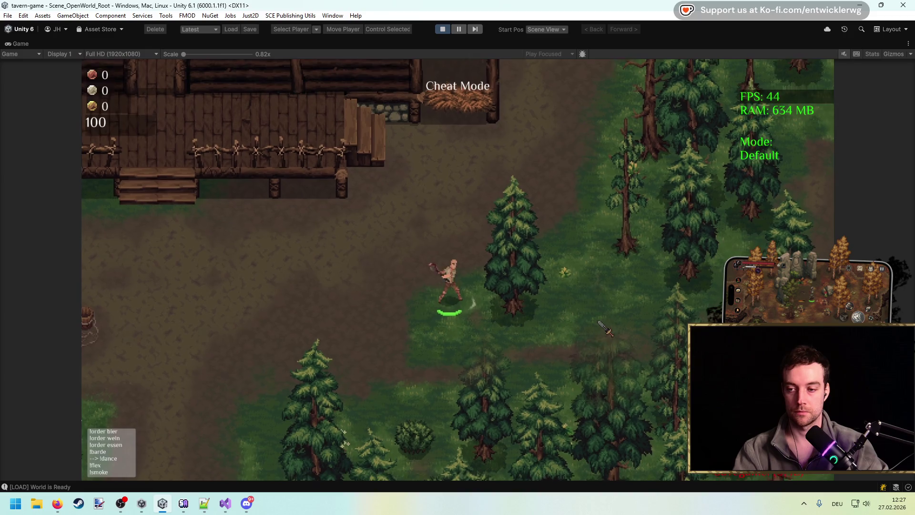
Swing at the spruce tree several times, then stop Play mode and return to Visual Studio.
{"action": "left_click", "coordinate": [603, 324]}
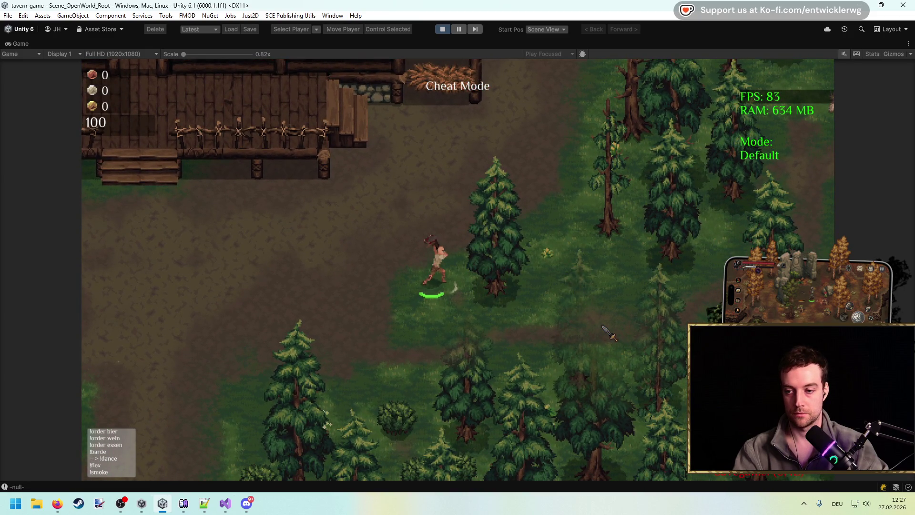
{"action": "left_click", "coordinate": [598, 313]}
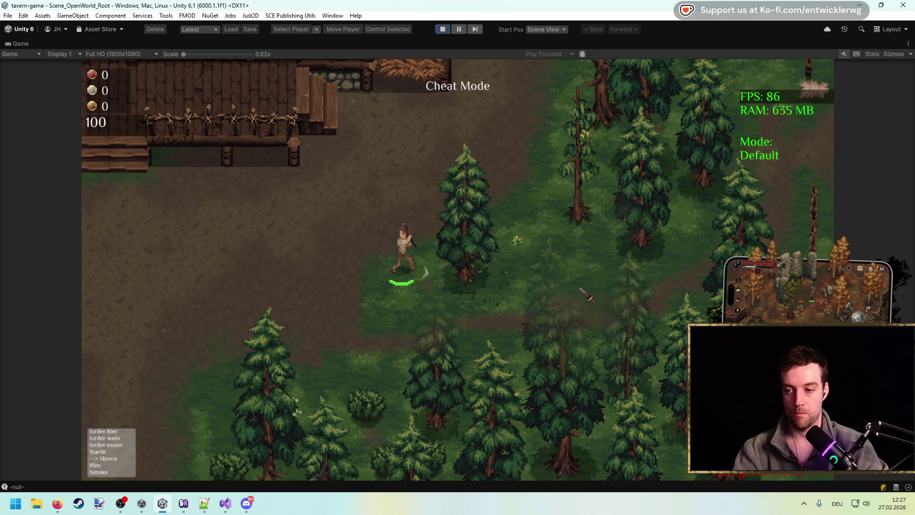
{"action": "key", "text": "shift+space"}
{"action": "left_click", "coordinate": [405, 190]}
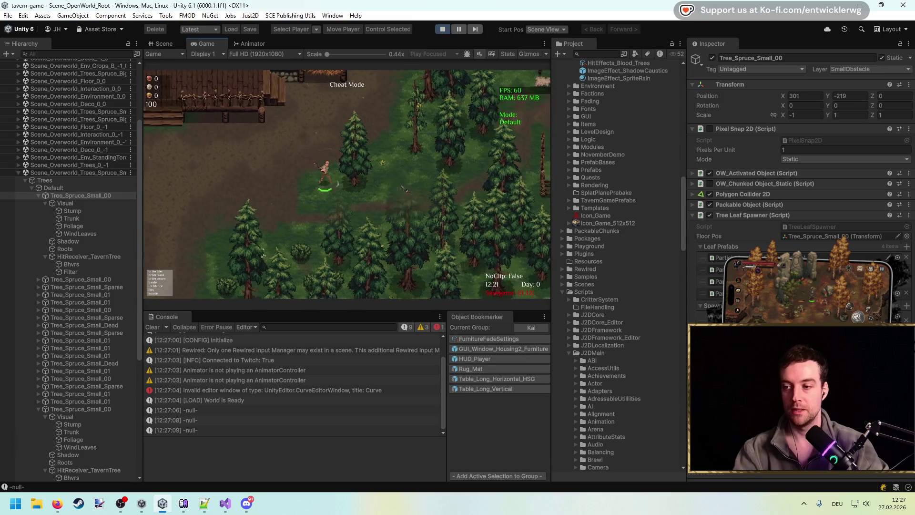
{"action": "key", "text": "ctrl+p"}
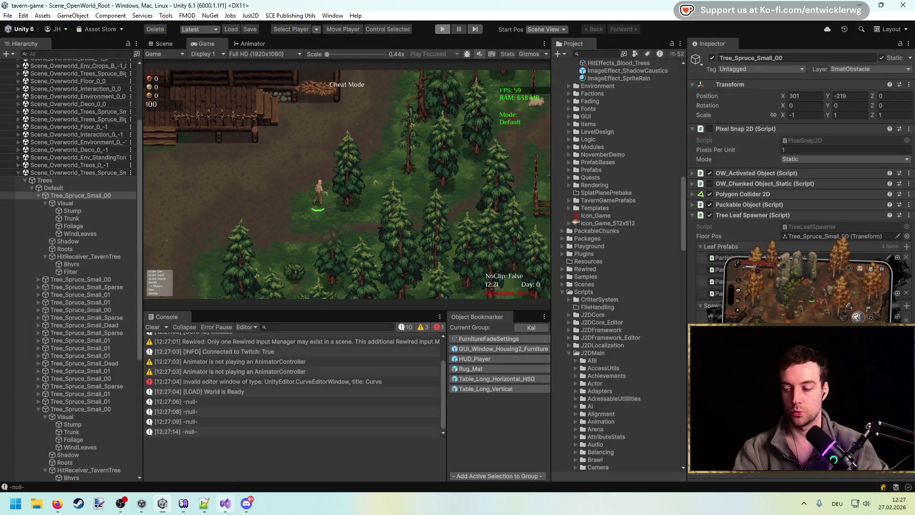
{"action": "key", "text": "alt+Tab"}
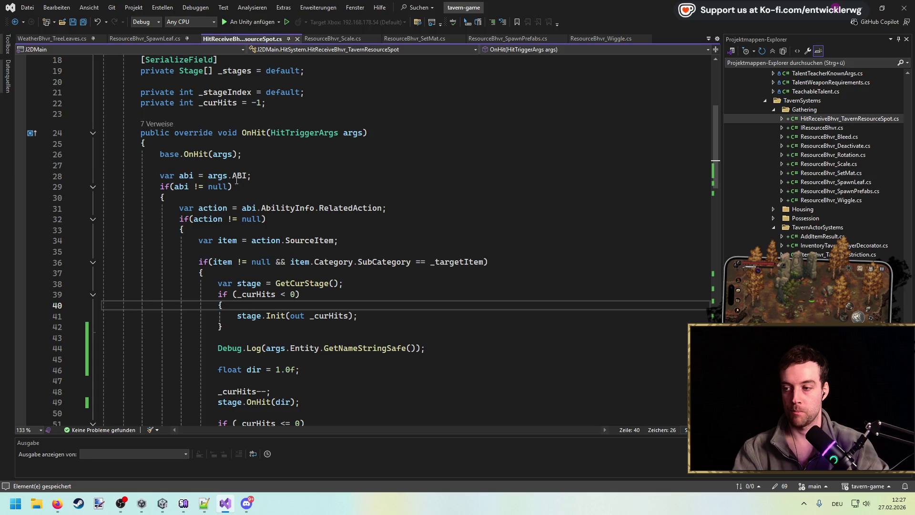
Add 'var owner = abi.AbilityInfo.GetOwner();' above the Debug.Log line.
{"action": "left_click", "coordinate": [193, 175]}
{"action": "scroll", "coordinate": [329, 226], "scroll_direction": "down", "scroll_amount": 1}
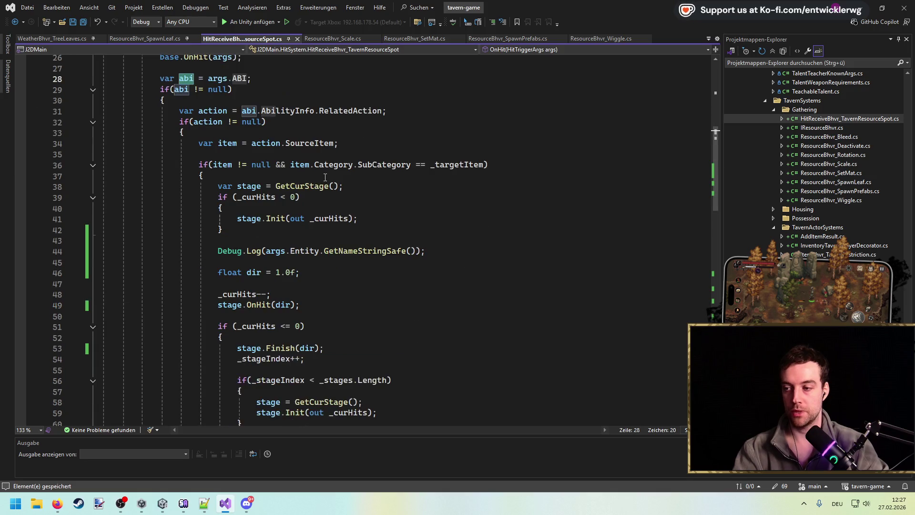
{"action": "scroll", "coordinate": [215, 157], "scroll_direction": "down", "scroll_amount": 2}
{"action": "left_click", "coordinate": [390, 240]}
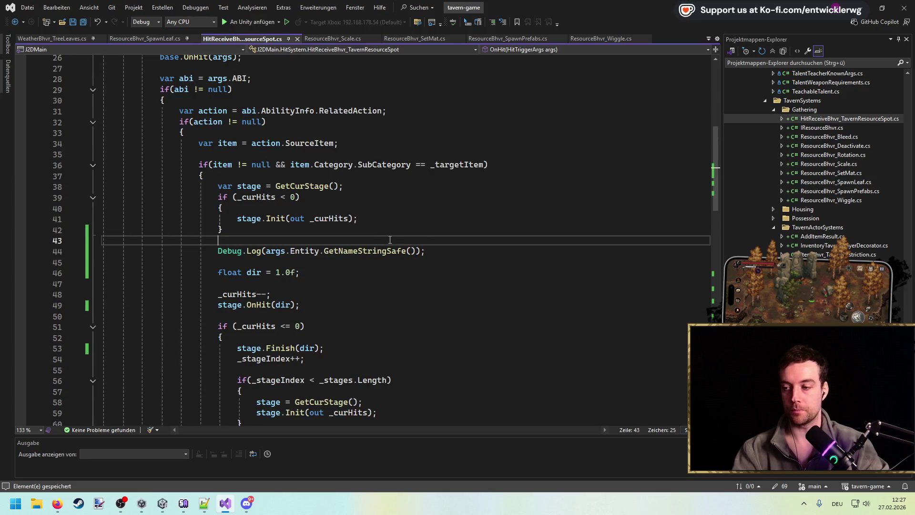
{"action": "key", "text": "Return"}
{"action": "type", "text": "abi."}
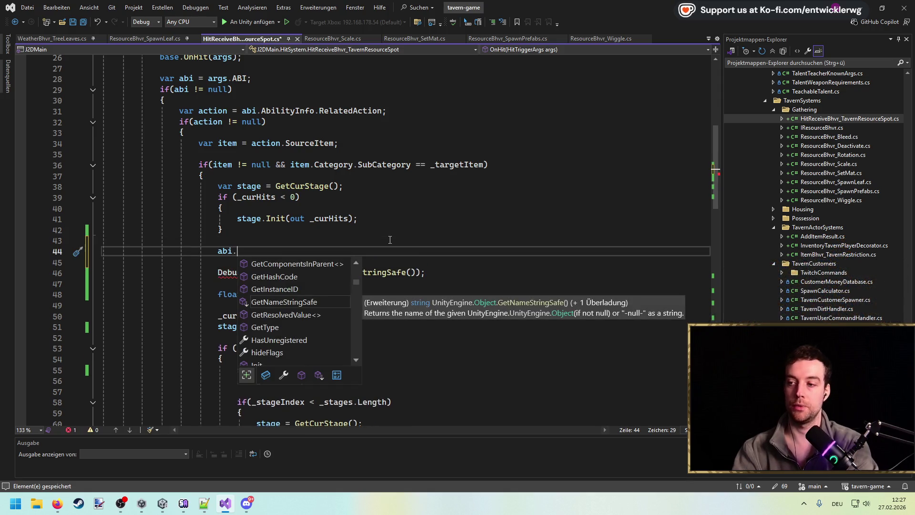
{"action": "type", "text": "AbilityInfo.owner"}
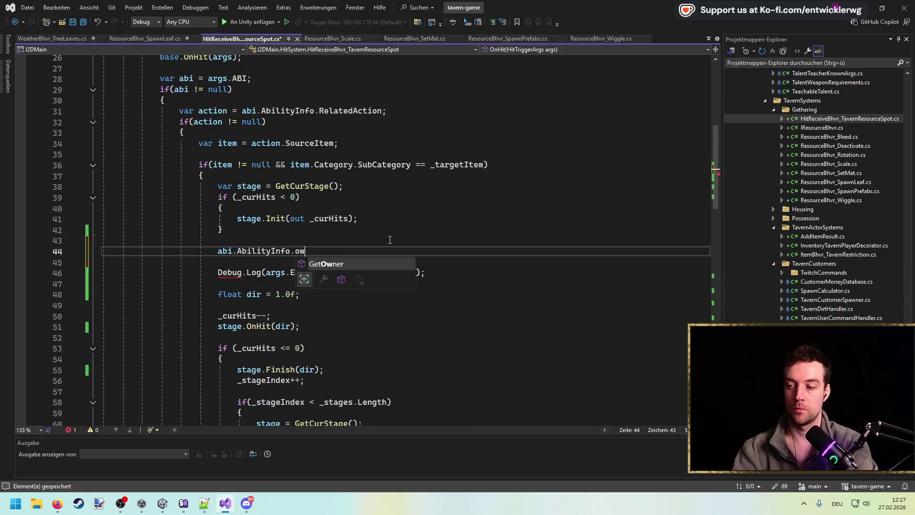
{"action": "key", "text": "Tab"}
{"action": "type", "text": "();"}
{"action": "key", "text": "Home"}
{"action": "type", "text": "var owner ="}
{"action": "key", "text": "End"}
Add an if(owner != null) block after the owner lookup.
{"action": "key", "text": "Return"}
{"action": "key", "text": "Return"}
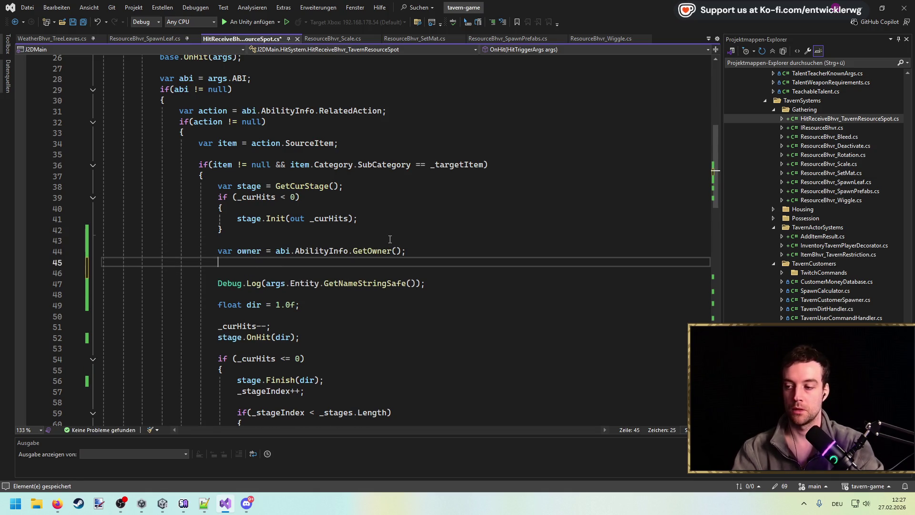
{"action": "type", "text": "if(owner != nu"}
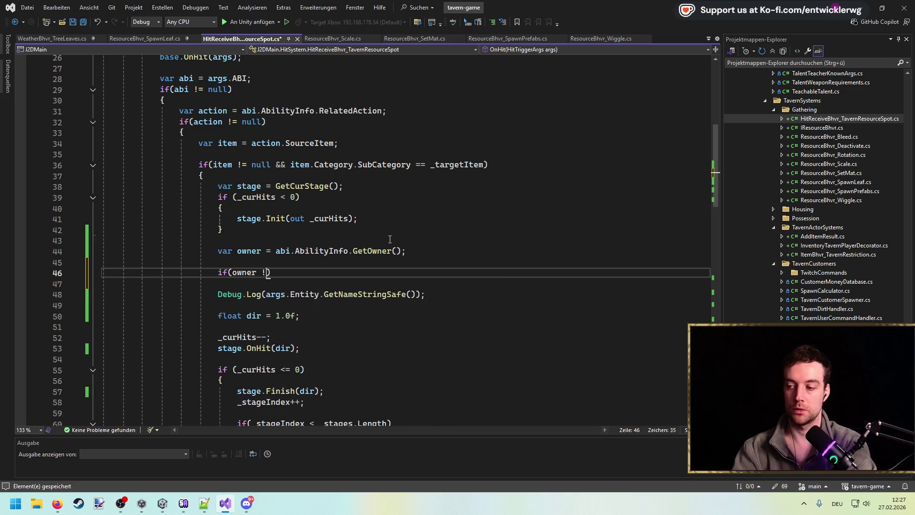
{"action": "key", "text": "Tab"}
{"action": "key", "text": "End"}
{"action": "key", "text": "Return"}
{"action": "type", "text": "{"}
{"action": "key", "text": "Return"}
{"action": "key", "text": "Down"}
{"action": "key", "text": "Down"}
{"action": "key", "text": "Down"}
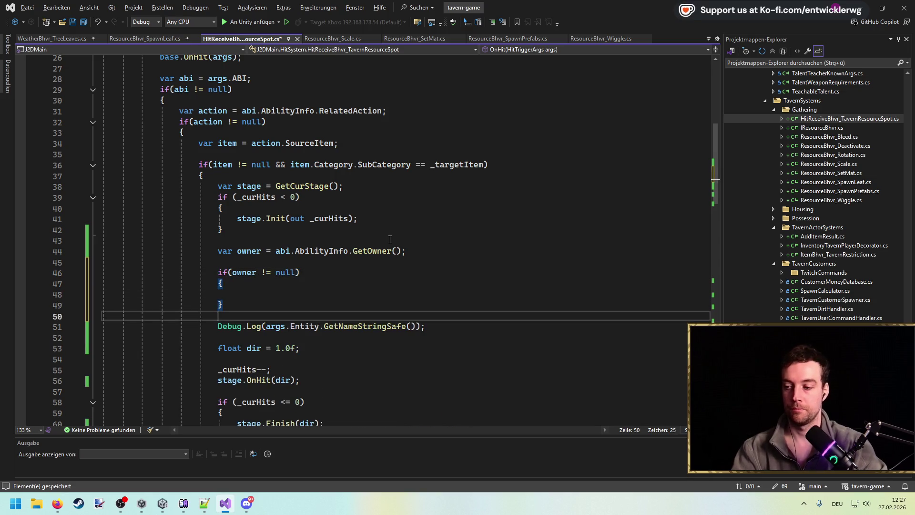
Move the dir declaration above the owner lookup, Debug.Log into the owner check, tidy blank lines, and save.
{"action": "key", "text": "Down"}
{"action": "key", "text": "alt+Up"}
{"action": "key", "text": "alt+Up"}
{"action": "key", "text": "alt+Up"}
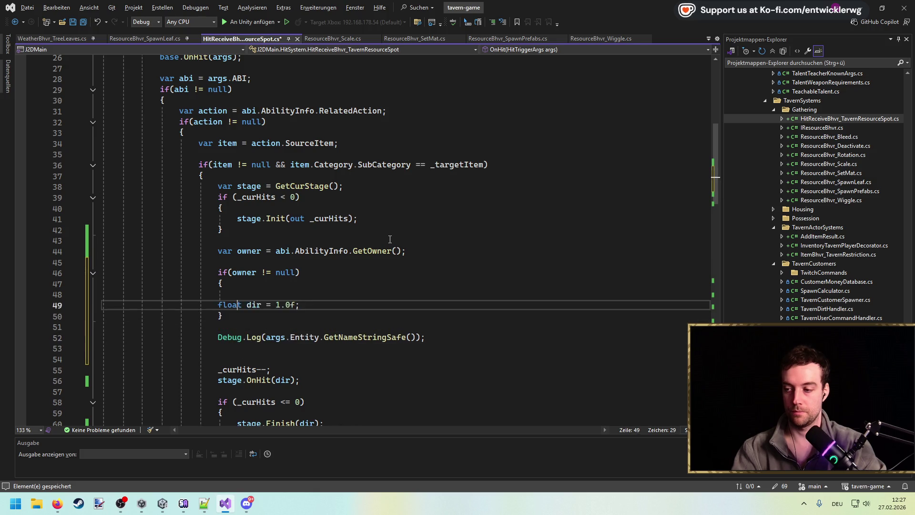
{"action": "key", "text": "alt+Up"}
{"action": "key", "text": "alt+Up"}
{"action": "key", "text": "Down"}
{"action": "key", "text": "Down"}
{"action": "key", "text": "Down"}
{"action": "key", "text": "Home"}
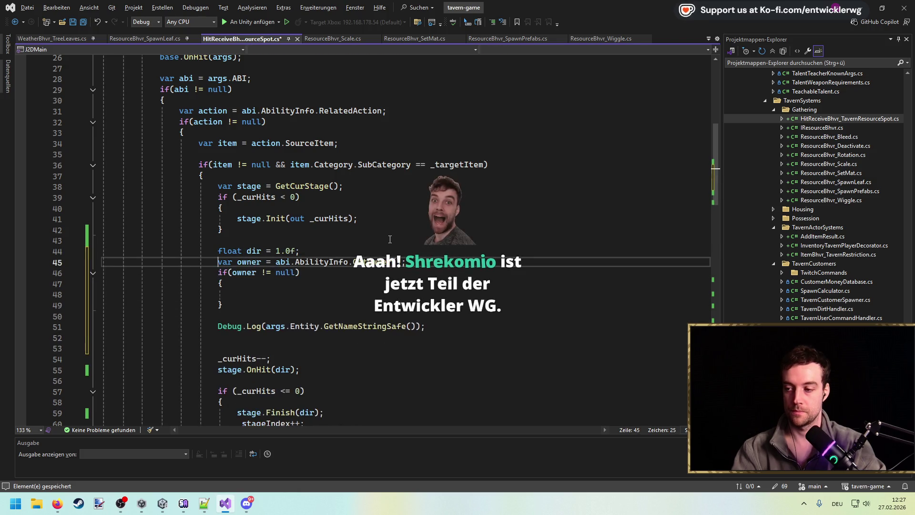
{"action": "key", "text": "Down"}
{"action": "key", "text": "Down"}
{"action": "key", "text": "Down"}
{"action": "key", "text": "alt+Up"}
{"action": "key", "text": "alt+Up"}
{"action": "key", "text": "alt+Up"}
{"action": "key", "text": "Down"}
{"action": "key", "text": "ctrl+shift+l"}
{"action": "key", "text": "Down"}
{"action": "key", "text": "ctrl+shift+l"}
{"action": "key", "text": "ctrl+shift+l"}
{"action": "left_click", "coordinate": [484, 247]}
{"action": "key", "text": "ctrl+s"}
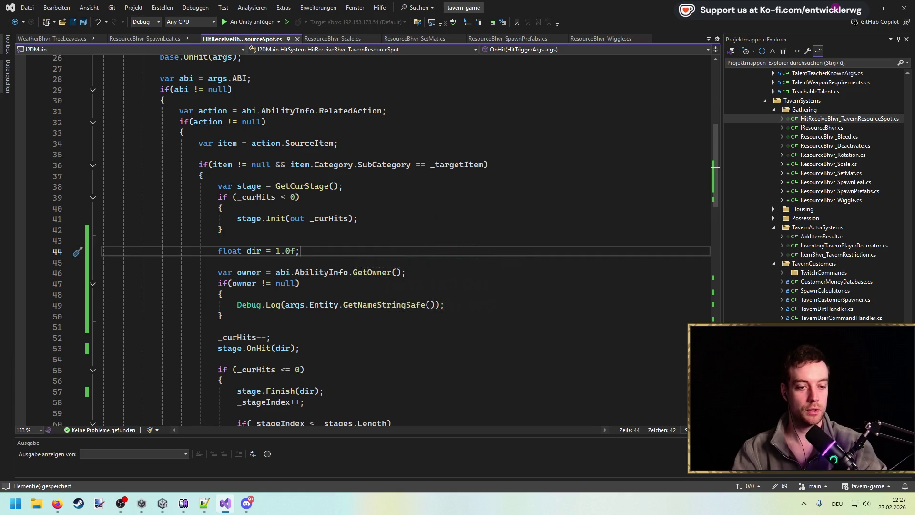
Glance at Firefox, then return to the owner check block in Visual Studio.
{"action": "key", "text": "alt+Tab"}
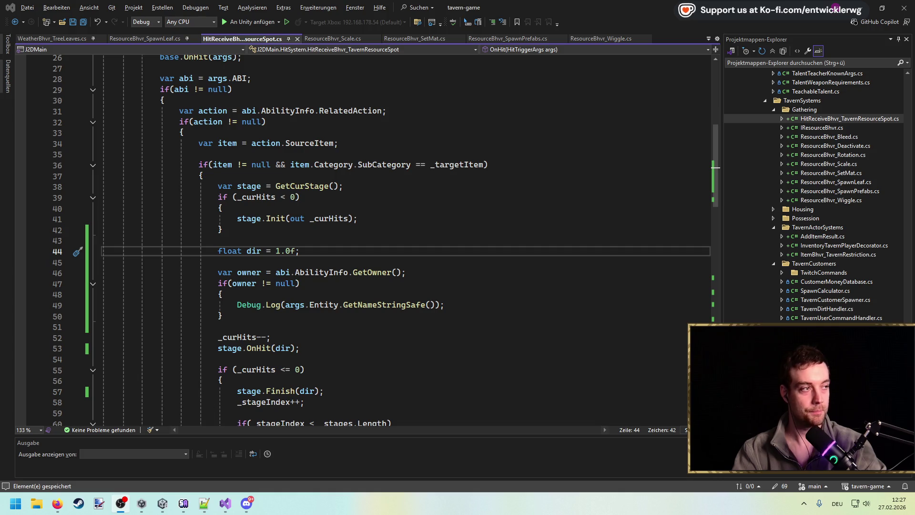
{"action": "key", "text": "alt+Tab"}
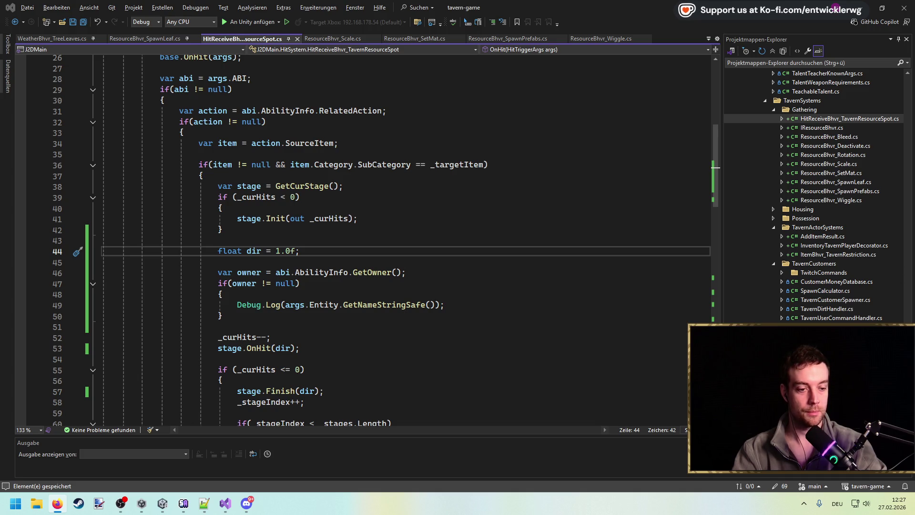
{"action": "key", "text": "alt+Tab"}
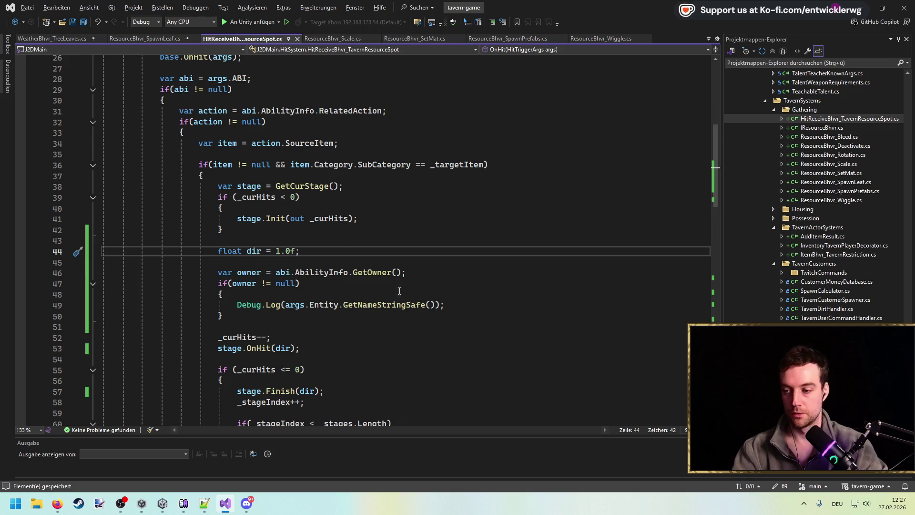
{"action": "scroll", "coordinate": [497, 246], "scroll_direction": "down", "scroll_amount": 2}
{"action": "left_click", "coordinate": [497, 245]}
Above the Debug.Log, add a dir line computing transform.position minus owner.GetFeetPosition(); save first.
{"action": "key", "text": "ctrl+Return"}
{"action": "key", "text": "ctrl+Return"}
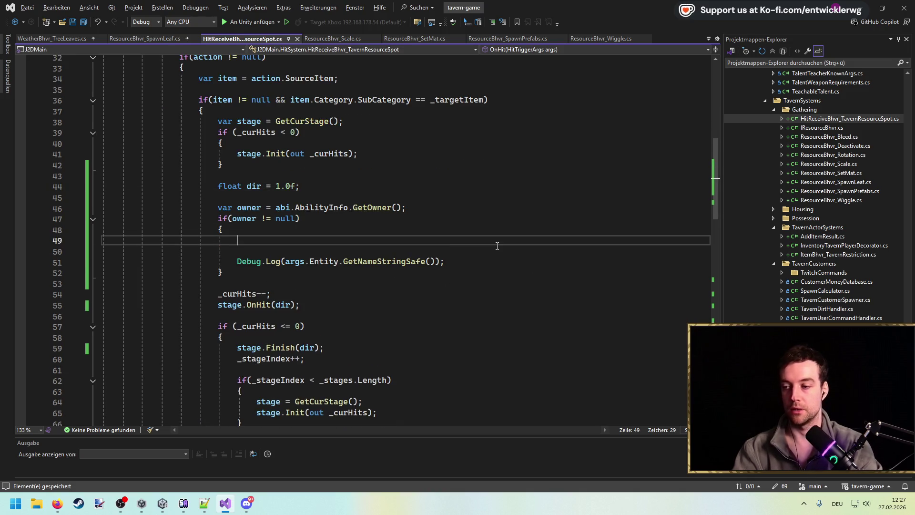
{"action": "key", "text": "Delete"}
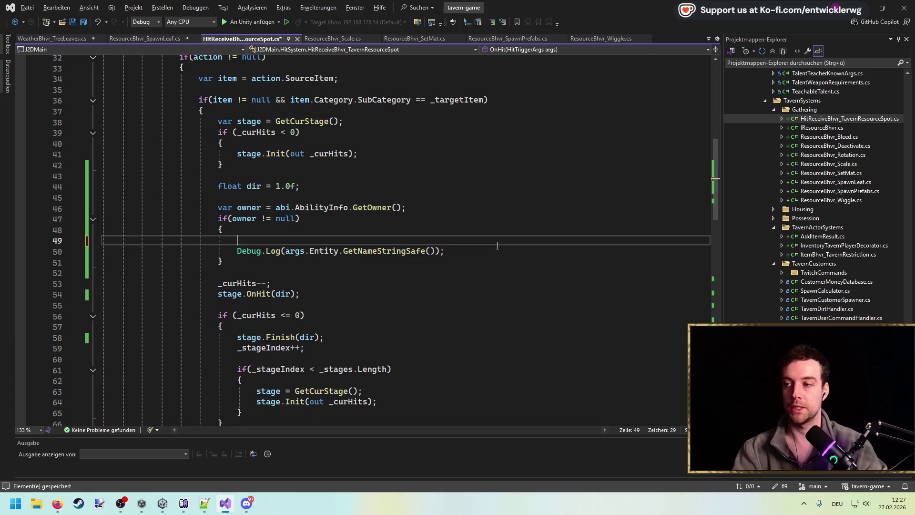
{"action": "key", "text": "ctrl+s"}
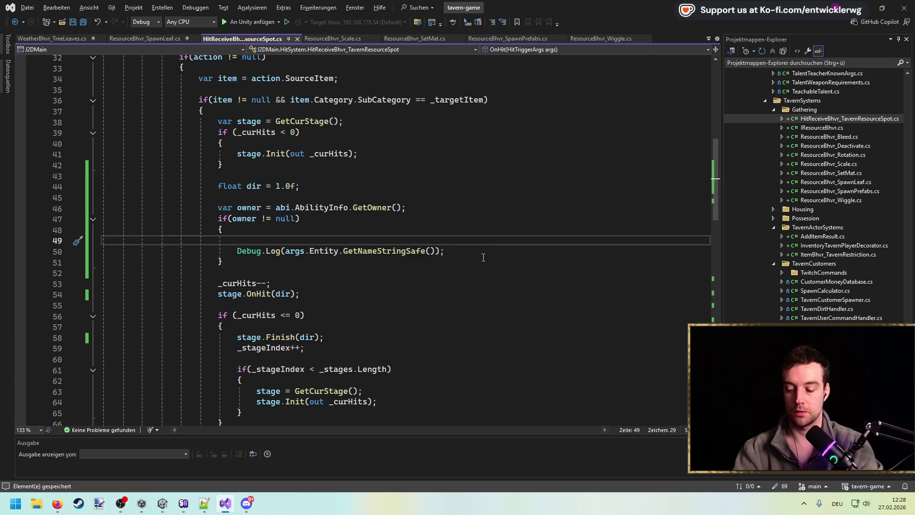
{"action": "type", "text": "M"}
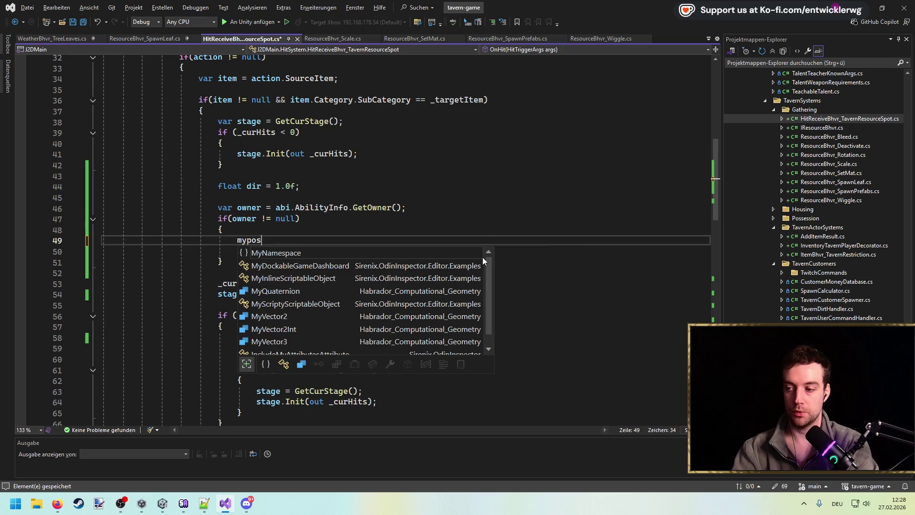
{"action": "key", "text": "BackSpace"}
{"action": "type", "text": "var dir ="}
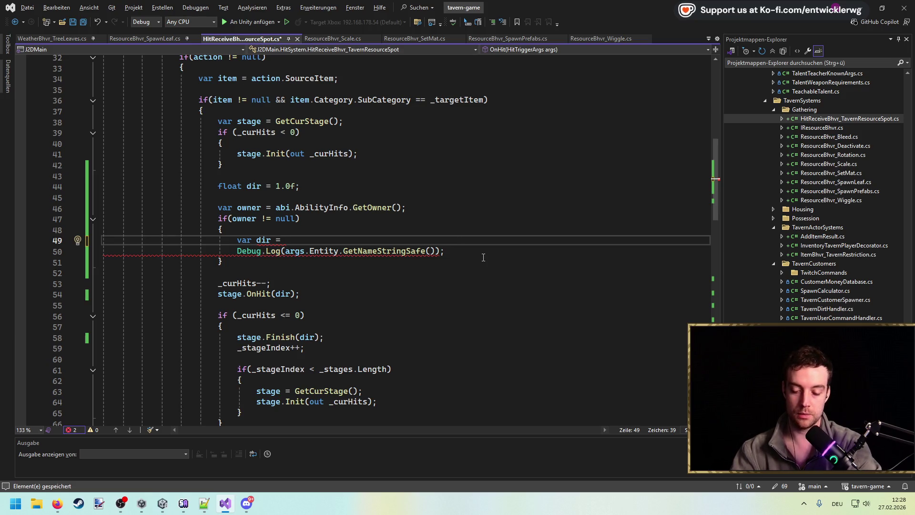
{"action": "type", "text": "transform.position -"}
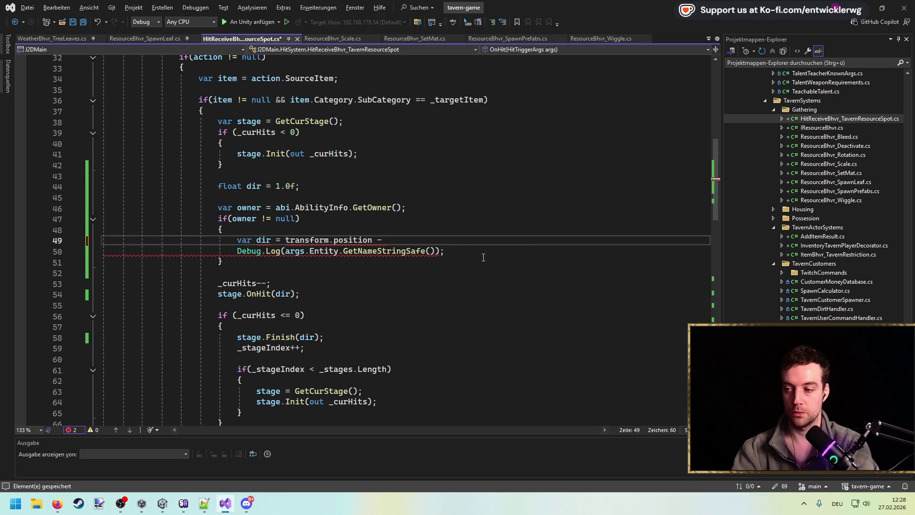
{"action": "type", "text": " owner.Fee"}
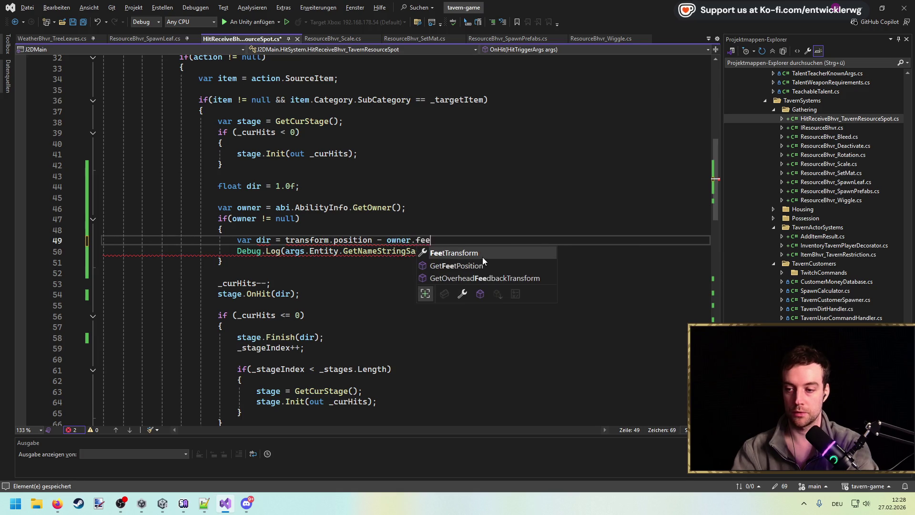
{"action": "key", "text": "Down"}
{"action": "type", "text": "();"}
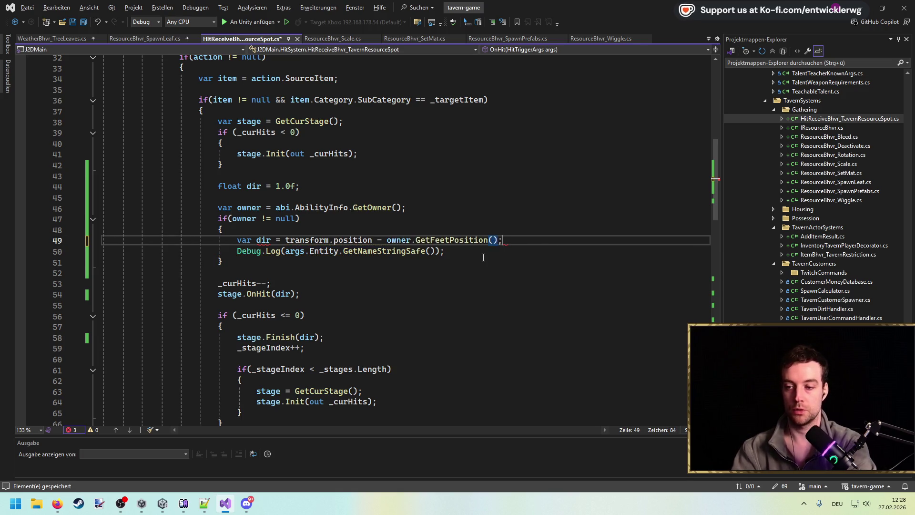
Change the direction calculation to use transform.GetPos2() instead of transform.position.
{"action": "double_click", "coordinate": [361, 240]}
{"action": "key", "text": "BackSpace"}
{"action": "key", "text": "BackSpace"}
{"action": "key", "text": "Delete"}
{"action": "key", "text": "Return"}
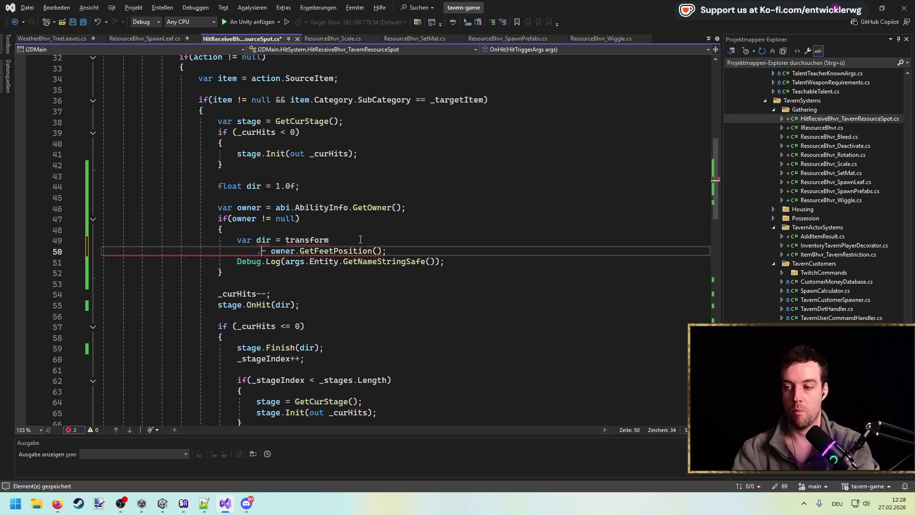
{"action": "key", "text": "BackSpace"}
{"action": "type", "text": ".GetPos- owner.GetFeetPosition();"}
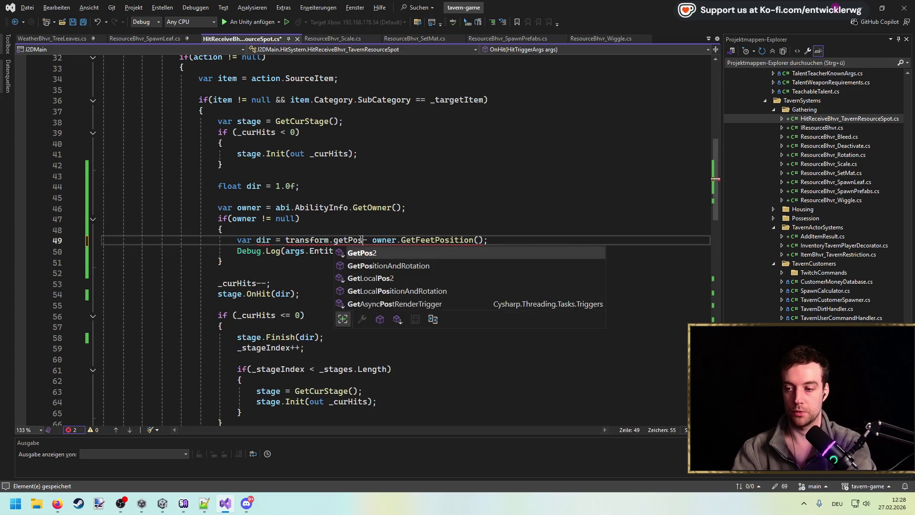
{"action": "key", "text": "Tab"}
{"action": "type", "text": "()"}
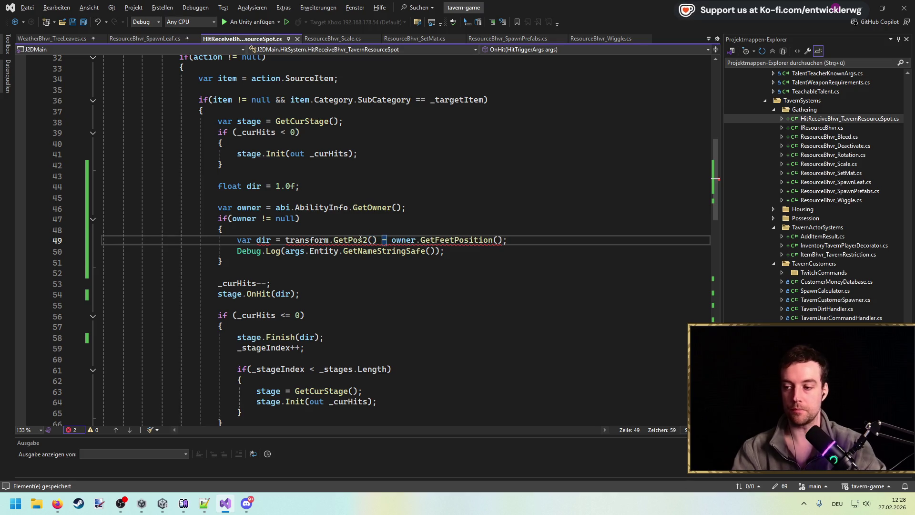
Rename the float dir to dirFloat and pass dirFloat to stage.OnHit and stage.Finish.
{"action": "double_click", "coordinate": [263, 239]}
{"action": "scroll", "coordinate": [312, 252], "scroll_direction": "up", "scroll_amount": 2}
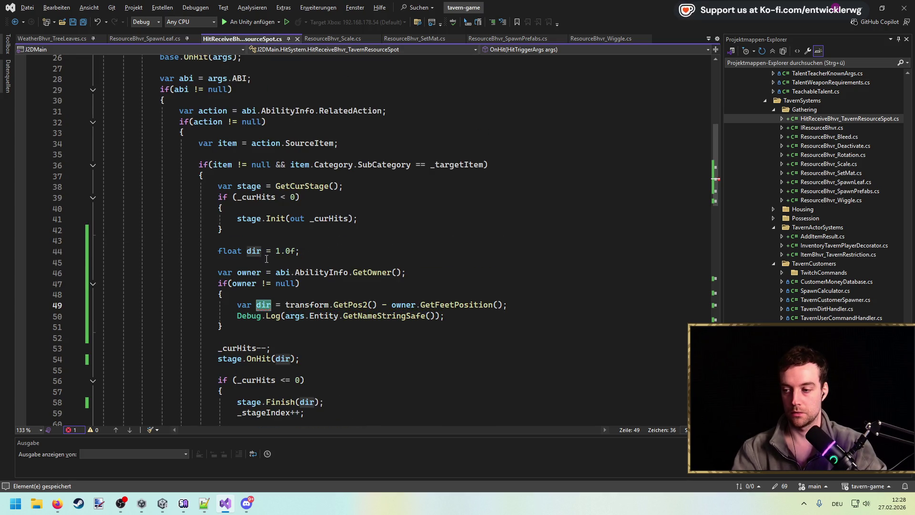
{"action": "scroll", "coordinate": [295, 256], "scroll_direction": "down", "scroll_amount": 1}
{"action": "left_click", "coordinate": [261, 218]}
{"action": "type", "text": "Float"}
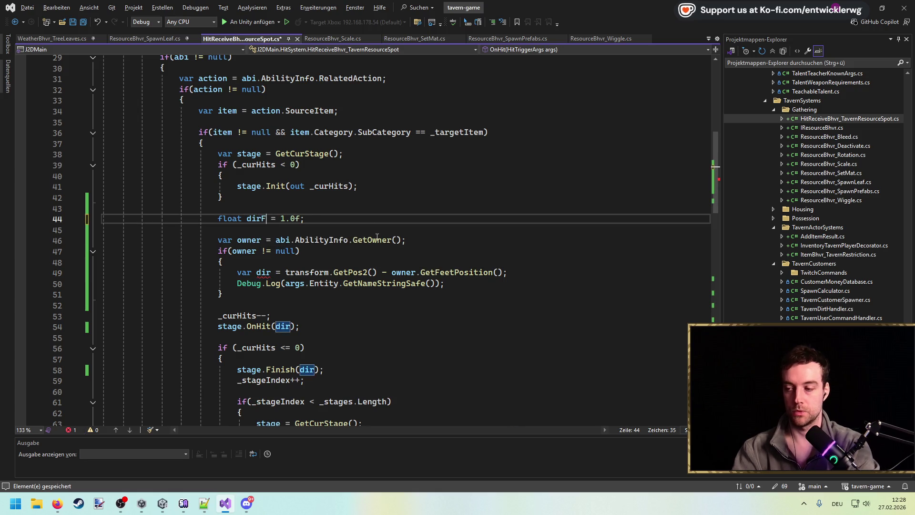
{"action": "scroll", "coordinate": [377, 237], "scroll_direction": "down", "scroll_amount": 5}
{"action": "left_click", "coordinate": [289, 164]}
{"action": "type", "text": "Float"}
{"action": "double_click", "coordinate": [308, 208]}
{"action": "type", "text": "dirFloat"}
Below the direction line, add an if (dir.x < 0.0f) block assigning -1.0f.
{"action": "scroll", "coordinate": [308, 208], "scroll_direction": "up", "scroll_amount": 4}
{"action": "left_click", "coordinate": [554, 239]}
{"action": "key", "text": "Return"}
{"action": "key", "text": "Return"}
{"action": "key", "text": "Return"}
{"action": "key", "text": "Up"}
{"action": "type", "text": "if(dir.x"}
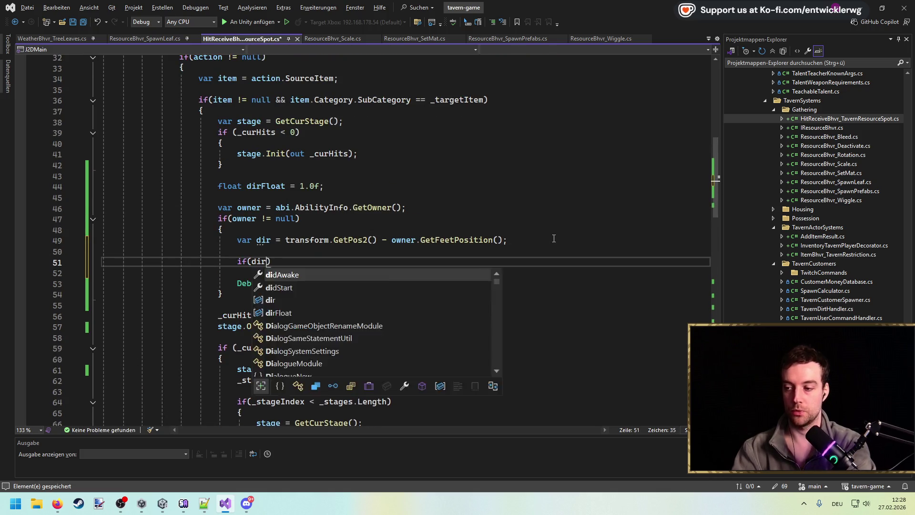
{"action": "key", "text": "Return"}
{"action": "type", "text": "{"}
{"action": "key", "text": "Return"}
{"action": "type", "text": "dir = 1.0f;"}
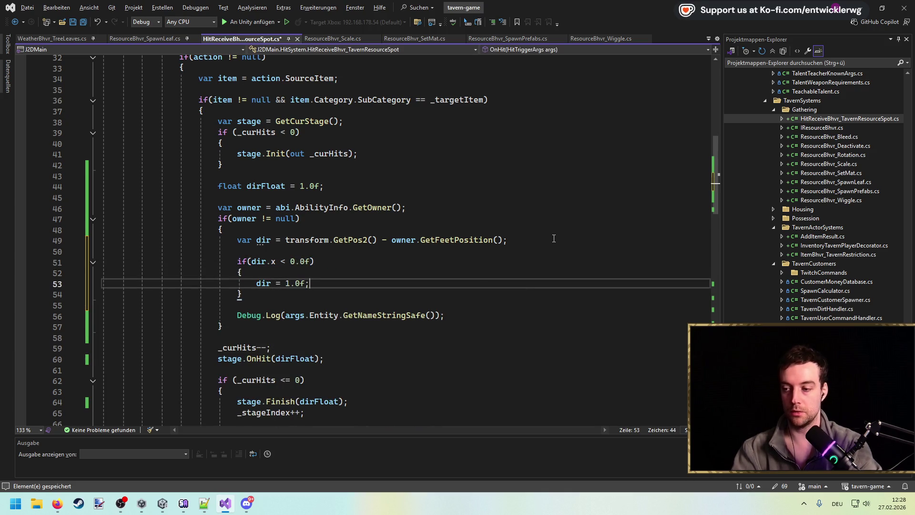
{"action": "key", "text": "BackSpace"}
{"action": "key", "text": "Up"}
{"action": "key", "text": "Up"}
{"action": "key", "text": "Up"}
{"action": "key", "text": "BackSpace"}
{"action": "key", "text": "Down"}
{"action": "key", "text": "Down"}
{"action": "key", "text": "Down"}
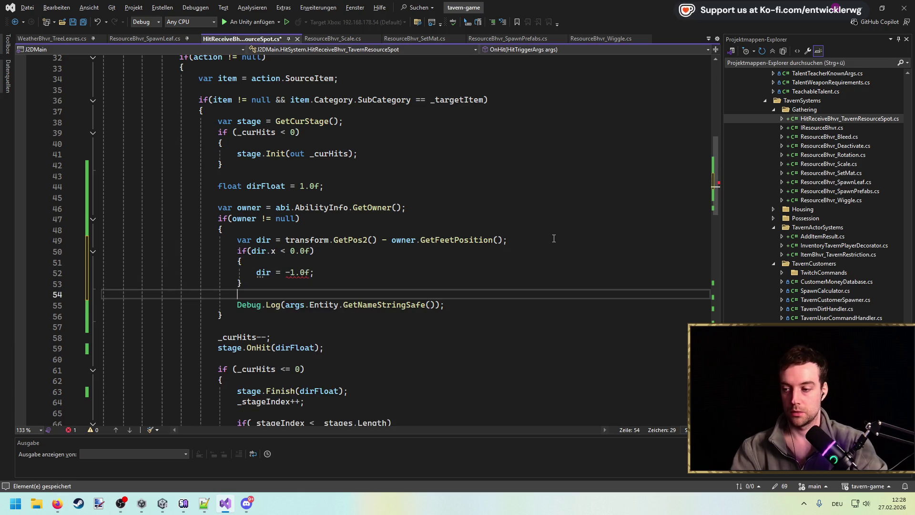
Make the if block set dirFloat to -1.0f and delete the Debug.Log line.
{"action": "double_click", "coordinate": [265, 186]}
{"action": "key", "text": "ctrl+c"}
{"action": "double_click", "coordinate": [262, 272]}
{"action": "key", "text": "ctrl+v"}
{"action": "left_click", "coordinate": [356, 297]}
{"action": "key", "text": "ctrl+l"}
{"action": "key", "text": "ctrl+l"}
{"action": "left_click", "coordinate": [519, 275]}
{"action": "scroll", "coordinate": [460, 239], "scroll_direction": "down", "scroll_amount": 1}
{"action": "key", "text": "alt+Tab"}
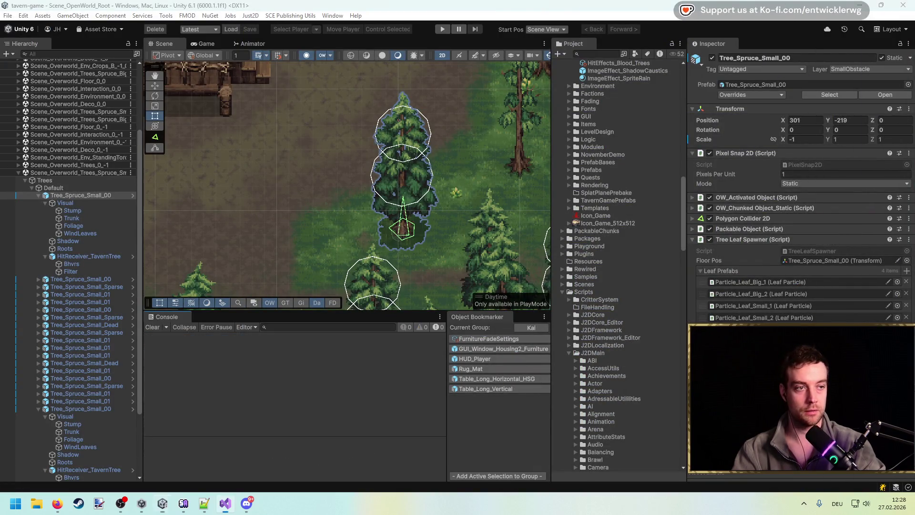
{"action": "key", "text": "alt+Tab"}
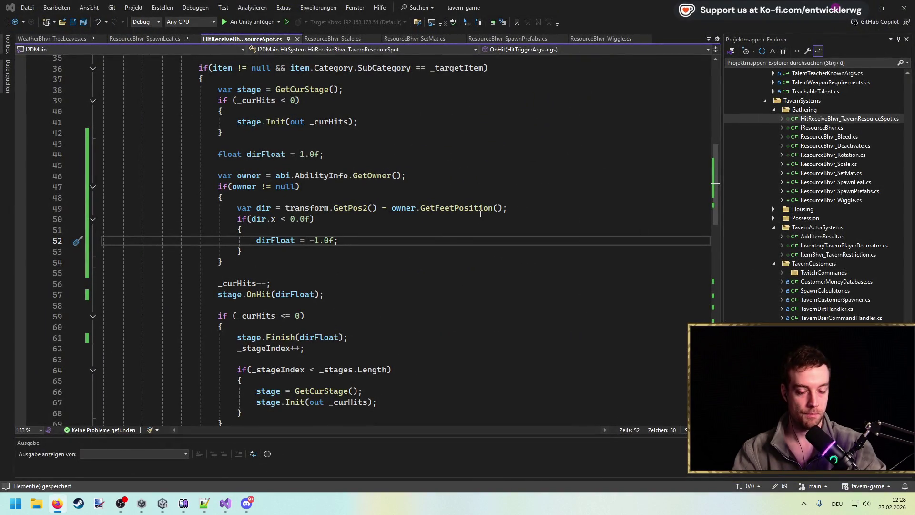
{"action": "left_click", "coordinate": [548, 133]}
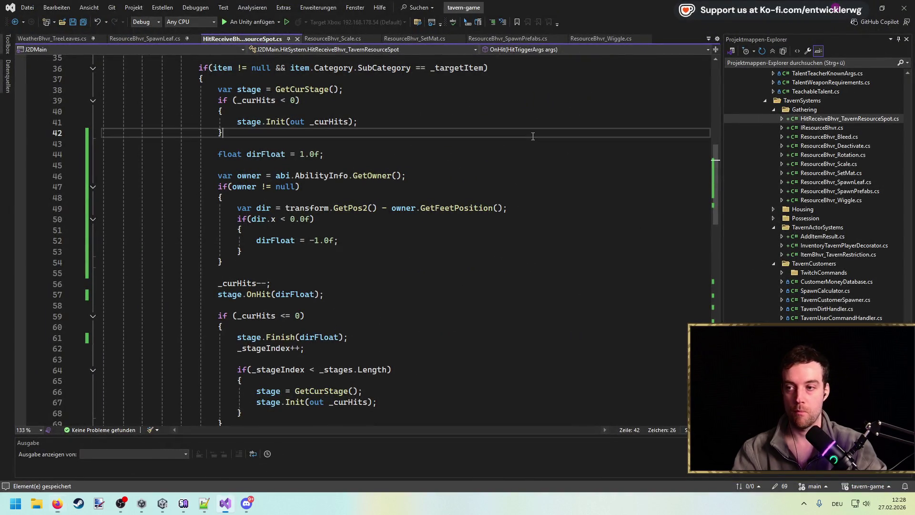
In ResourceBhvr_Wiggle.cs, add a private float _dir field below _curTime.
{"action": "left_click", "coordinate": [626, 41]}
{"action": "scroll", "coordinate": [334, 215], "scroll_direction": "down", "scroll_amount": 5}
{"action": "double_click", "coordinate": [263, 151]}
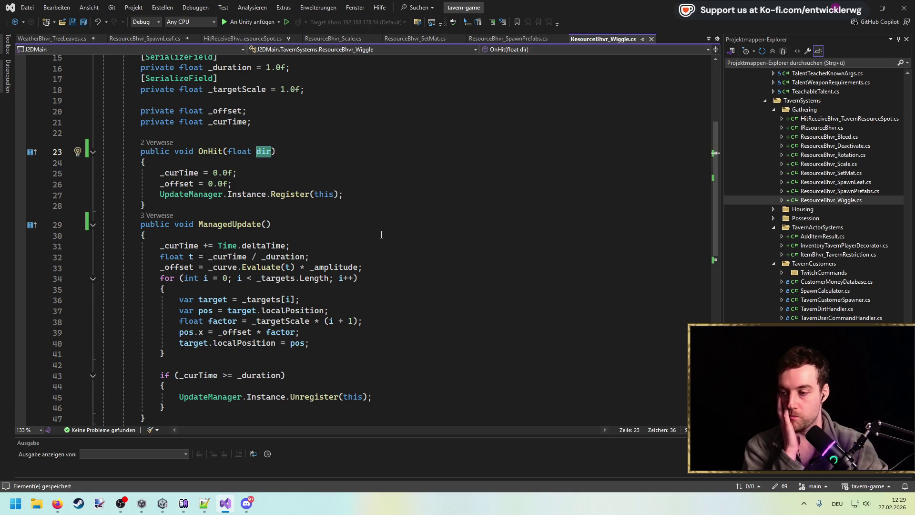
{"action": "scroll", "coordinate": [381, 234], "scroll_direction": "up", "scroll_amount": 2}
{"action": "left_click", "coordinate": [346, 190]}
{"action": "key", "text": "Return"}
{"action": "key", "text": "Return"}
{"action": "type", "text": "pr"}
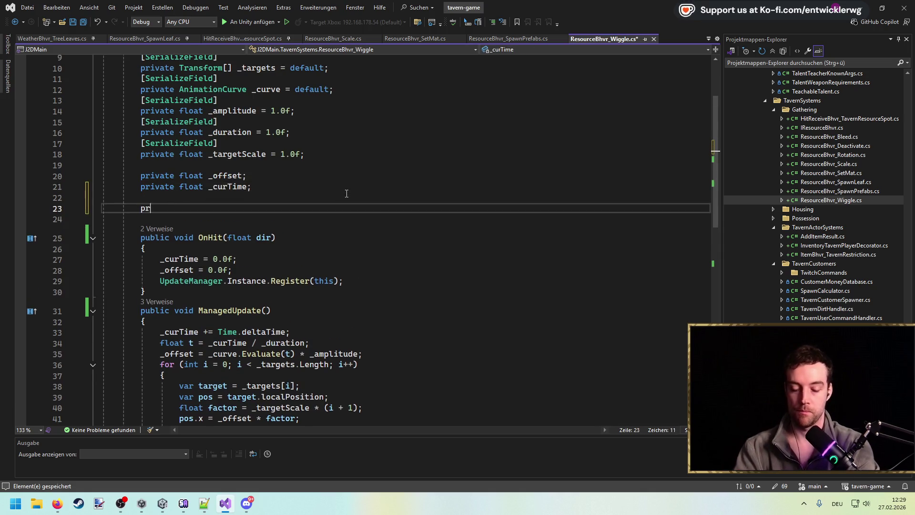
{"action": "type", "text": "ivate float _dir;"}
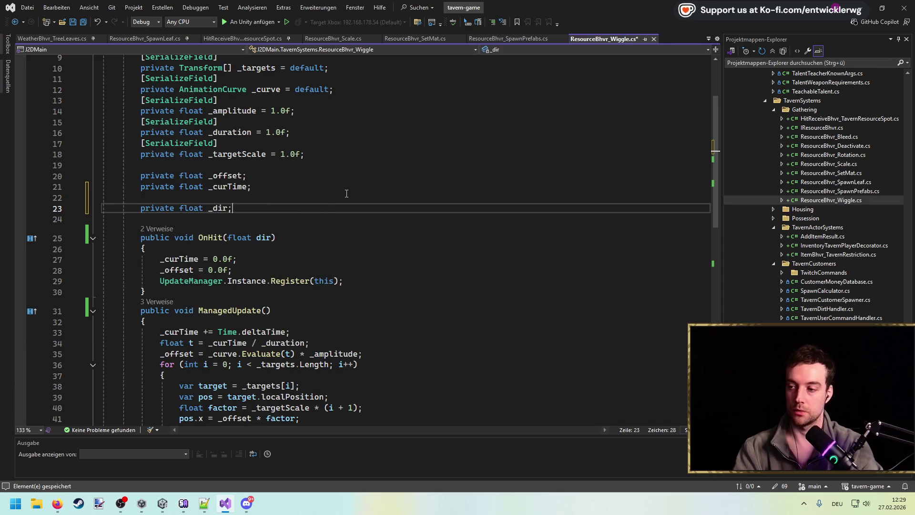
Store the hit direction with '_dir = dir;' at the start of OnHit.
{"action": "left_click", "coordinate": [275, 251]}
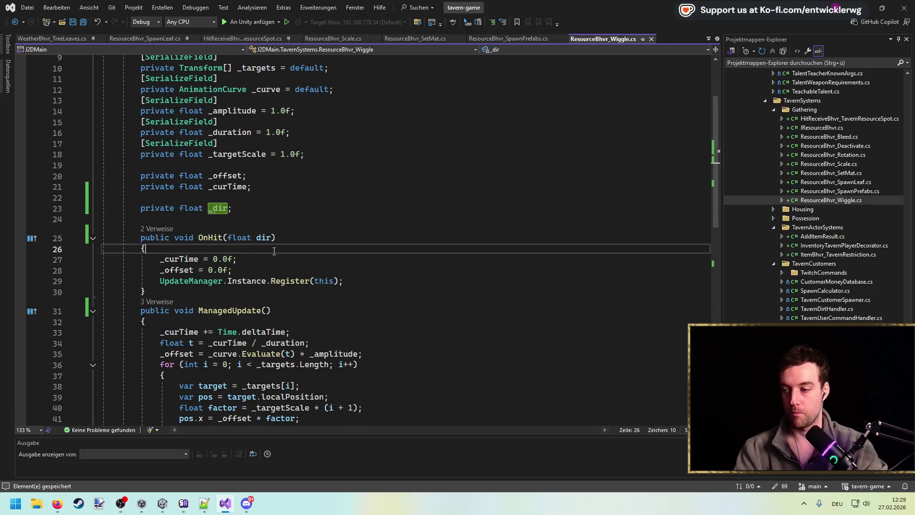
{"action": "key", "text": "Return"}
{"action": "type", "text": "_dir = dir;"}
{"action": "double_click", "coordinate": [216, 210]}
Multiply the sideways pos.x offset after factor by _dir.
{"action": "scroll", "coordinate": [336, 212], "scroll_direction": "down", "scroll_amount": 6}
{"action": "left_click", "coordinate": [318, 247]}
{"action": "left_click", "coordinate": [223, 235]}
{"action": "left_click", "coordinate": [282, 235]}
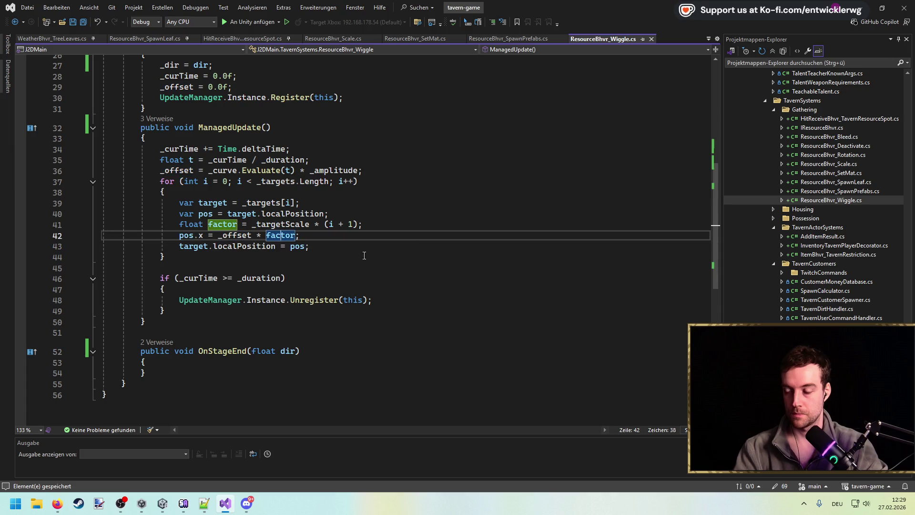
{"action": "type", "text": " * _dir"}
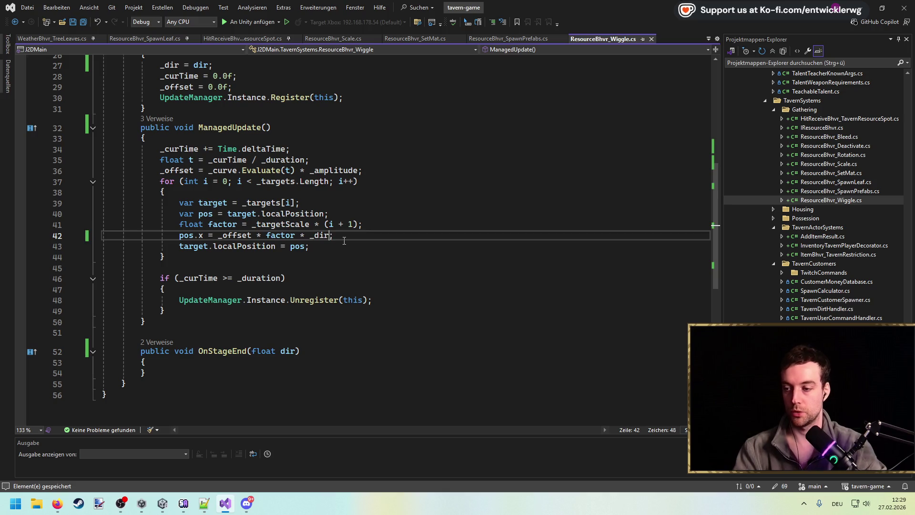
Search for _offset and check the _targetScale and factor lines, then return to Unity.
{"action": "scroll", "coordinate": [372, 267], "scroll_direction": "up", "scroll_amount": 2}
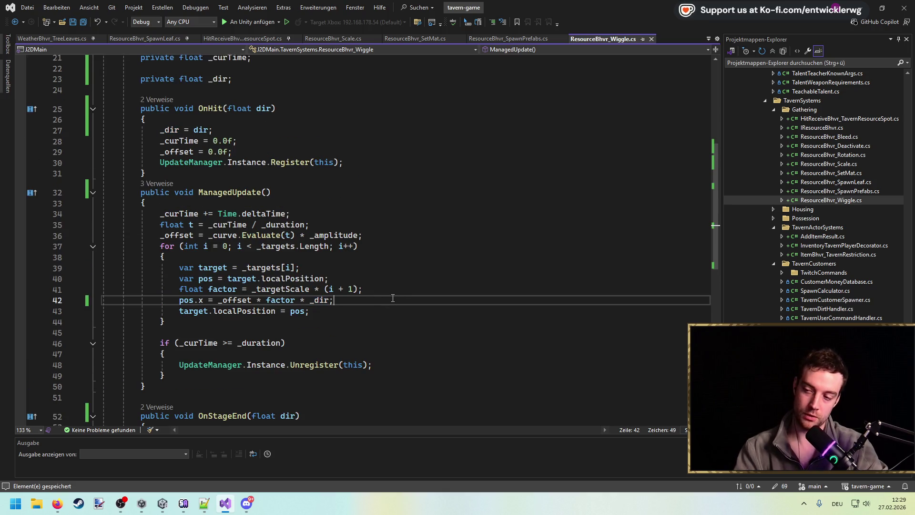
{"action": "left_click", "coordinate": [193, 235]}
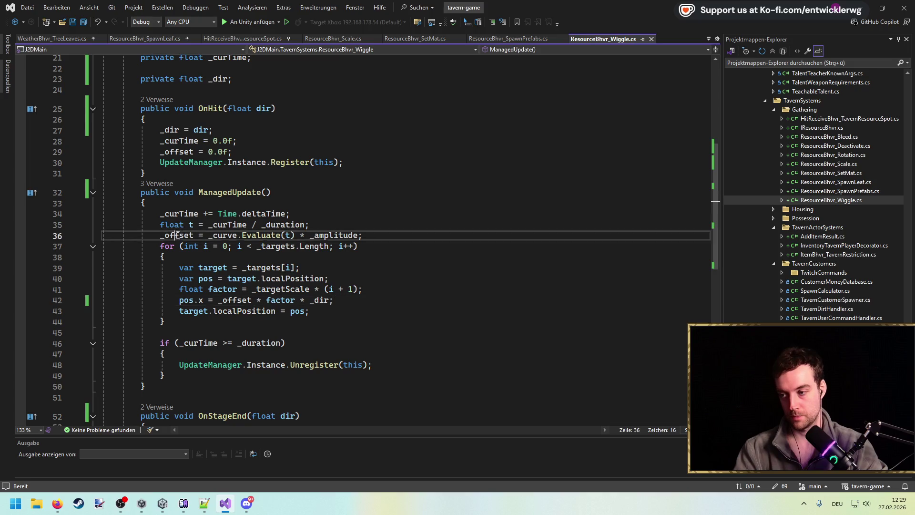
{"action": "key", "text": "ctrl+f"}
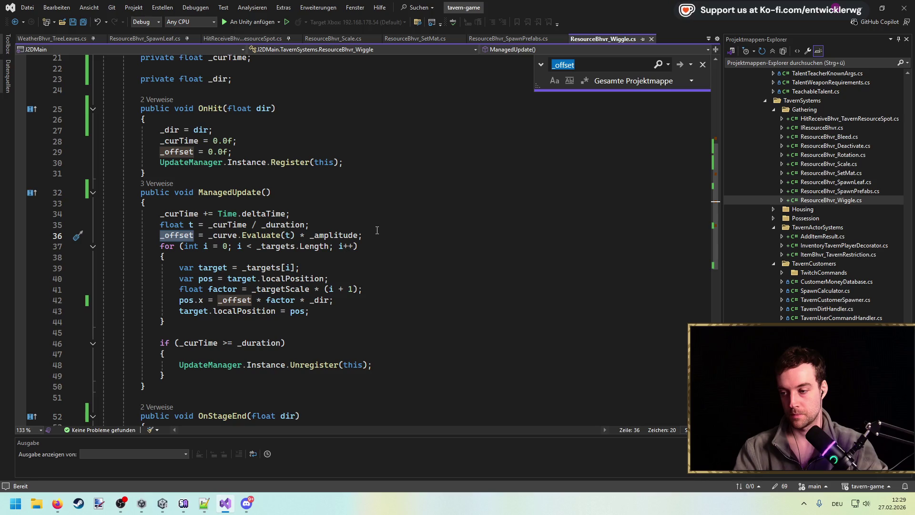
{"action": "left_click", "coordinate": [204, 292]}
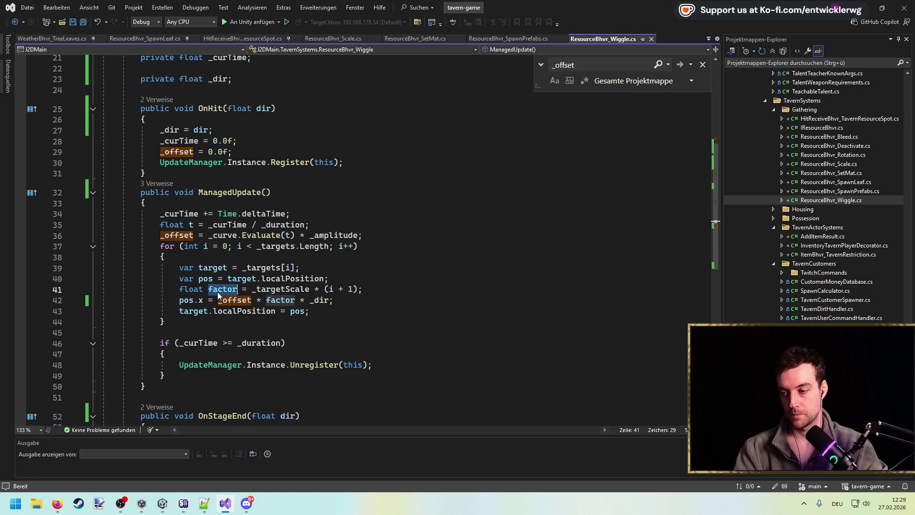
{"action": "double_click", "coordinate": [283, 289]}
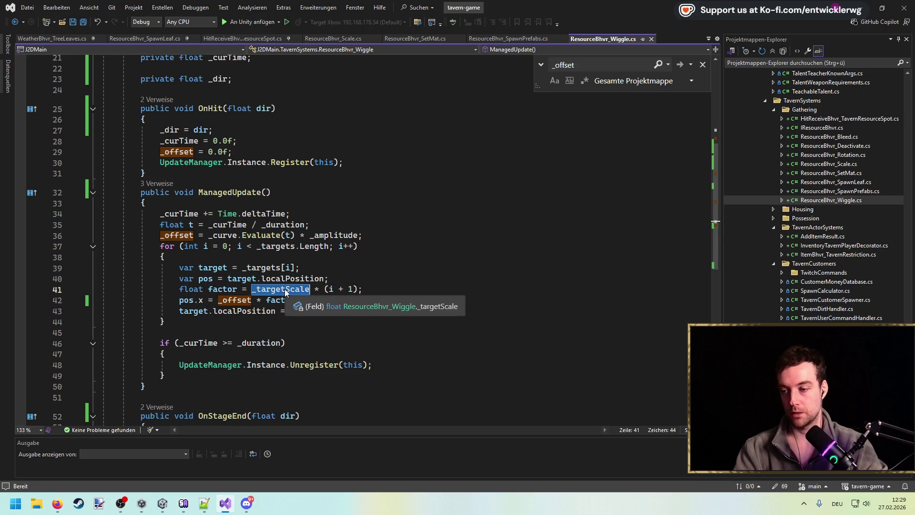
{"action": "double_click", "coordinate": [222, 289]}
{"action": "left_click", "coordinate": [366, 299]}
{"action": "key", "text": "Escape"}
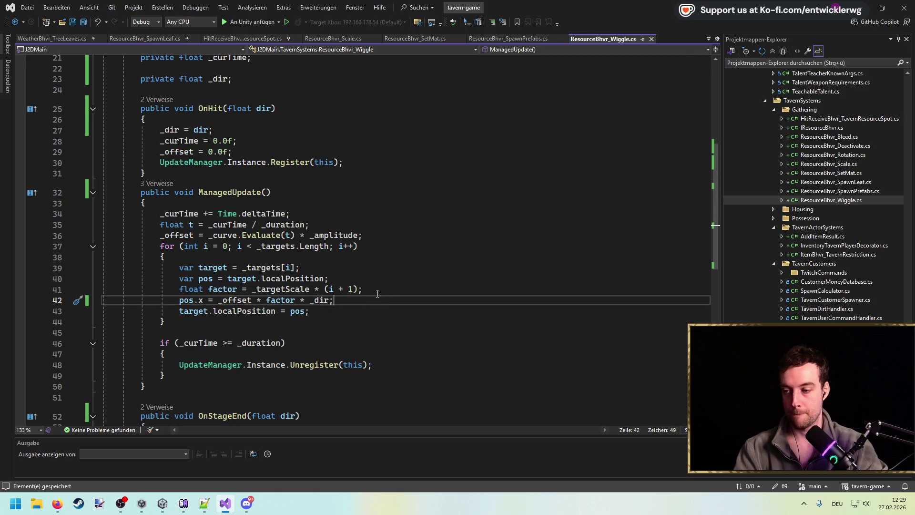
{"action": "left_click", "coordinate": [395, 290]}
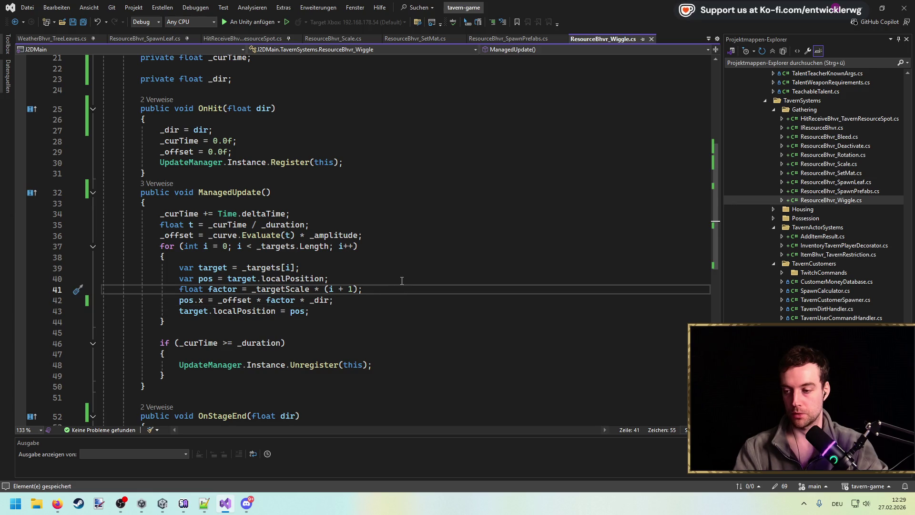
{"action": "scroll", "coordinate": [456, 279], "scroll_direction": "up", "scroll_amount": 7}
{"action": "left_click", "coordinate": [458, 197]}
{"action": "key", "text": "alt+Tab"}
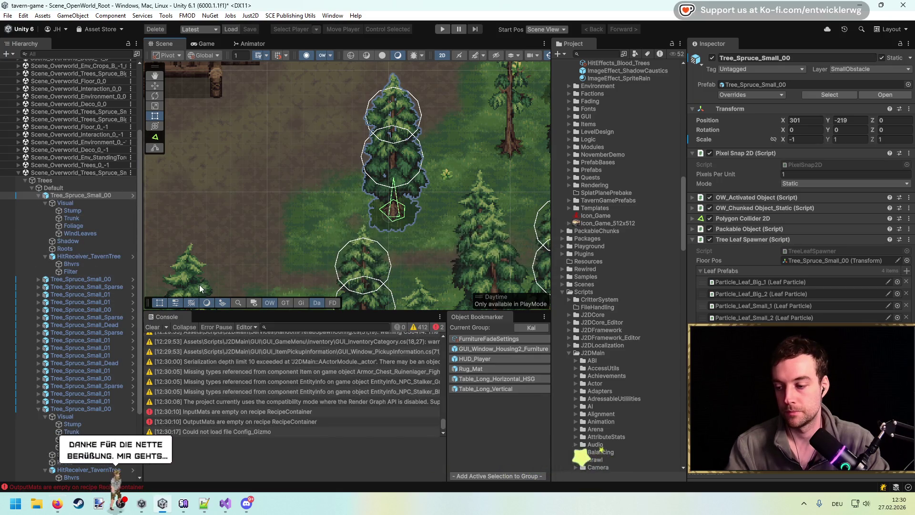
Enter Play mode, clear the console and maximise the game view.
{"action": "scroll", "coordinate": [354, 168], "scroll_direction": "up", "scroll_amount": 1}
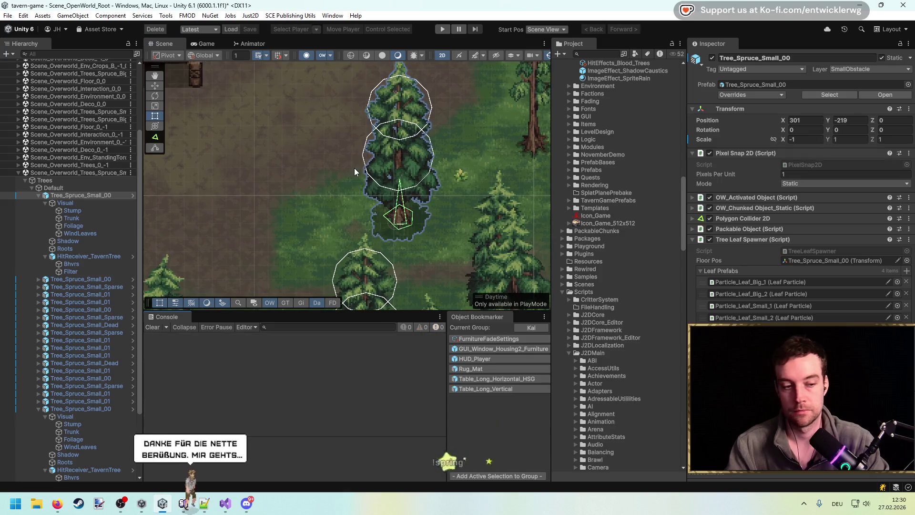
{"action": "scroll", "coordinate": [396, 227], "scroll_direction": "up", "scroll_amount": 1}
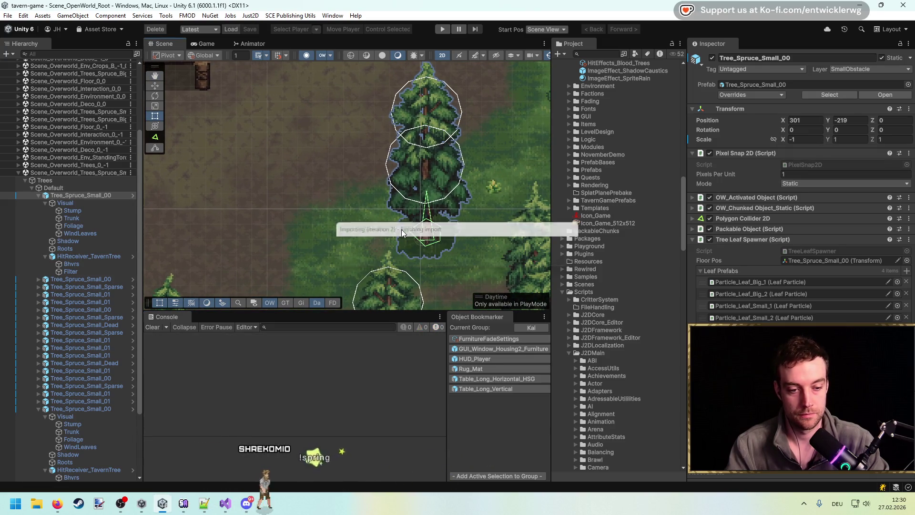
{"action": "scroll", "coordinate": [395, 224], "scroll_direction": "down", "scroll_amount": 1}
{"action": "scroll", "coordinate": [396, 228], "scroll_direction": "up", "scroll_amount": 1}
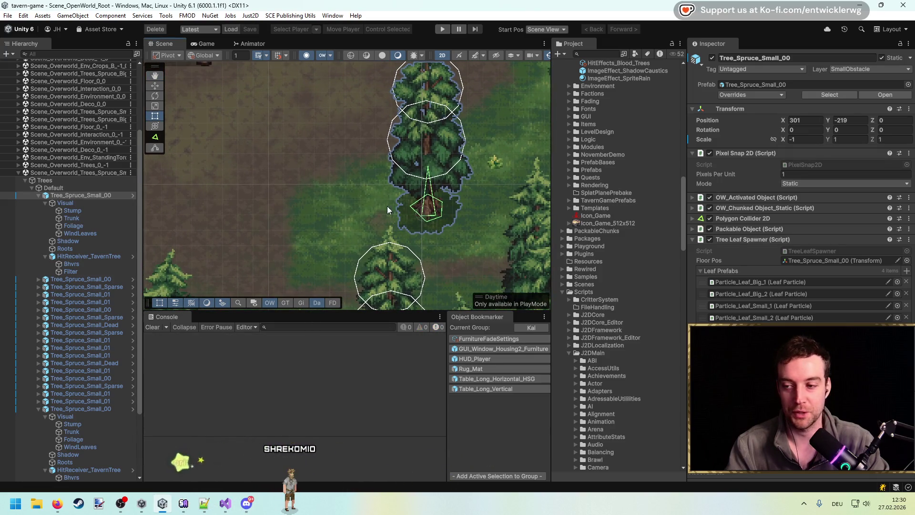
{"action": "left_click", "coordinate": [444, 30]}
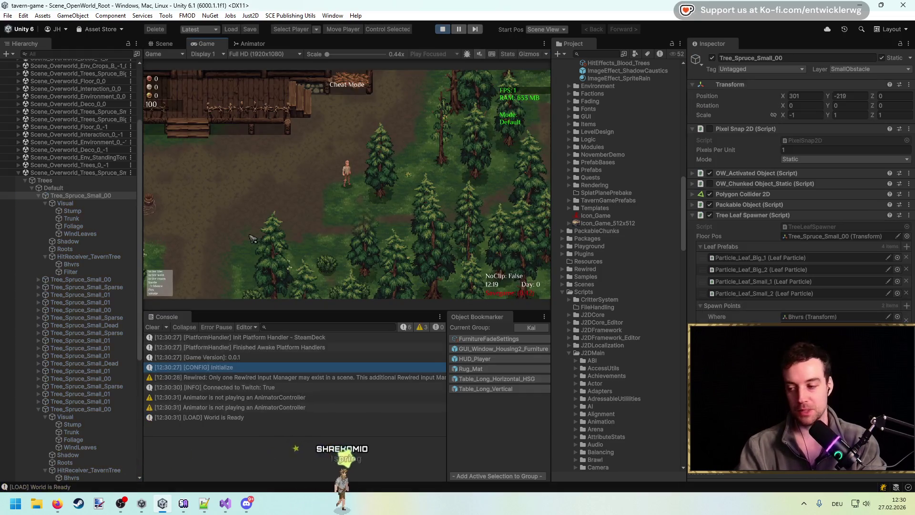
{"action": "left_click", "coordinate": [153, 327]}
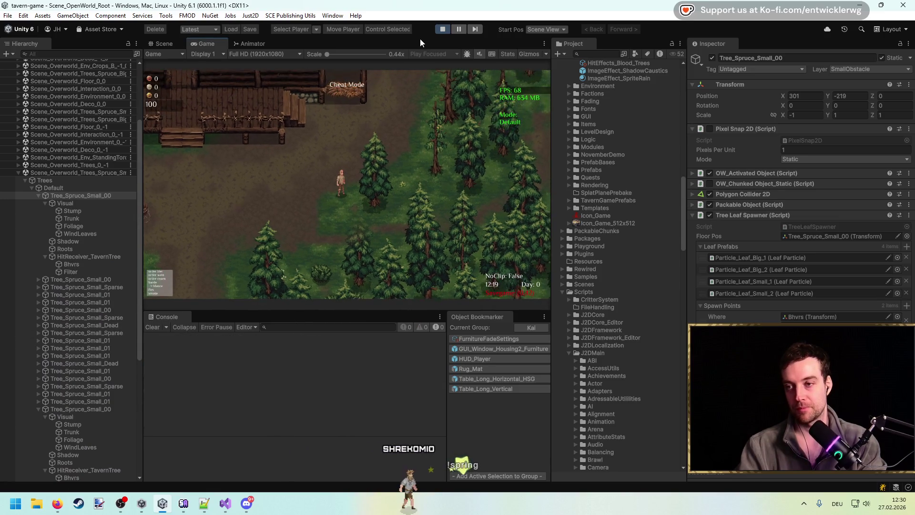
{"action": "key", "text": "shift+space"}
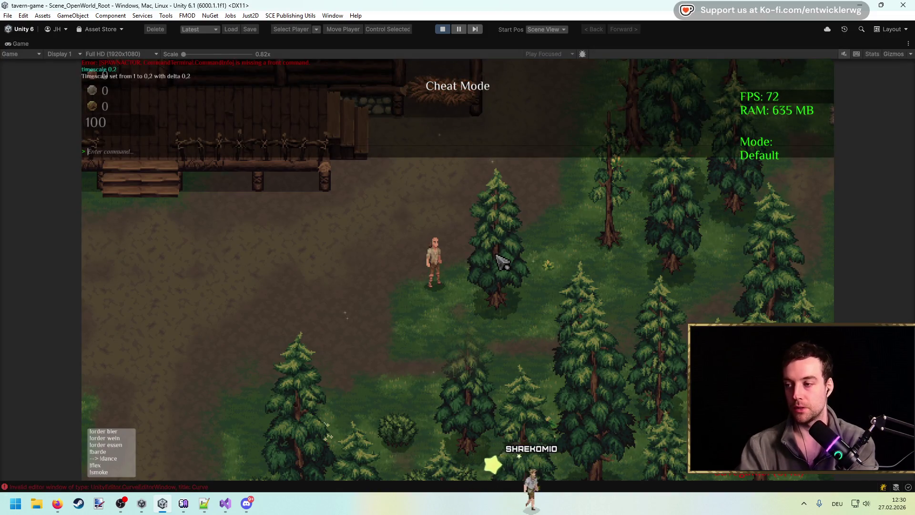
{"action": "key", "text": "Escape"}
Chop the spruce tree several times from both sides to test the wiggle.
{"action": "left_click", "coordinate": [620, 296]}
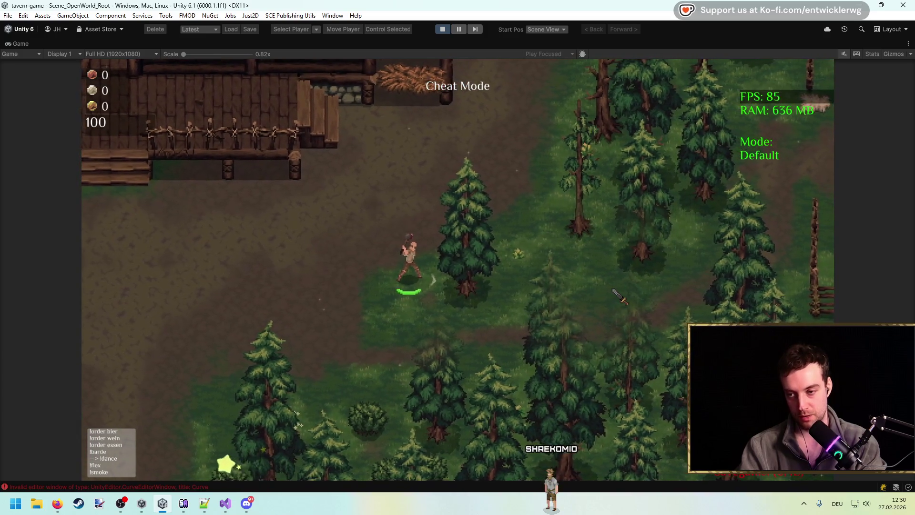
{"action": "left_click", "coordinate": [620, 296]}
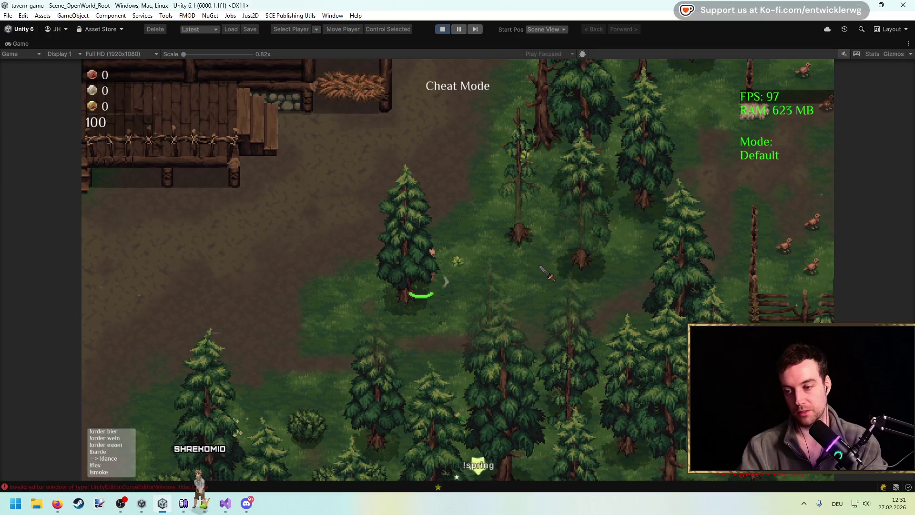
{"action": "left_click", "coordinate": [546, 273]}
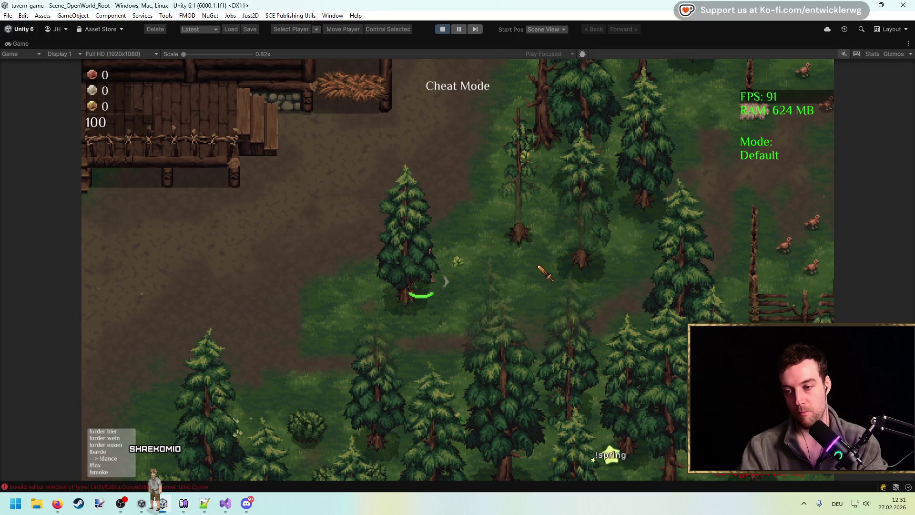
{"action": "key", "text": "d"}
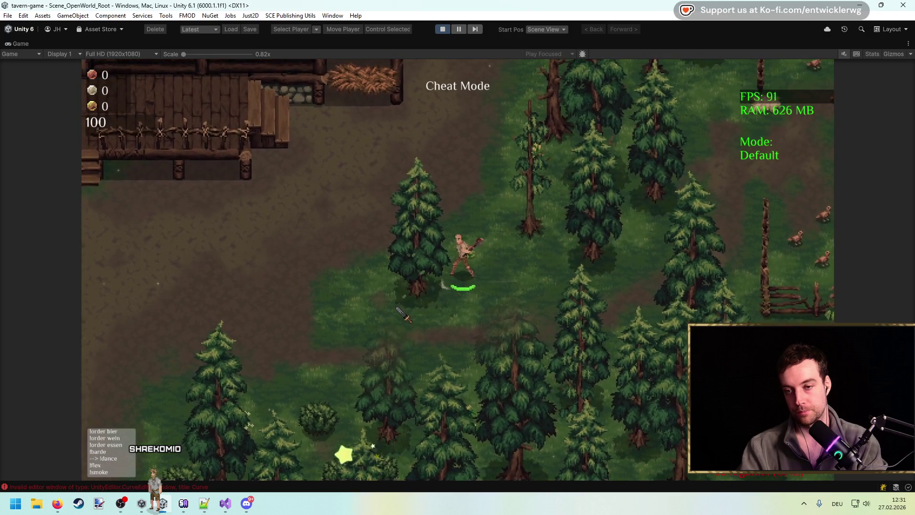
{"action": "left_click", "coordinate": [403, 311]}
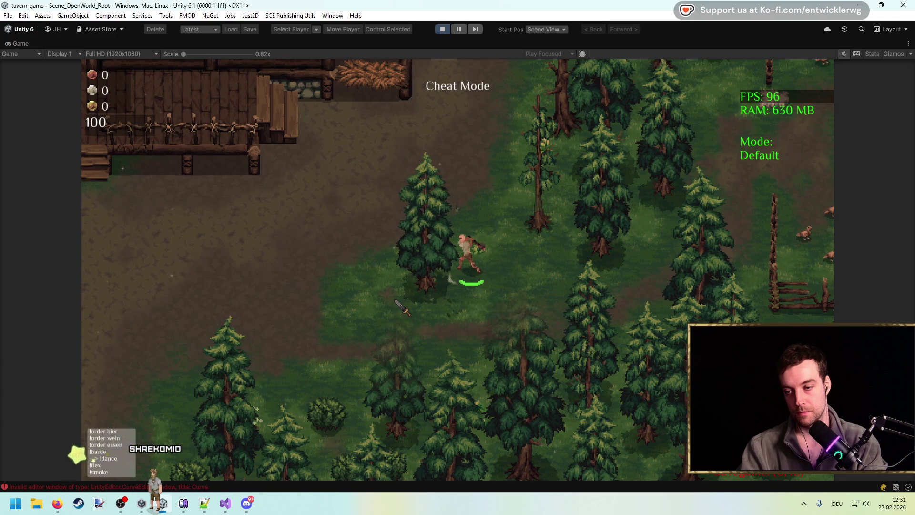
{"action": "left_click", "coordinate": [402, 312]}
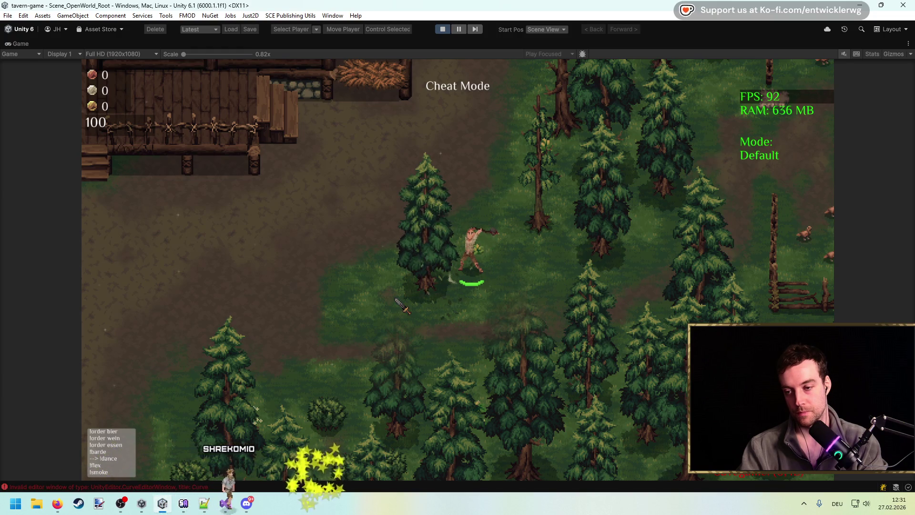
{"action": "left_click", "coordinate": [403, 308]}
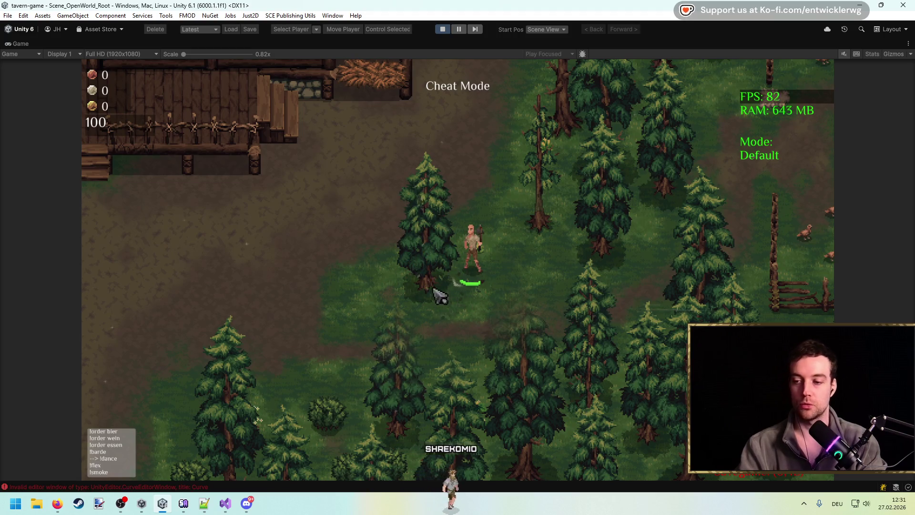
Run 'timescale 0.2', then chop a spruce in slow motion and collect the logs.
{"action": "key", "text": "grave"}
{"action": "type", "text": "timescale 0.2"}
{"action": "key", "text": "Return"}
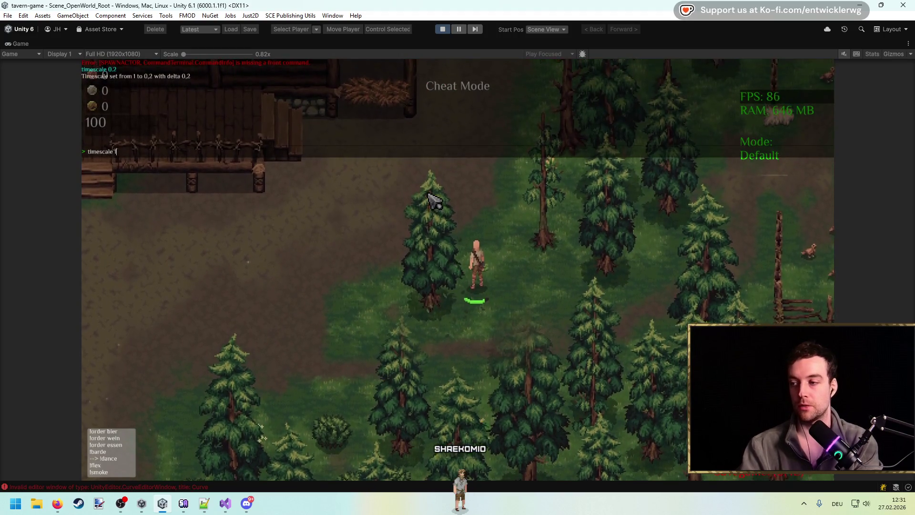
{"action": "key", "text": "grave"}
{"action": "key", "text": "s"}
{"action": "key", "text": "a"}
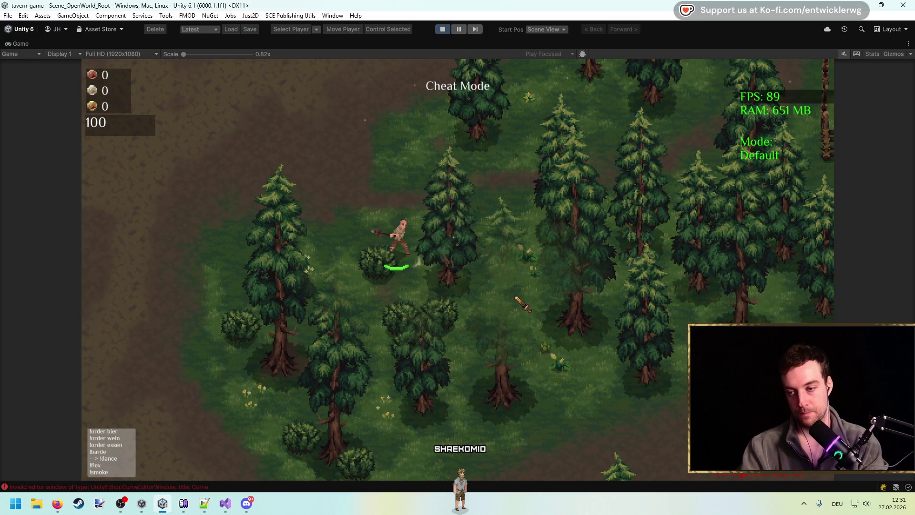
{"action": "left_click", "coordinate": [525, 306]}
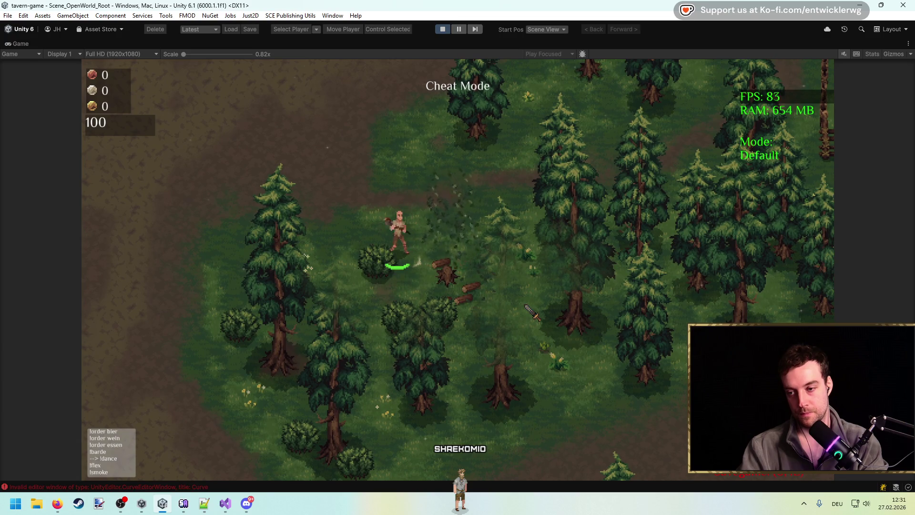
{"action": "left_click", "coordinate": [452, 282]}
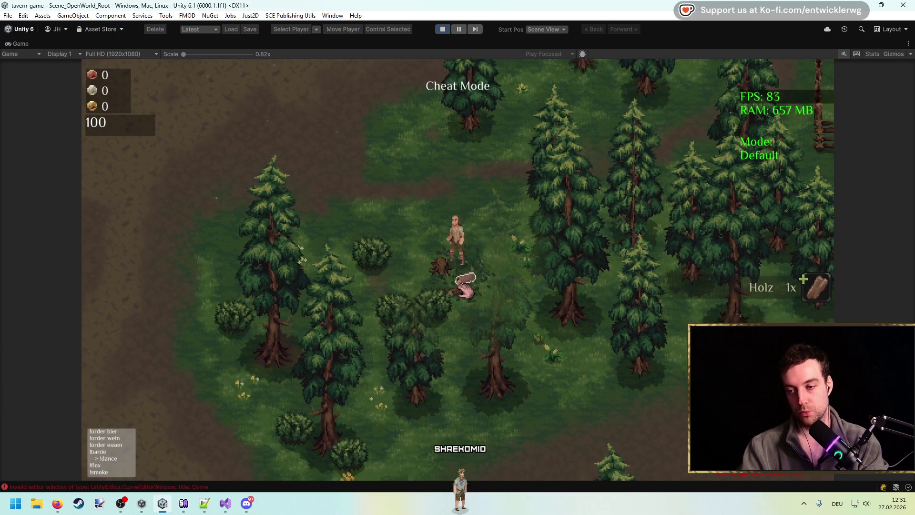
{"action": "key", "text": "w"}
Stop Play mode, clear the console, and switch to the YouTube video in Firefox.
{"action": "left_click", "coordinate": [445, 27]}
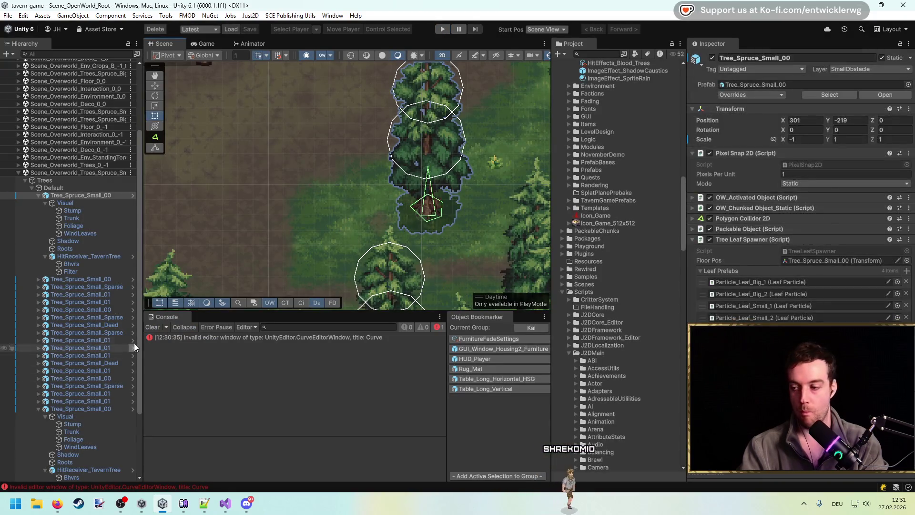
{"action": "left_click", "coordinate": [153, 328]}
{"action": "left_click_drag", "start_coordinate": [415, 178], "coordinate": [375, 205]}
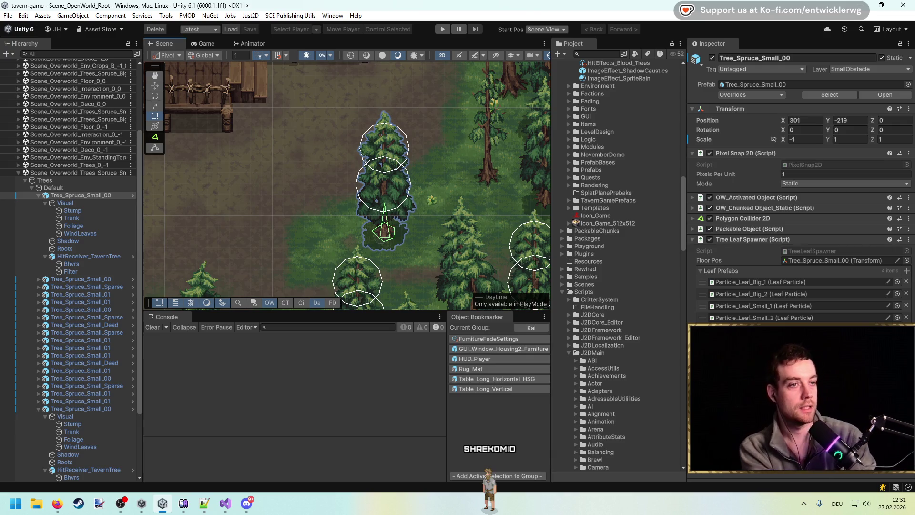
{"action": "key", "text": "alt+Tab"}
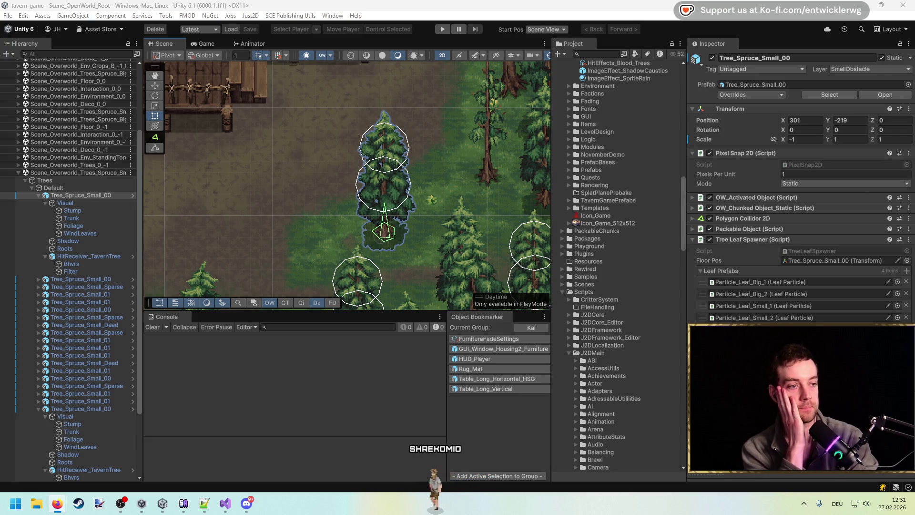
{"action": "key", "text": "alt+Tab"}
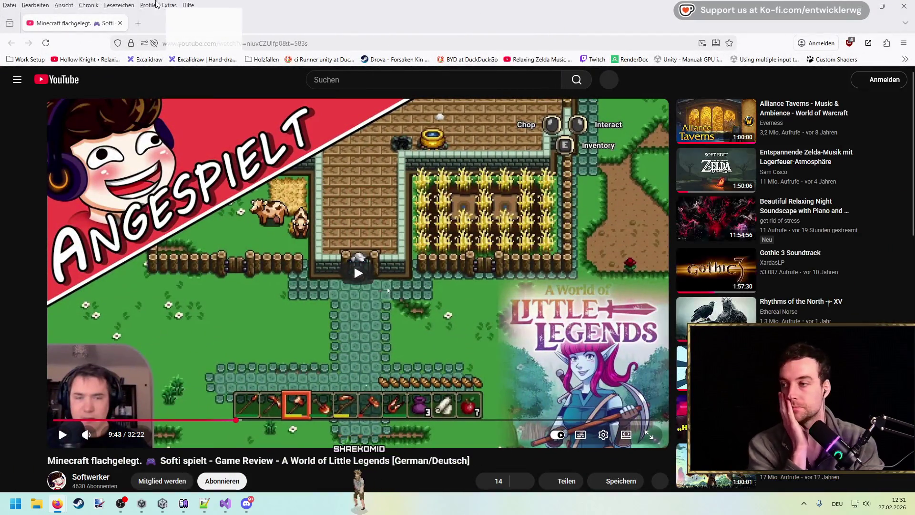
Play the game review video and pause at its tree-chopping moment.
{"action": "left_click", "coordinate": [387, 288]}
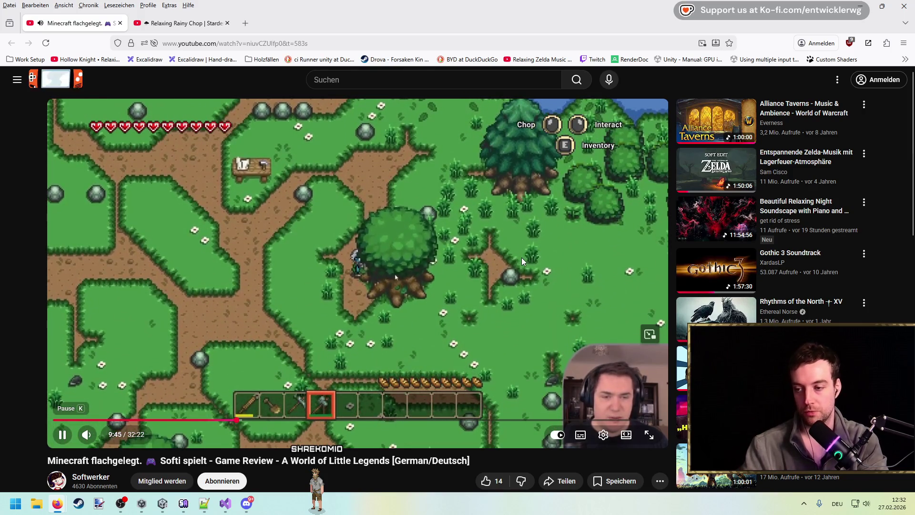
{"action": "key", "text": "space"}
{"action": "key", "text": "space"}
{"action": "key", "text": "space"}
{"action": "key", "text": "space"}
{"action": "key", "text": "space"}
{"action": "key", "text": "space"}
{"action": "key", "text": "space"}
{"action": "key", "text": "space"}
{"action": "key", "text": "space"}
{"action": "key", "text": "space"}
{"action": "key", "text": "space"}
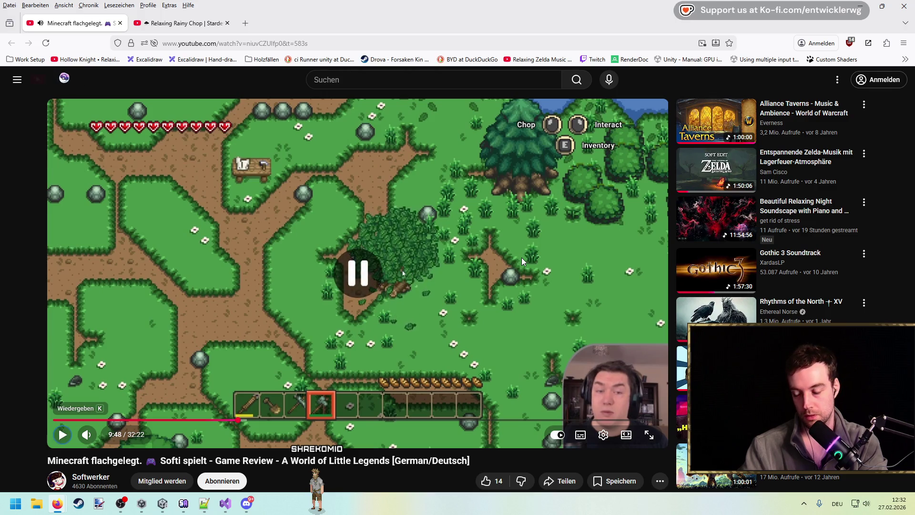
{"action": "key", "text": "space"}
{"action": "key", "text": "space"}
{"action": "key", "text": "space"}
{"action": "key", "text": "space"}
{"action": "key", "text": "space"}
{"action": "key", "text": "space"}
{"action": "key", "text": "space"}
{"action": "key", "text": "space"}
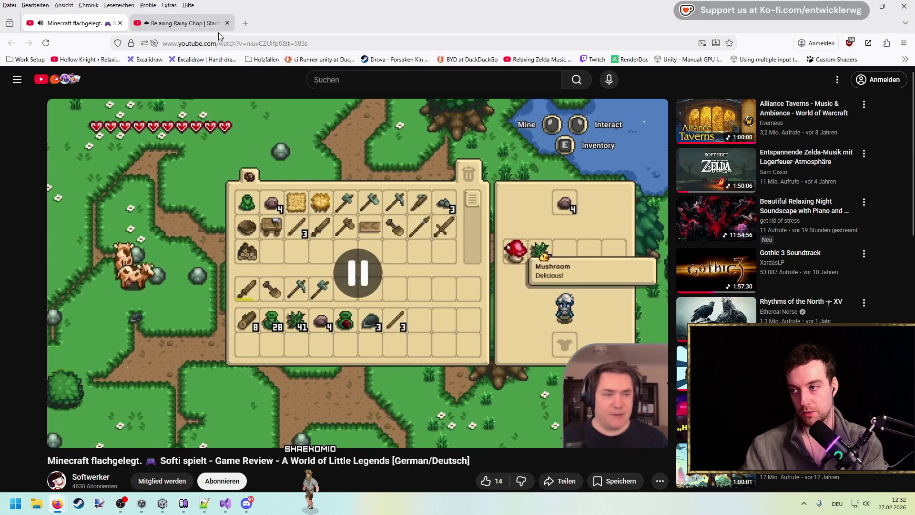
Step through the chop in the Relaxing Rainy Chop short, then go back to Unity.
{"action": "left_click", "coordinate": [201, 23]}
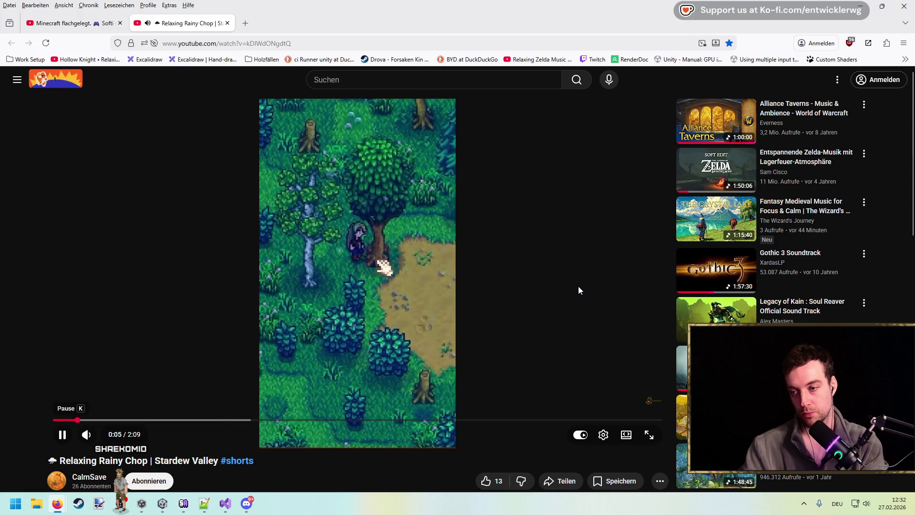
{"action": "key", "text": "k"}
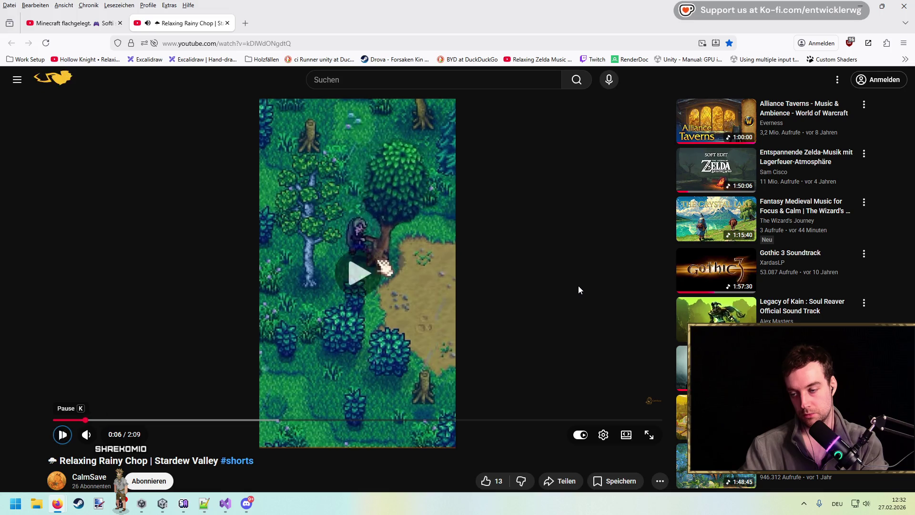
{"action": "key", "text": "k"}
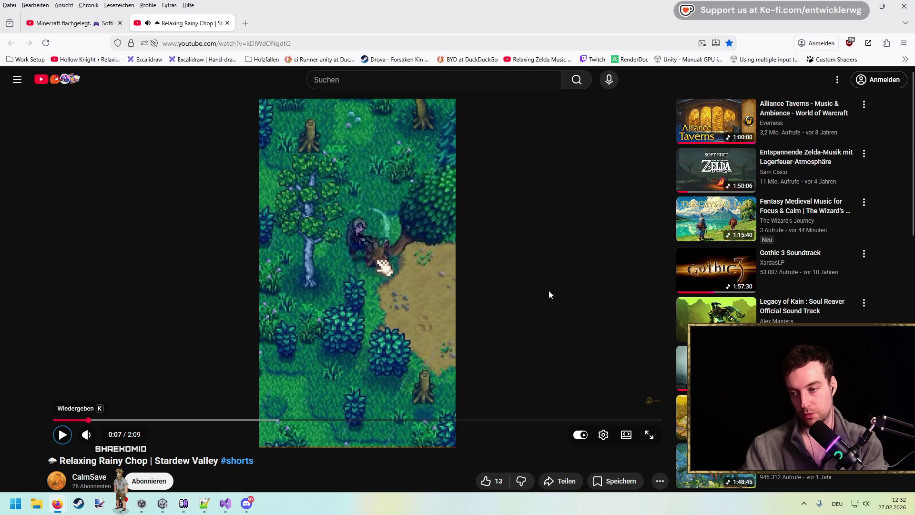
{"action": "key", "text": "k"}
{"action": "key", "text": "k"}
{"action": "key", "text": "k"}
{"action": "key", "text": "k"}
{"action": "key", "text": "alt+Tab"}
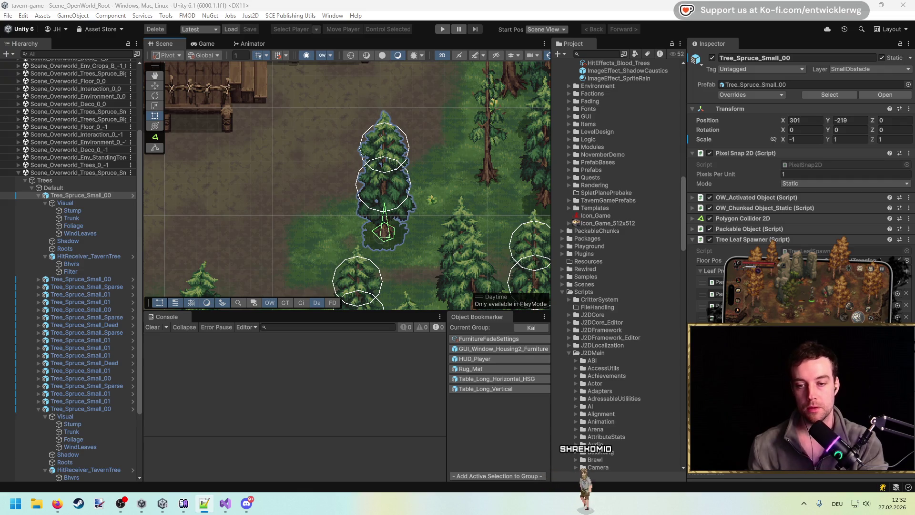
Collapse Leaf Prefabs, open TreeLeafSpawner.cs and remove its old _autoTrigger field declaration.
{"action": "left_click", "coordinate": [700, 271]}
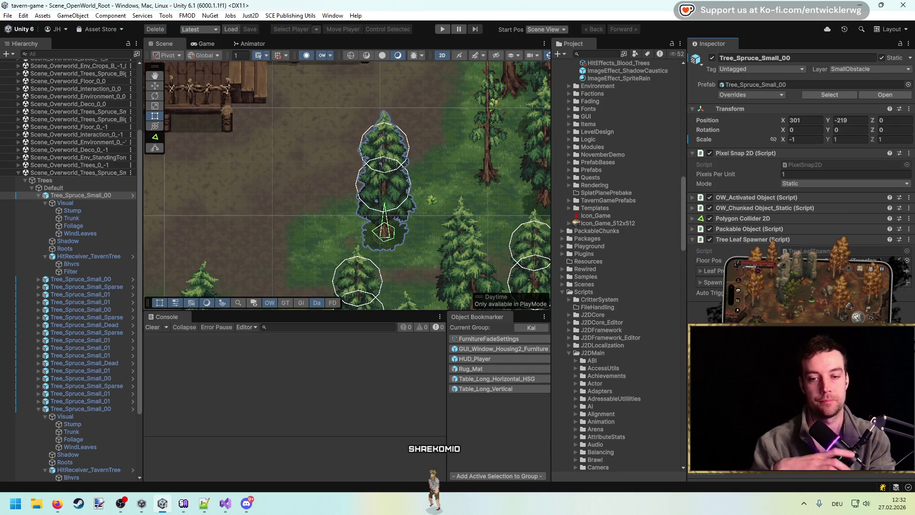
{"action": "left_click", "coordinate": [806, 251]}
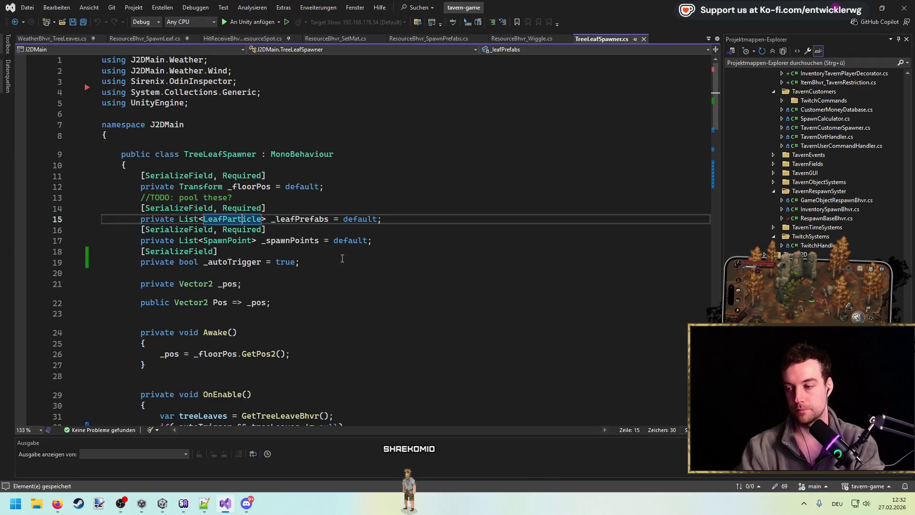
{"action": "mouse_move", "coordinate": [299, 262]}
{"action": "left_mouse_down"}
{"action": "mouse_move", "coordinate": [52, 245]}
{"action": "mouse_move", "coordinate": [52, 253]}
{"action": "left_mouse_up"}
{"action": "key", "text": "ctrl+c"}
{"action": "key", "text": "Delete"}
{"action": "left_click", "coordinate": [336, 173]}
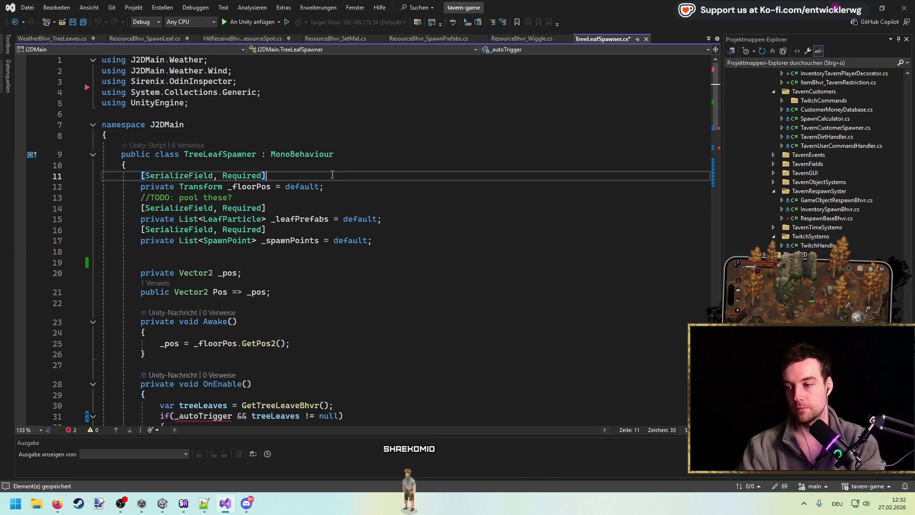
Paste the [SerializeField] _autoTrigger = true field under _floorPos, tidy blank lines and save.
{"action": "scroll", "coordinate": [333, 175], "scroll_direction": "down", "scroll_amount": 1}
{"action": "key", "text": "Down"}
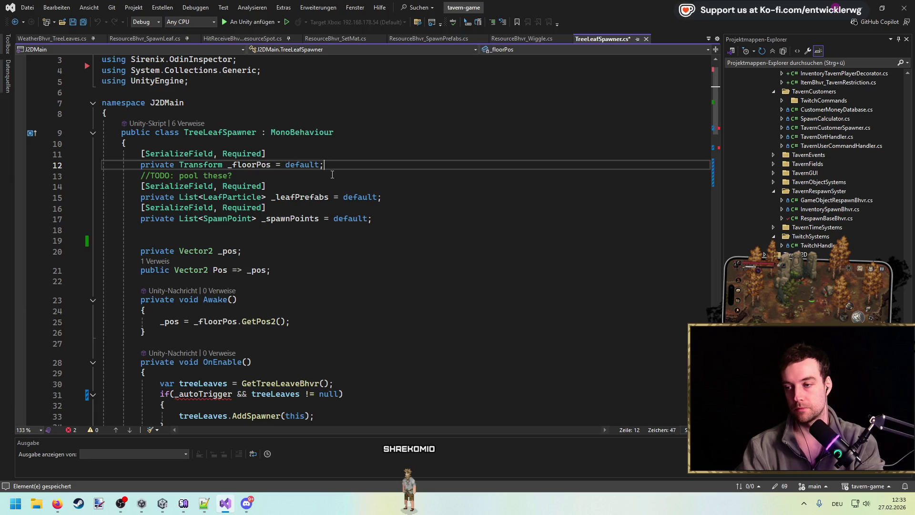
{"action": "key", "text": "Return"}
{"action": "key", "text": "ctrl+v"}
{"action": "key", "text": "Return"}
{"action": "key", "text": "Down"}
{"action": "key", "text": "Down"}
{"action": "key", "text": "Down"}
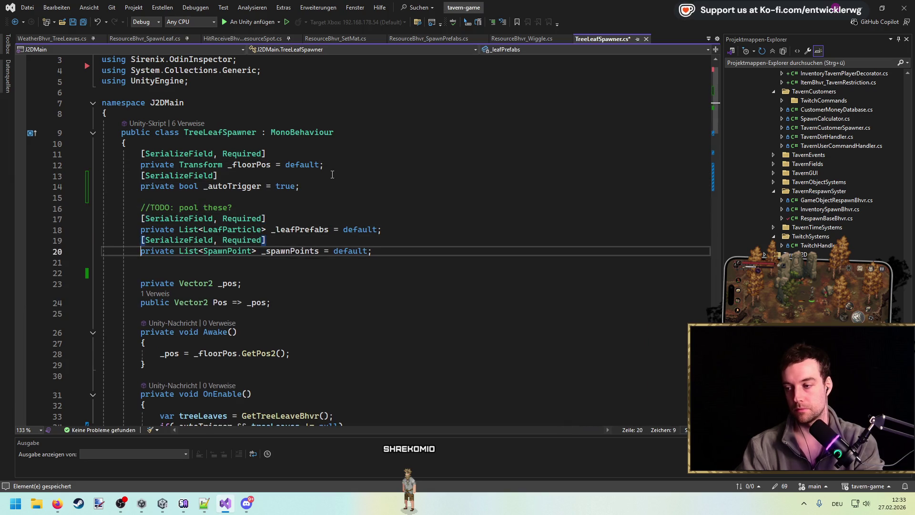
{"action": "key", "text": "Delete"}
{"action": "left_click", "coordinate": [480, 175]}
{"action": "key", "text": "ctrl+s"}
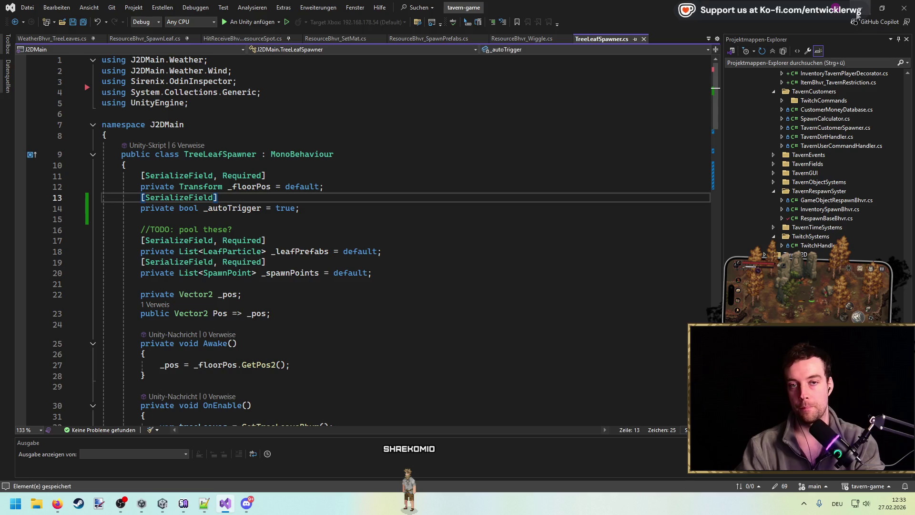
Switch back to Unity so it recompiles the TreeLeafSpawner script.
{"action": "key", "text": "alt+Tab"}
{"action": "left_click_drag", "start_coordinate": [387, 219], "coordinate": [381, 217]}
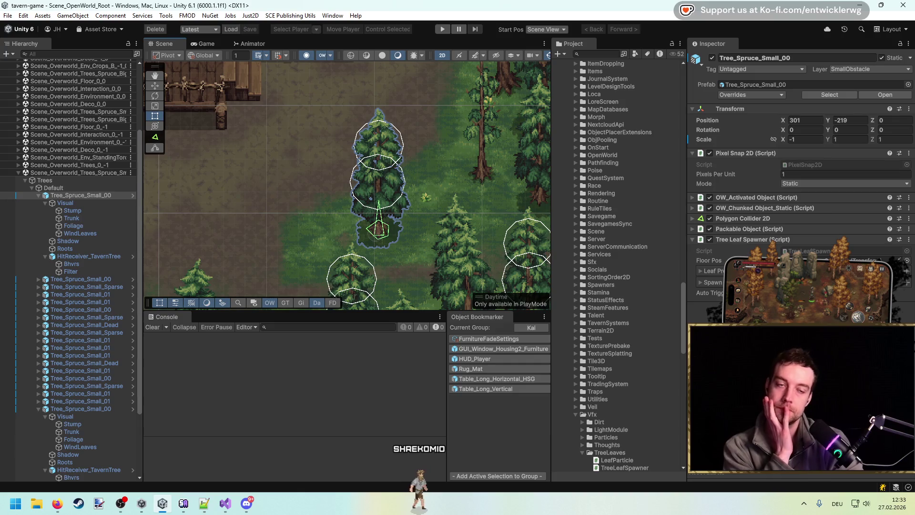
{"action": "key", "text": "super+d"}
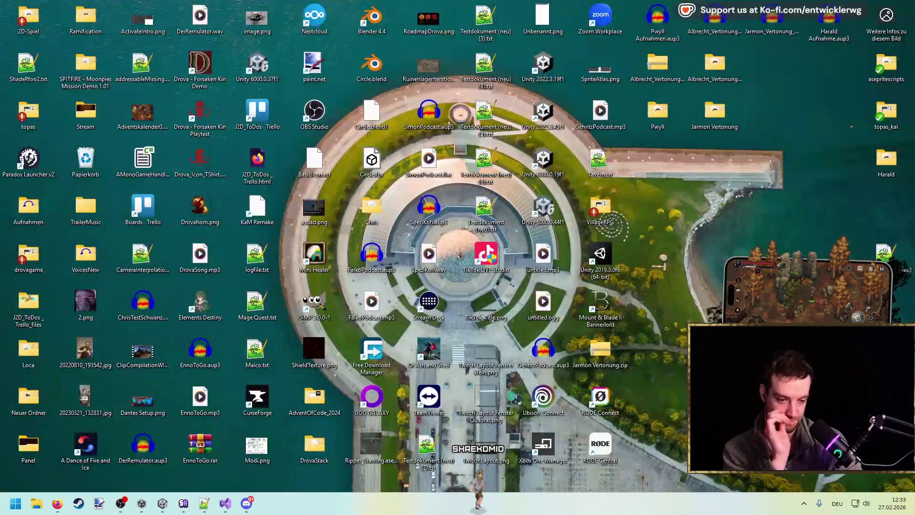
{"action": "key", "text": "super+d"}
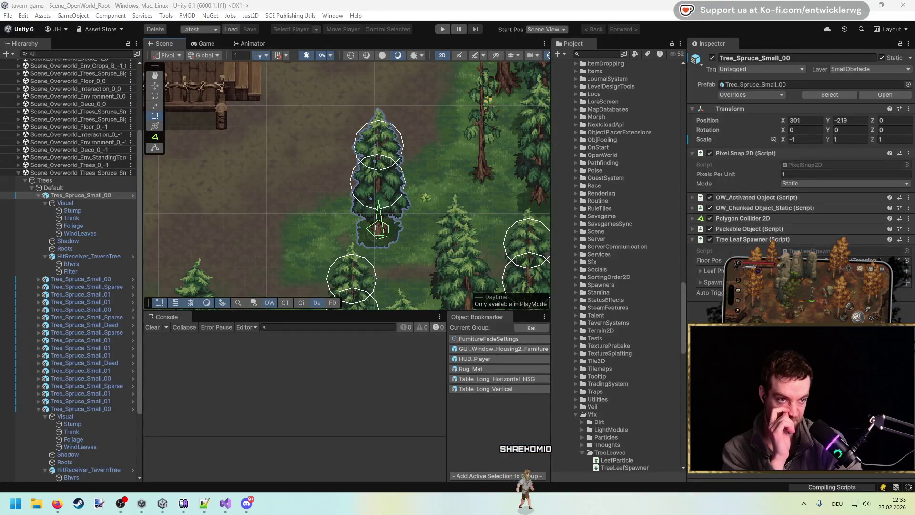
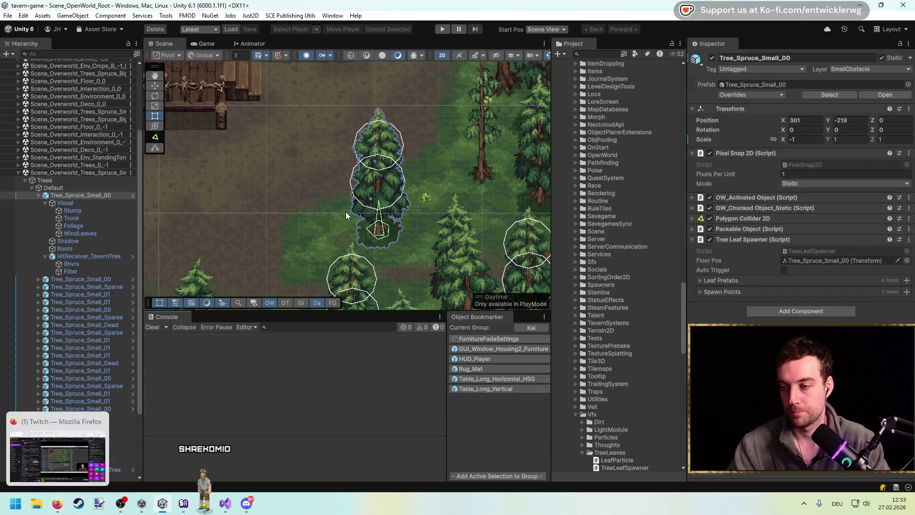
Open the Tree_Spruce_Small_00 prefab and select its Bhvrs hit-behaviour object.
{"action": "left_click_drag", "start_coordinate": [338, 185], "coordinate": [361, 182]}
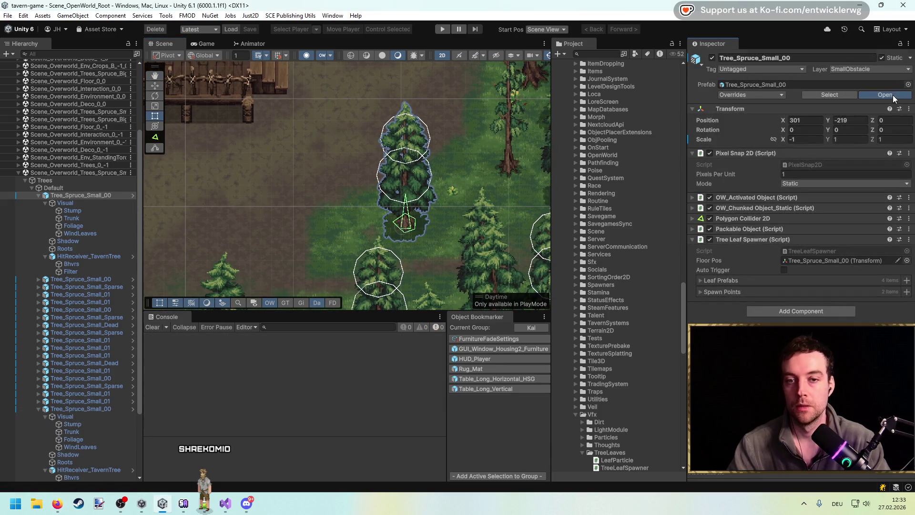
{"action": "left_click", "coordinate": [885, 94]}
{"action": "left_click", "coordinate": [102, 113]}
{"action": "left_click", "coordinate": [110, 121]}
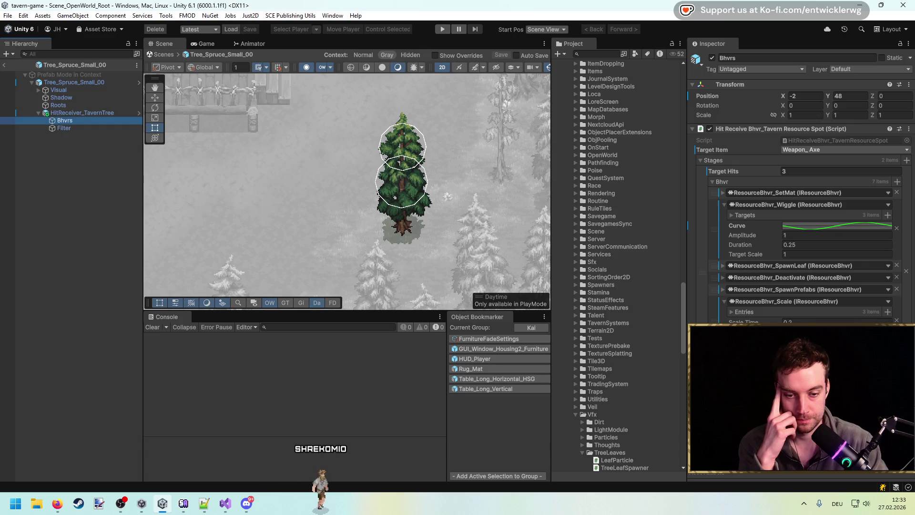
Edit the Wiggle Curve key in the Curve editor so the wiggle falls off more gently.
{"action": "left_click", "coordinate": [837, 226]}
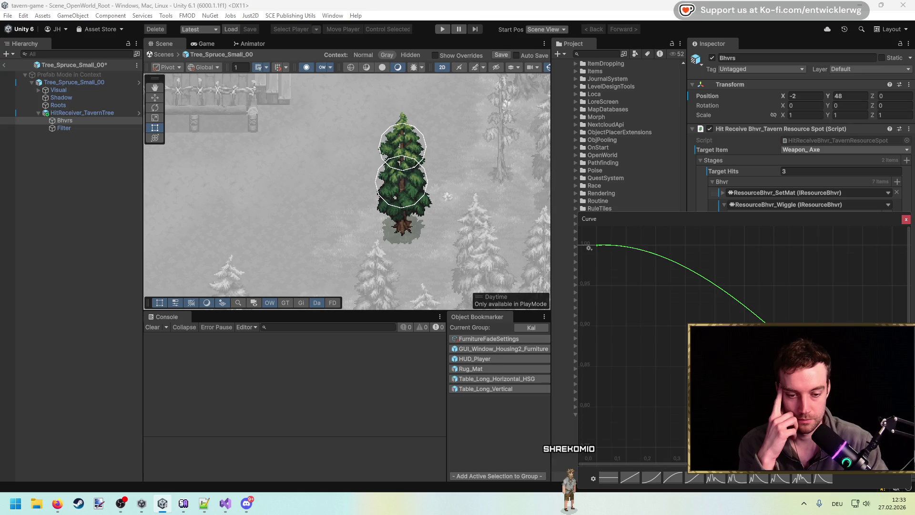
{"action": "left_click_drag", "start_coordinate": [868, 214], "coordinate": [791, 187]}
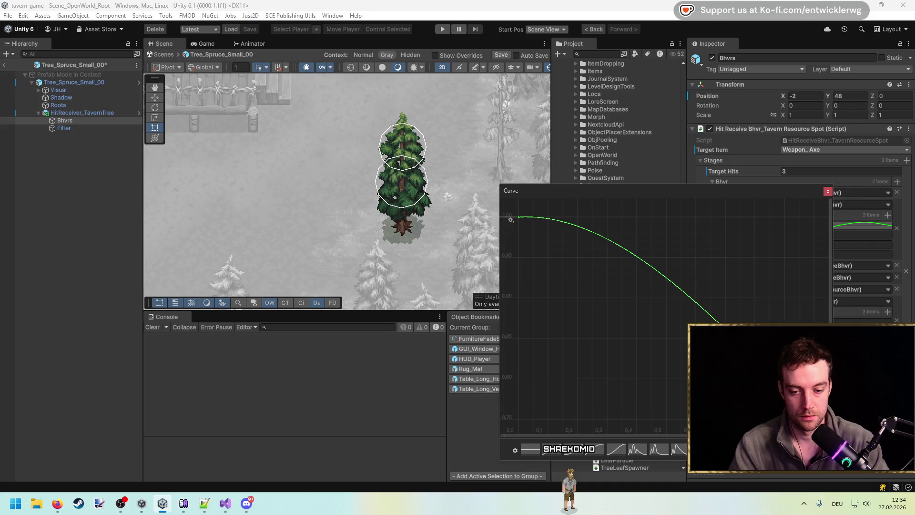
{"action": "right_click", "coordinate": [815, 306]}
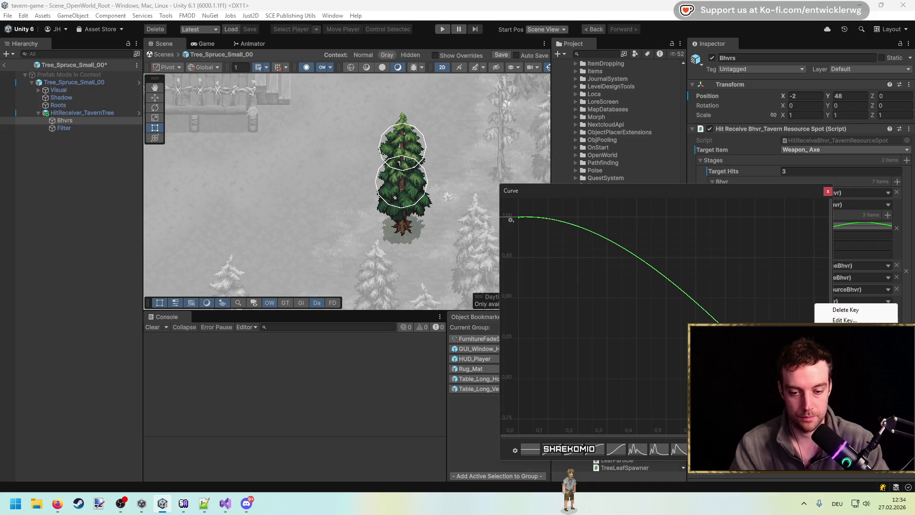
{"action": "left_click", "coordinate": [856, 320]}
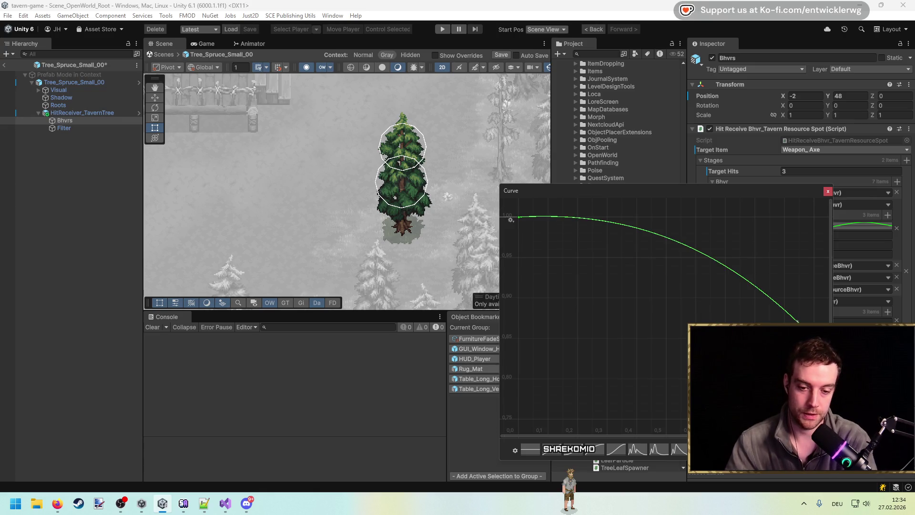
{"action": "left_click", "coordinate": [828, 191]}
Save the prefab and exit Prefab Mode back to the open-world scene.
{"action": "key", "text": "ctrl+s"}
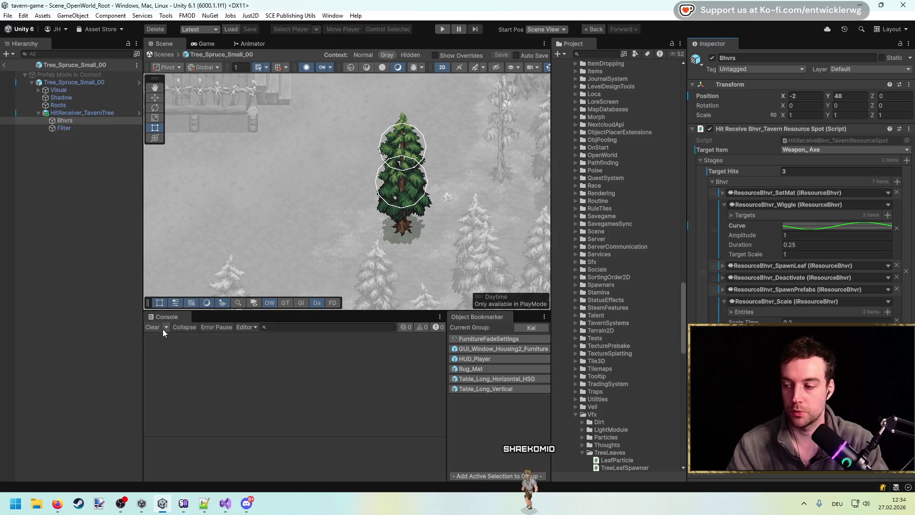
{"action": "left_click_drag", "start_coordinate": [383, 175], "coordinate": [389, 183]}
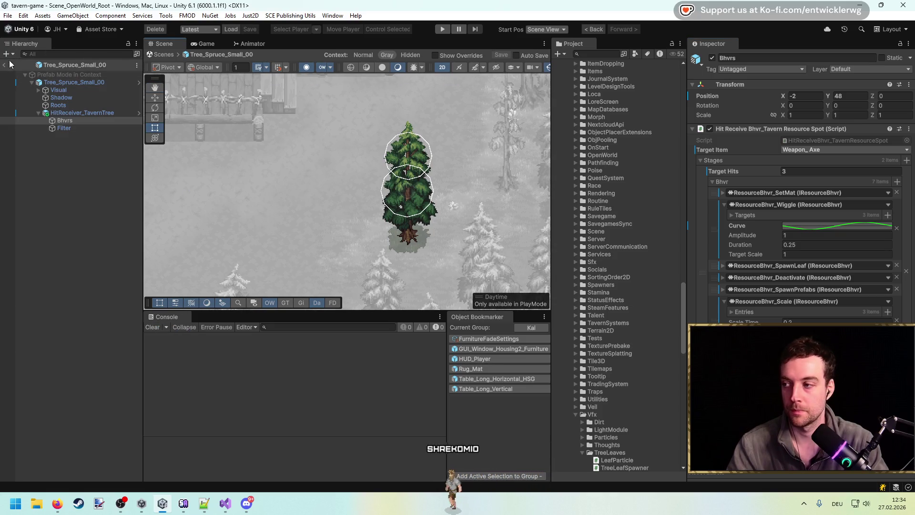
{"action": "key", "text": "Escape"}
Start Play mode full-view, walk to the spruce tree and swing the axe at it.
{"action": "left_click", "coordinate": [440, 29]}
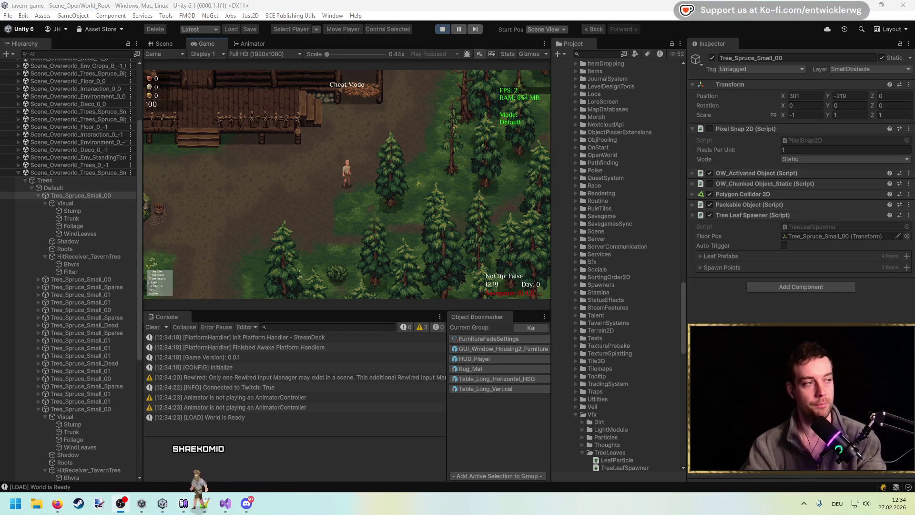
{"action": "key", "text": "shift+space"}
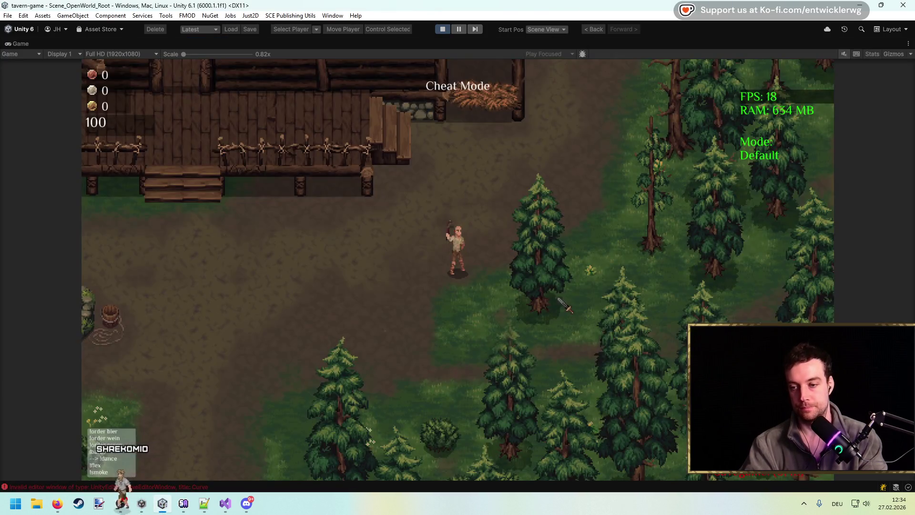
{"action": "key", "text": "d"}
{"action": "left_click", "coordinate": [631, 321]}
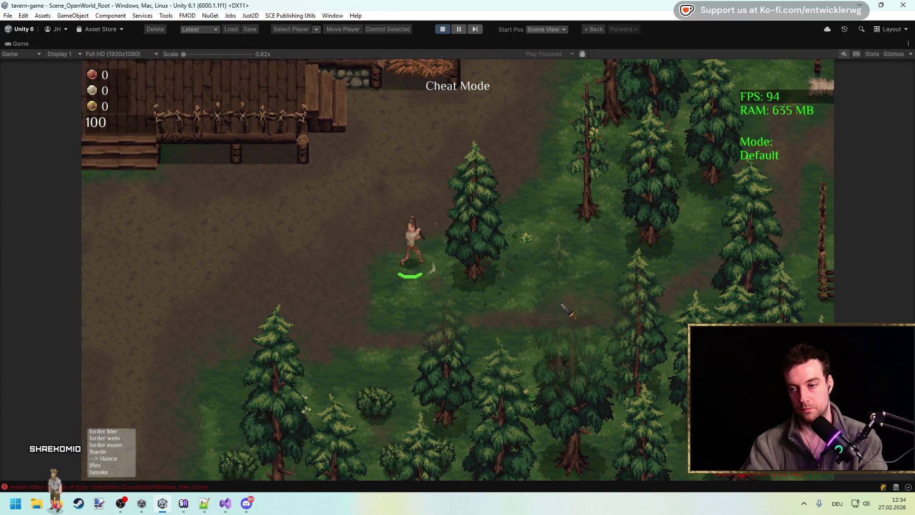
Change the timescale from the in-game console, ending at 0.65, swinging at the tree after each change.
{"action": "key", "text": "grave"}
{"action": "type", "text": "timescale 0"}
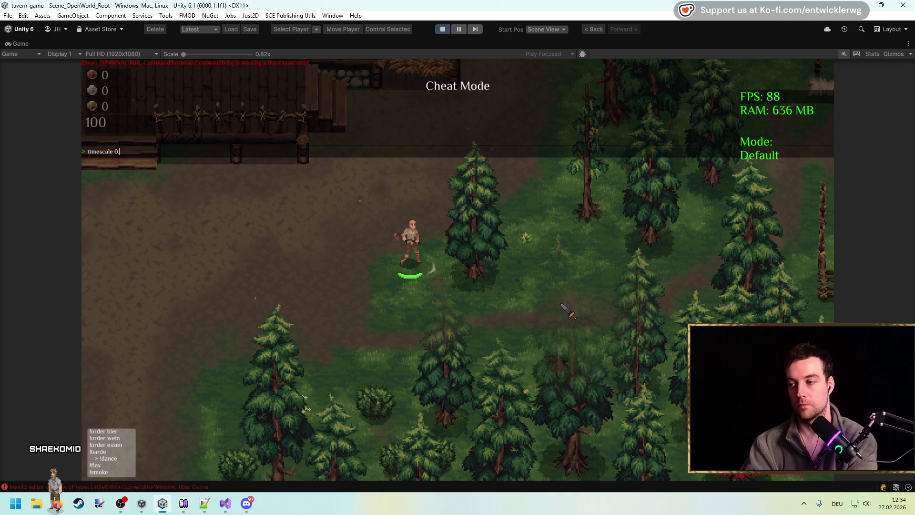
{"action": "key", "text": "Return"}
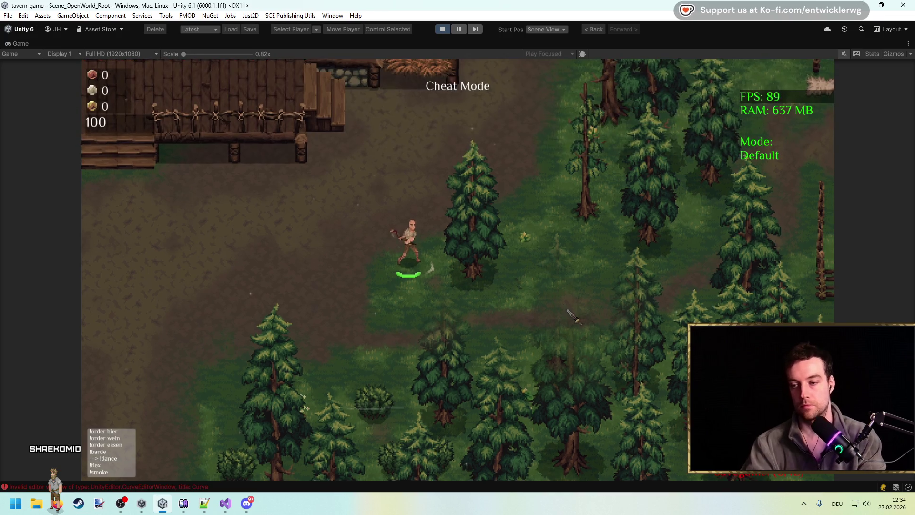
{"action": "left_click", "coordinate": [566, 309]}
{"action": "key", "text": "grave"}
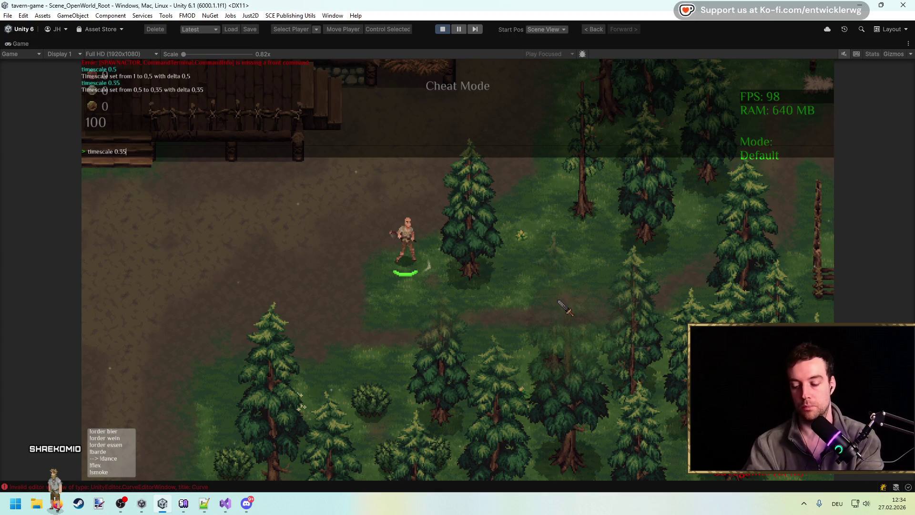
{"action": "key", "text": "grave"}
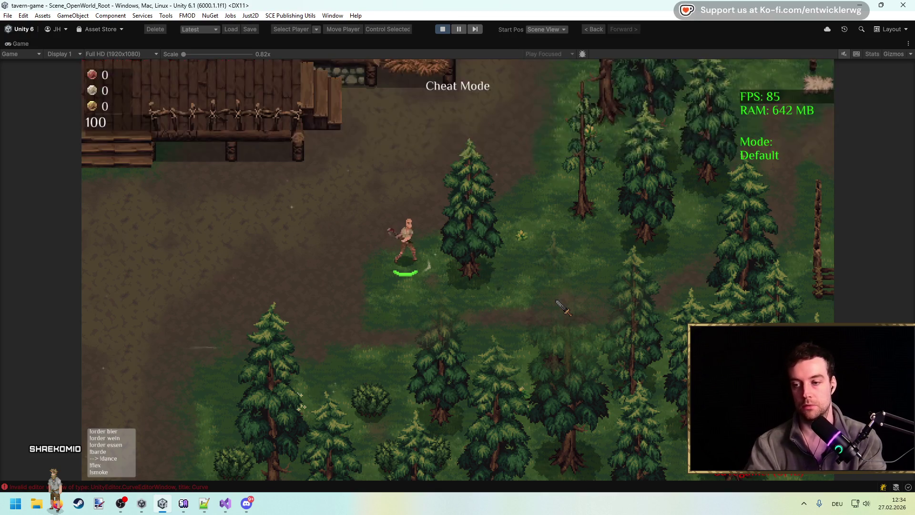
{"action": "left_click", "coordinate": [566, 309]}
{"action": "key", "text": "grave"}
{"action": "key", "text": "Up"}
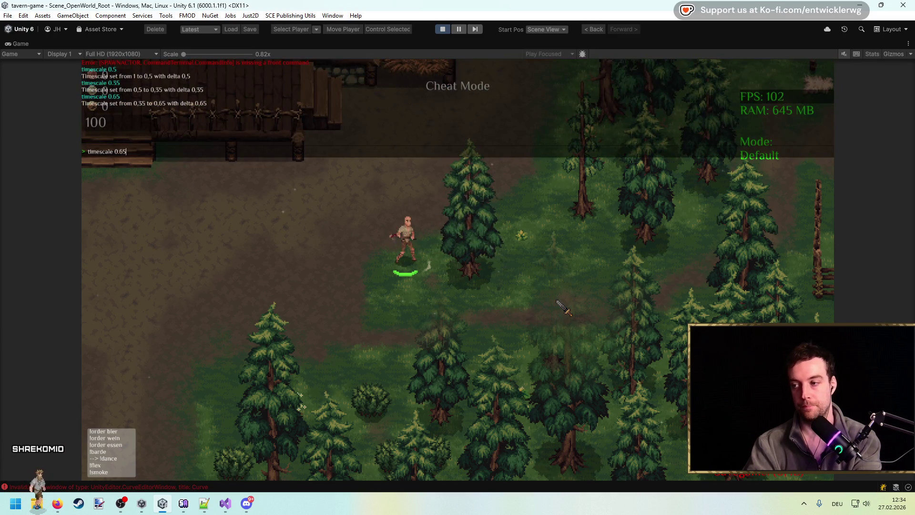
{"action": "key", "text": "grave"}
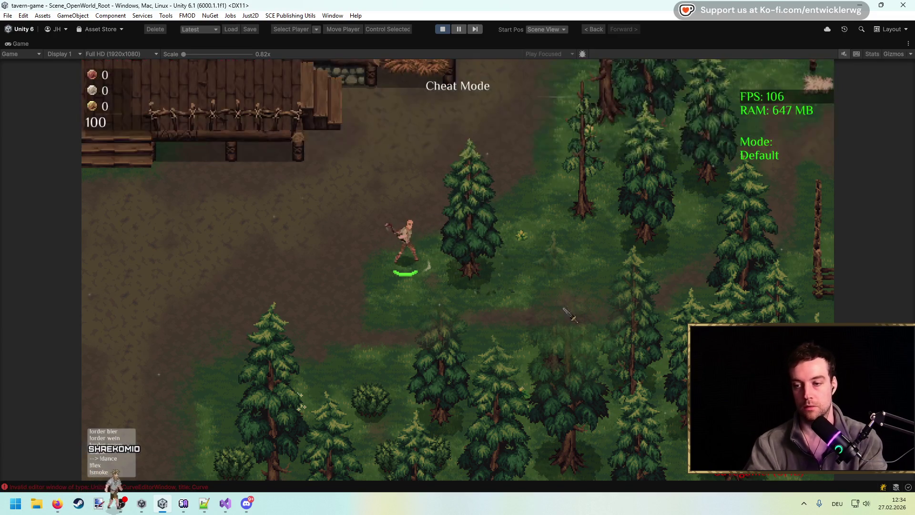
{"action": "left_click", "coordinate": [566, 309]}
Slow the game to timescale 0.24 and swing at the tree again.
{"action": "key", "text": "grave"}
{"action": "key", "text": "Up"}
{"action": "key", "text": "BackSpace"}
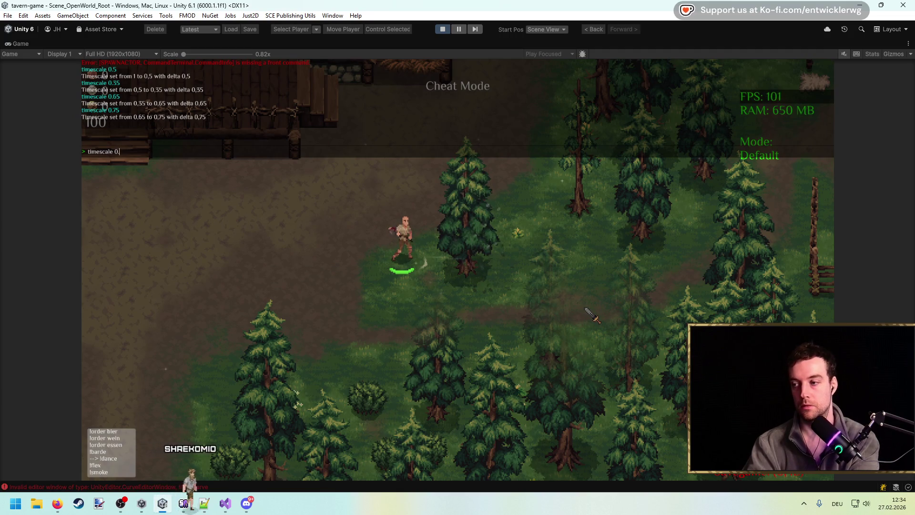
{"action": "key", "text": "Return"}
{"action": "left_click", "coordinate": [588, 312]}
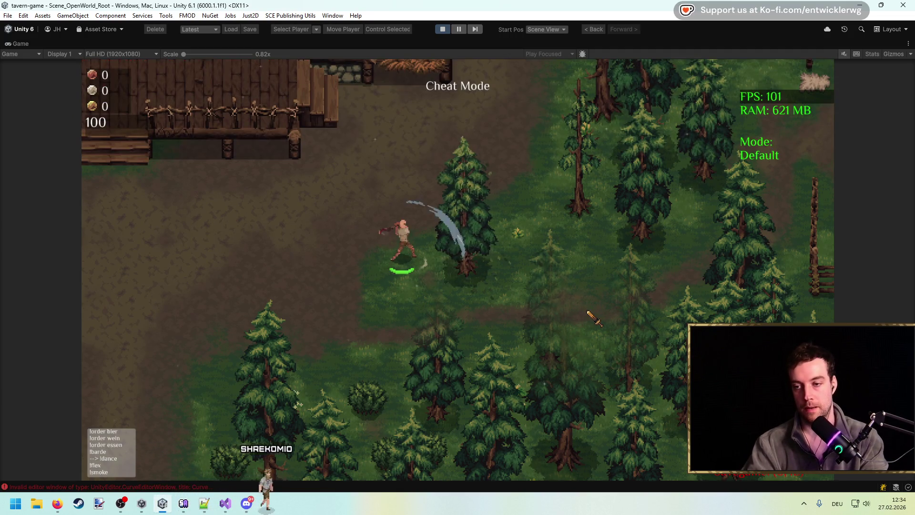
{"action": "left_click", "coordinate": [586, 308]}
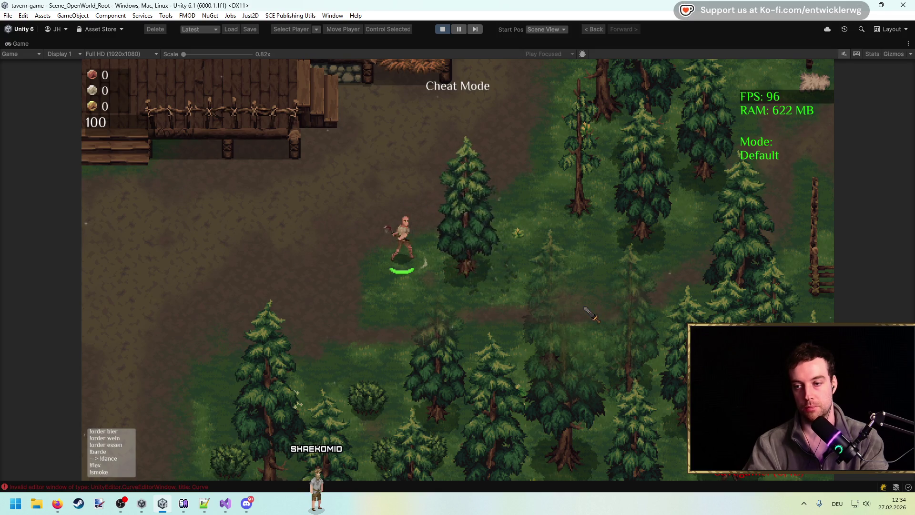
{"action": "key", "text": "grave"}
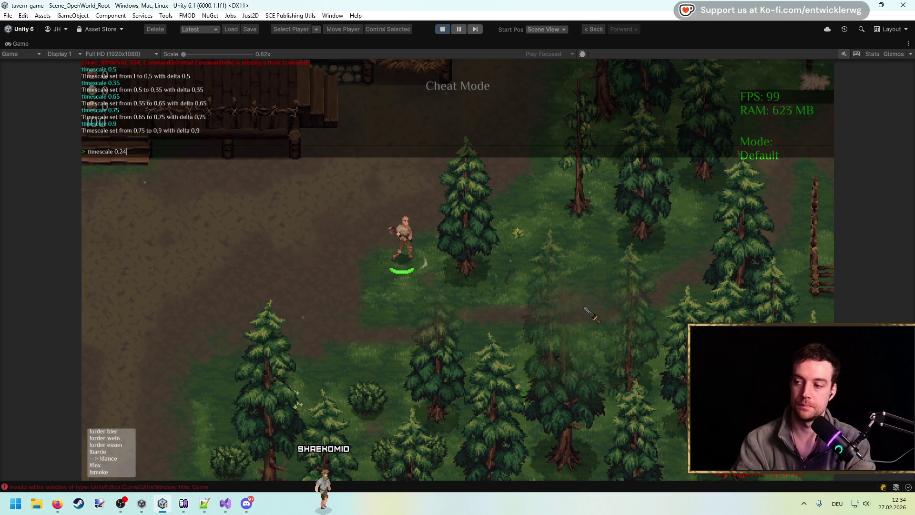
{"action": "key", "text": "Return"}
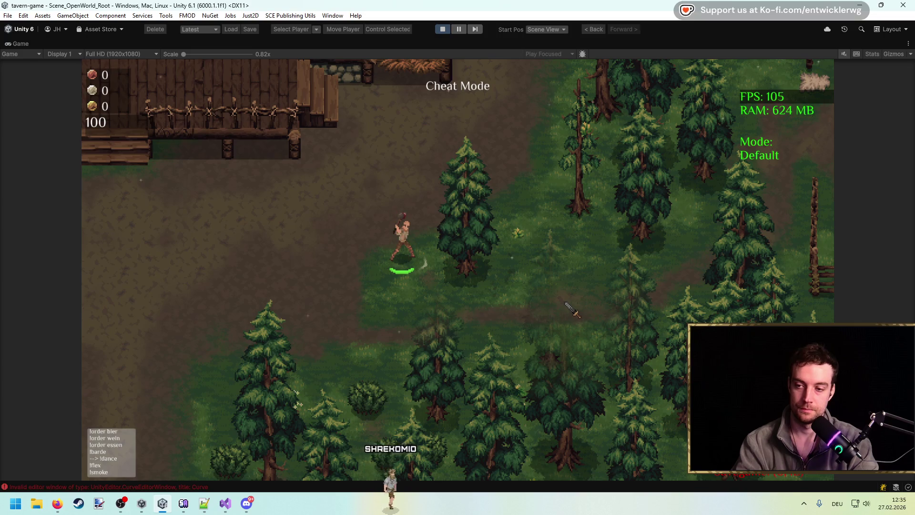
{"action": "left_click", "coordinate": [566, 304]}
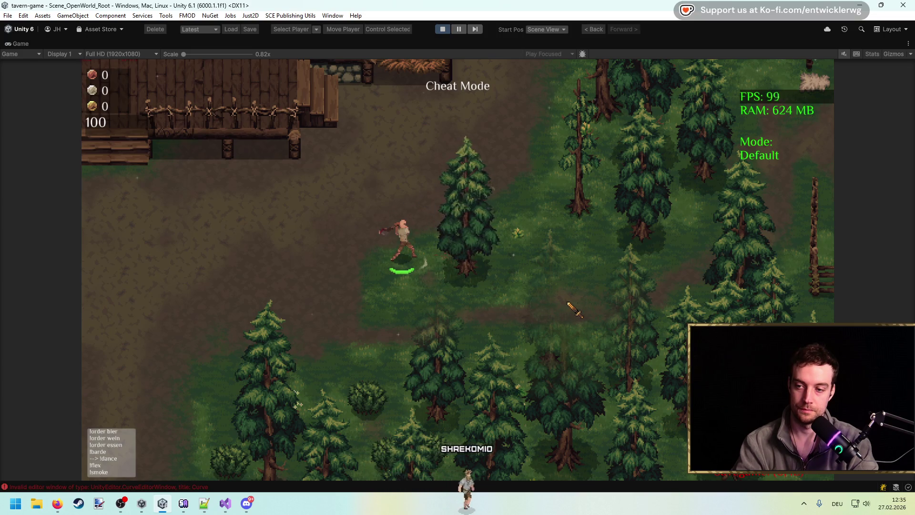
Enter a new timescale command, then set the game speed to 0.75 and swing at the tree.
{"action": "key", "text": "grave"}
{"action": "type", "text": "timescale 0."}
{"action": "key", "text": "BackSpace"}
{"action": "type", "text": "5"}
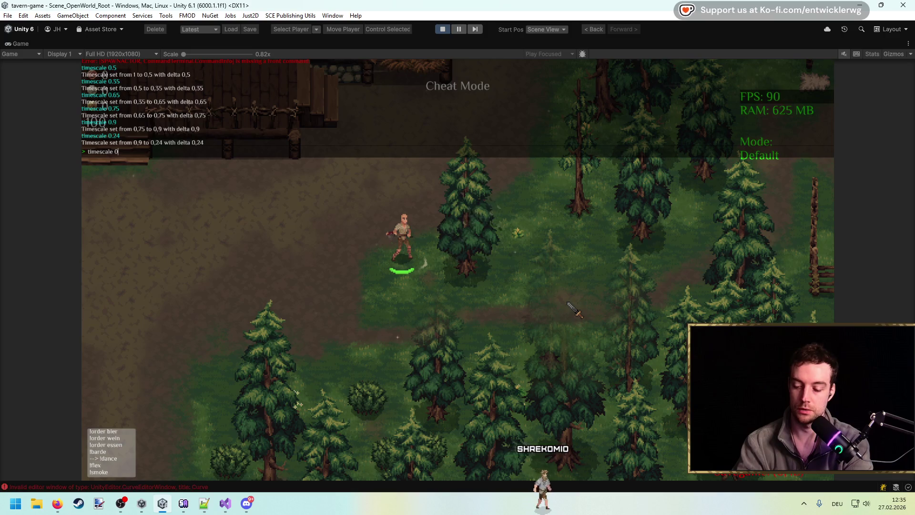
{"action": "key", "text": "Return"}
{"action": "key", "text": "grave"}
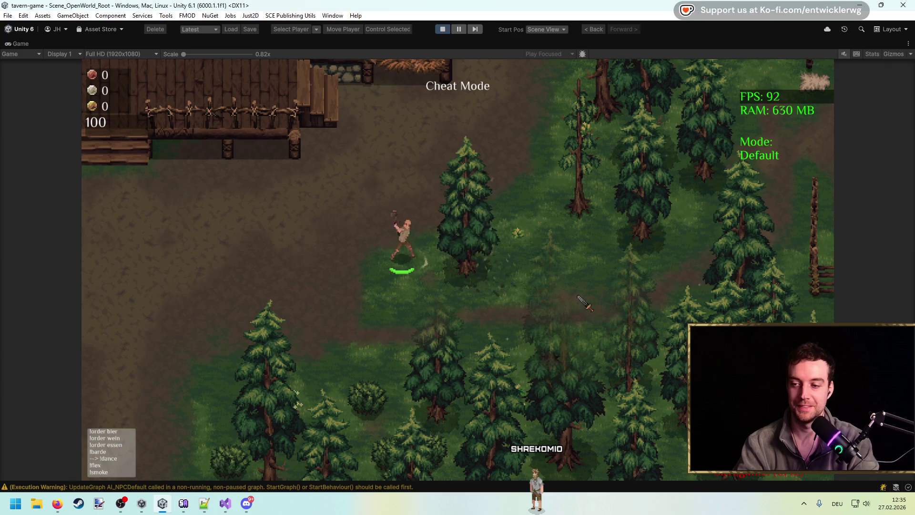
{"action": "key", "text": "grave"}
{"action": "key", "text": "Up"}
{"action": "key", "text": "Up"}
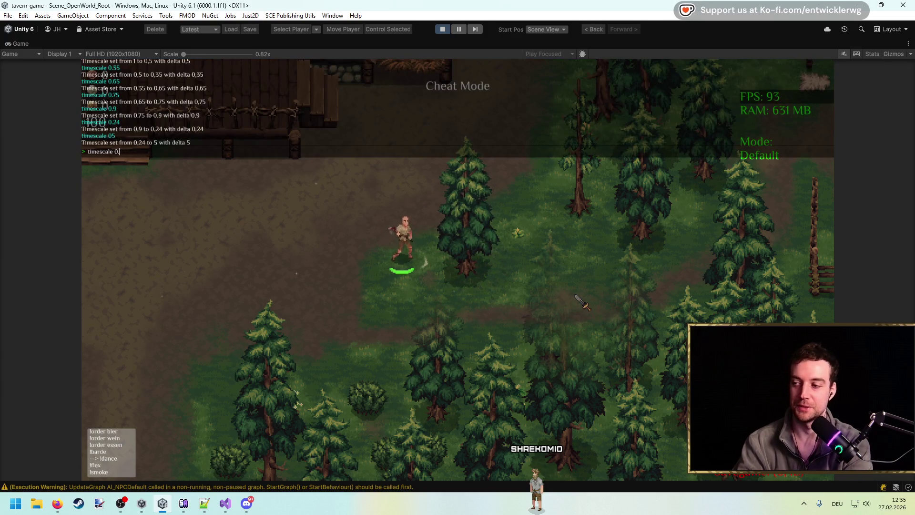
{"action": "key", "text": "Return"}
{"action": "key", "text": "grave"}
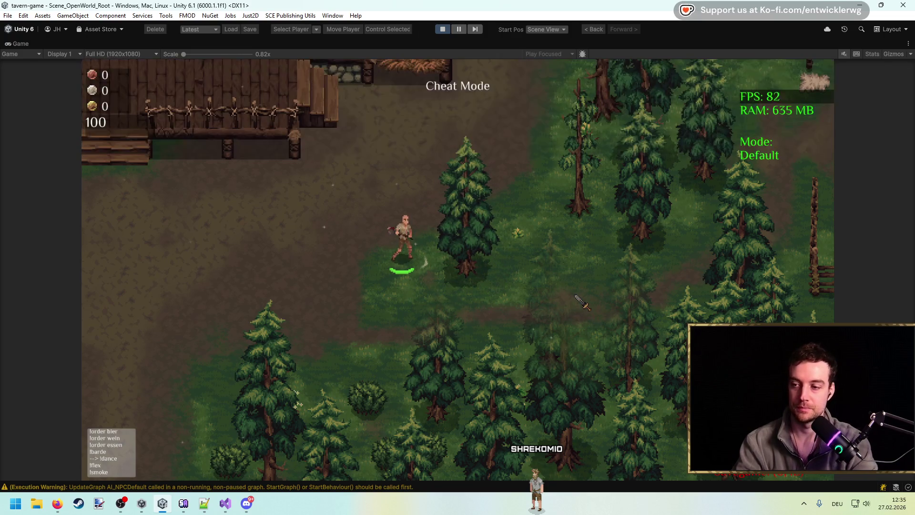
{"action": "left_click", "coordinate": [581, 303]}
Swing at the spruce a few more times, then stop Play mode.
{"action": "key", "text": "grave"}
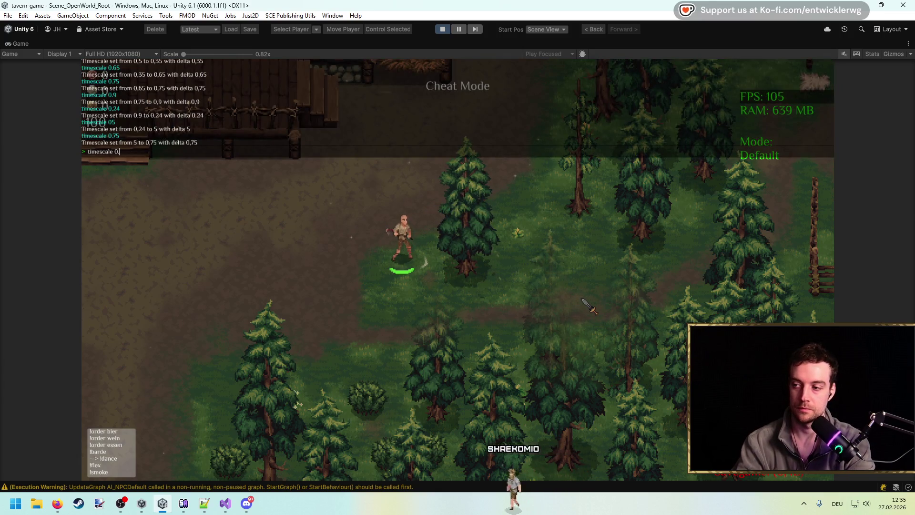
{"action": "key", "text": "grave"}
{"action": "left_click", "coordinate": [615, 301]}
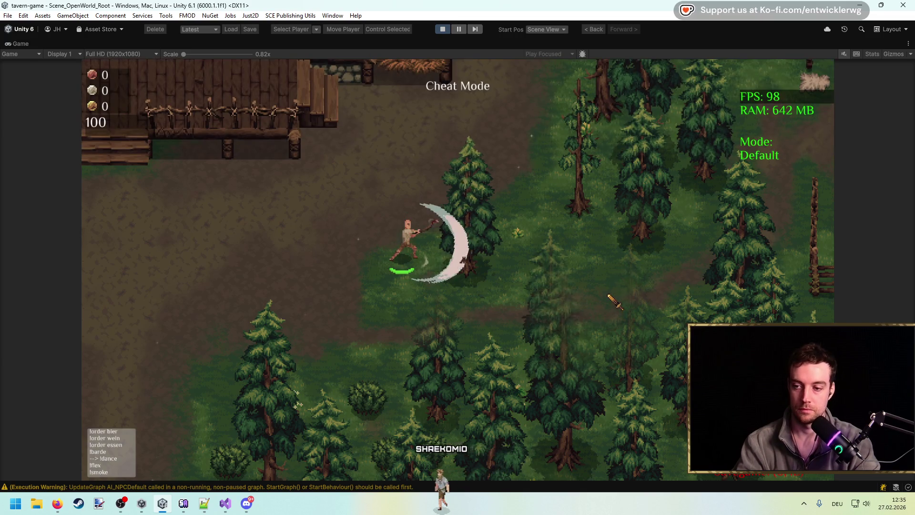
{"action": "left_click", "coordinate": [632, 301]}
{"action": "left_click", "coordinate": [442, 29]}
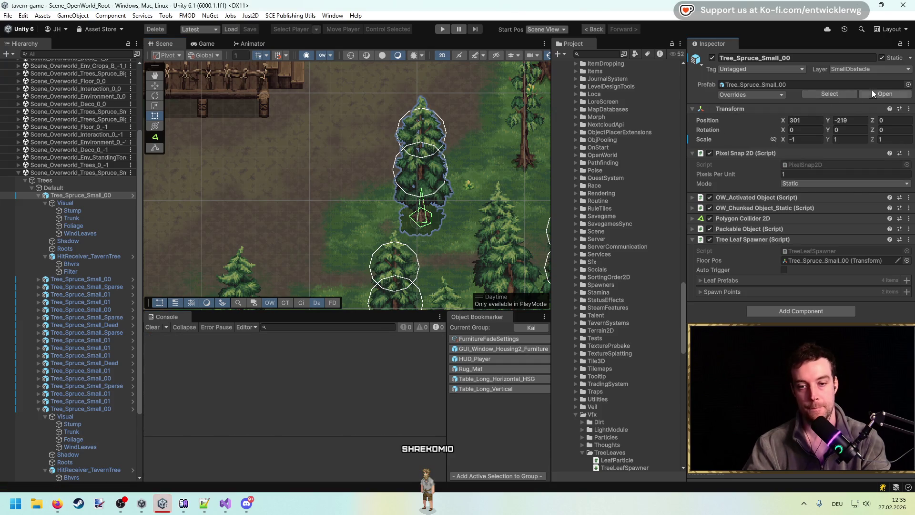
Open Tree_Spruce_Small_00 and change the ResourceBhvr_Wiggle Duration from 0.25 to 0.325.
{"action": "key", "text": "alt+Tab"}
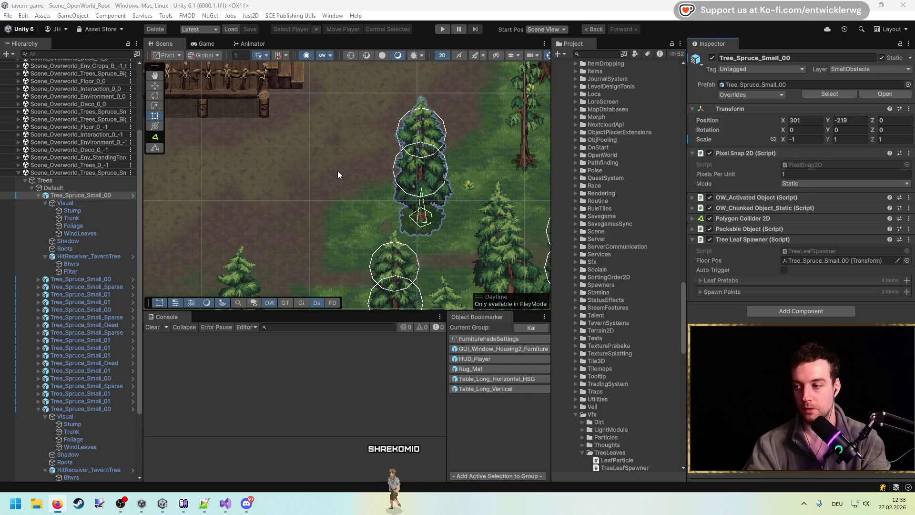
{"action": "left_click", "coordinate": [886, 94]}
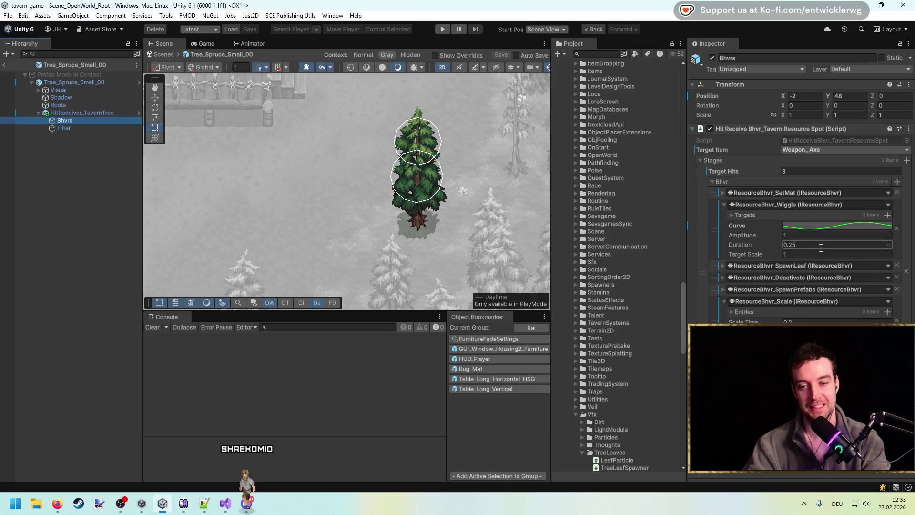
{"action": "left_click", "coordinate": [821, 246]}
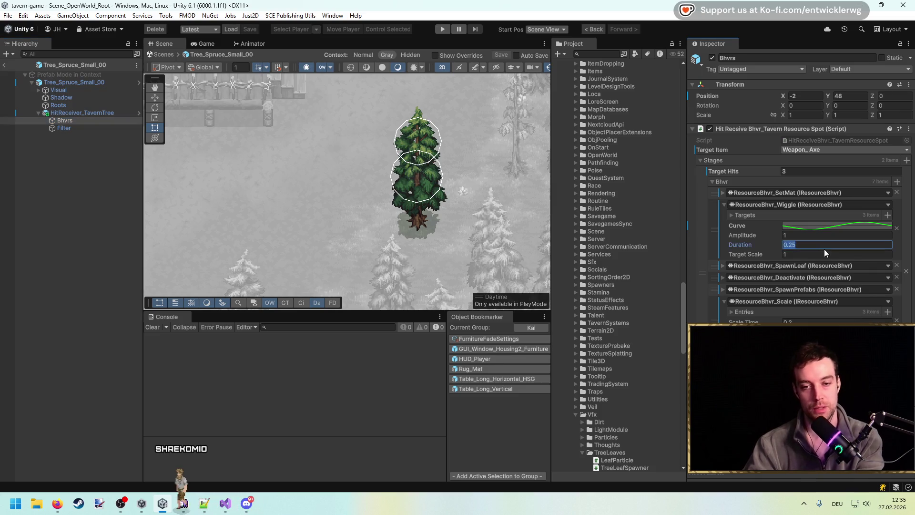
{"action": "left_click", "coordinate": [843, 226]}
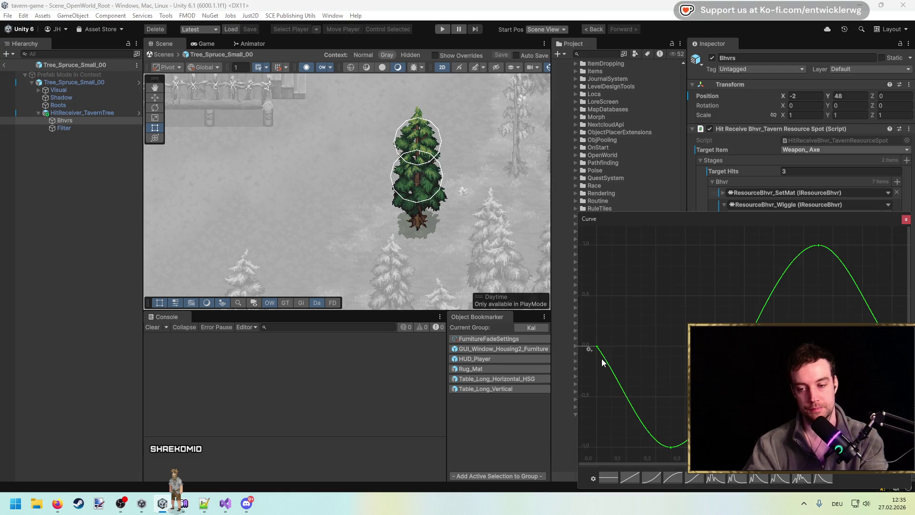
{"action": "left_click", "coordinate": [905, 219]}
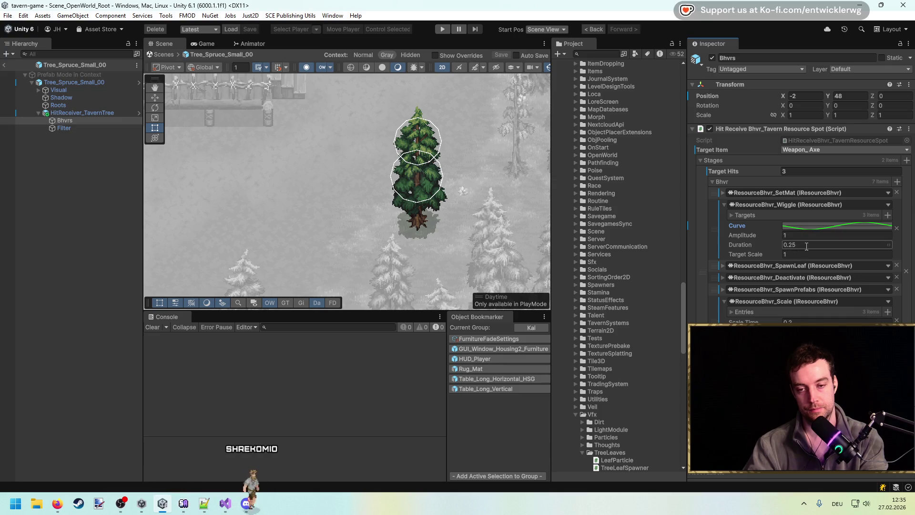
{"action": "left_click", "coordinate": [806, 246]}
{"action": "type", "text": "3"}
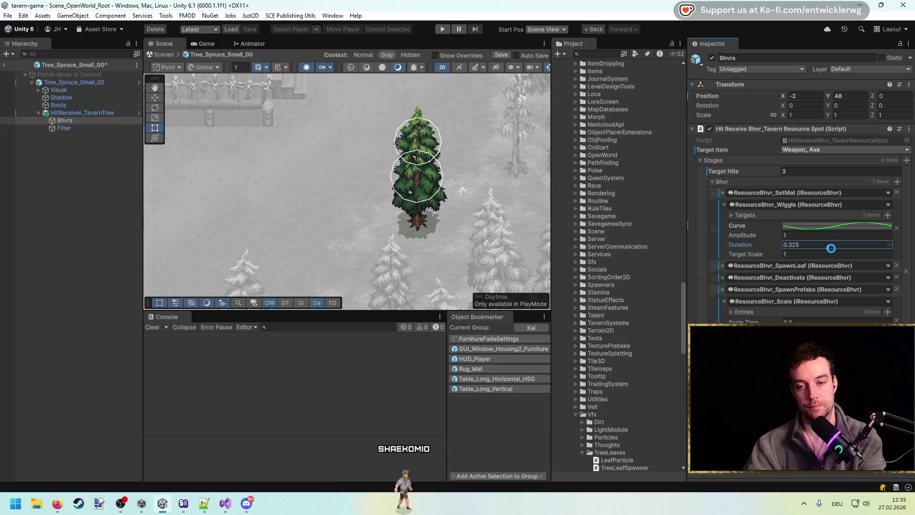
{"action": "left_click", "coordinate": [440, 30]}
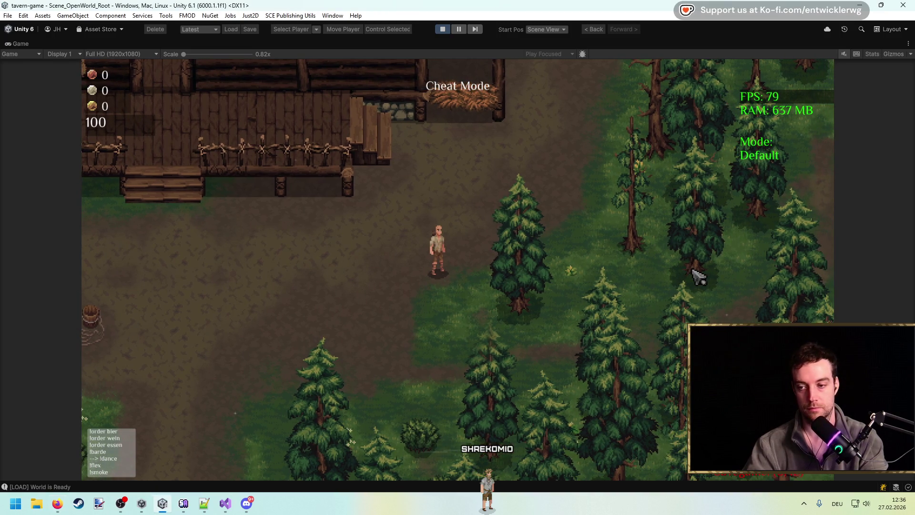
Walk to the small spruce and chop it repeatedly, then swing at a nearby tree.
{"action": "key", "text": "s"}
{"action": "key", "text": "d"}
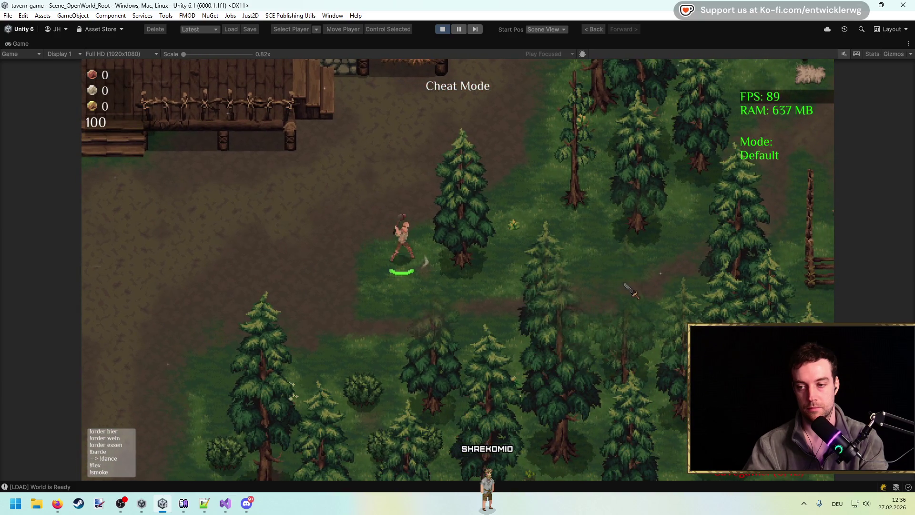
{"action": "left_click", "coordinate": [625, 285]}
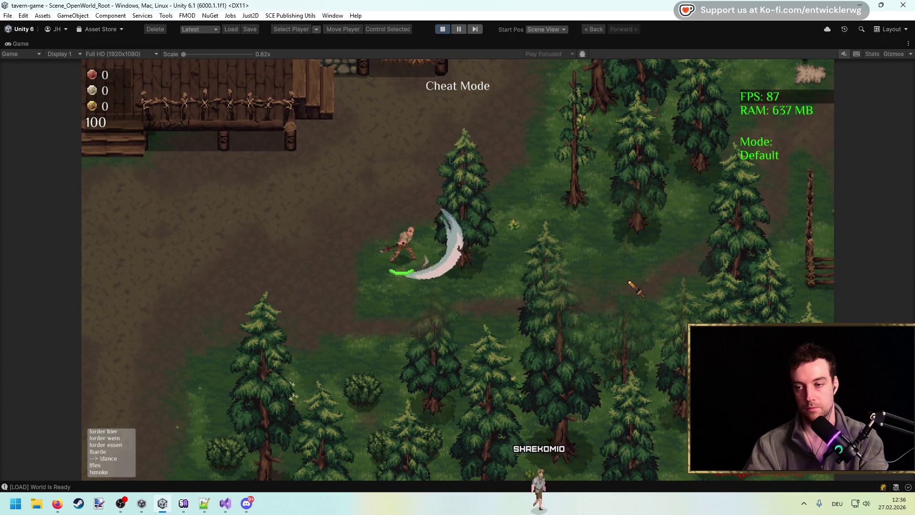
{"action": "left_click", "coordinate": [630, 281]}
{"action": "left_click", "coordinate": [636, 269]}
{"action": "left_click", "coordinate": [643, 275]}
{"action": "key", "text": "s"}
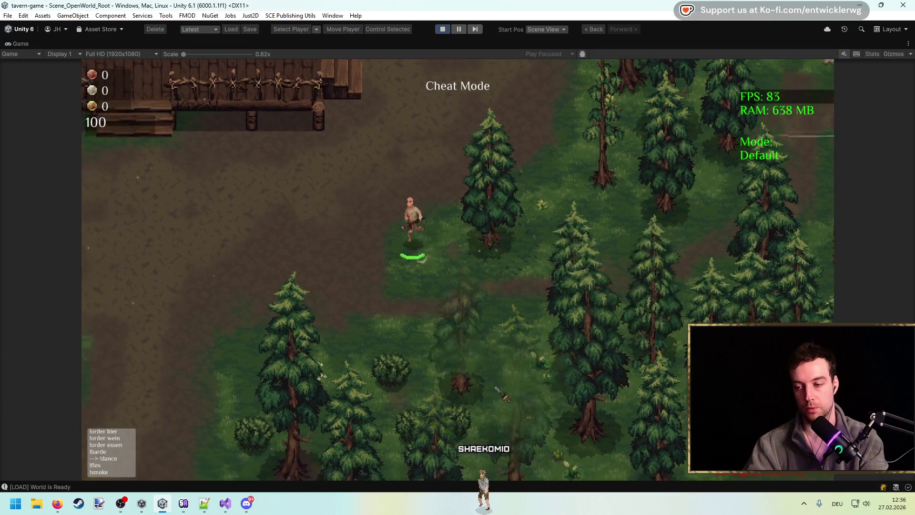
{"action": "key", "text": "s"}
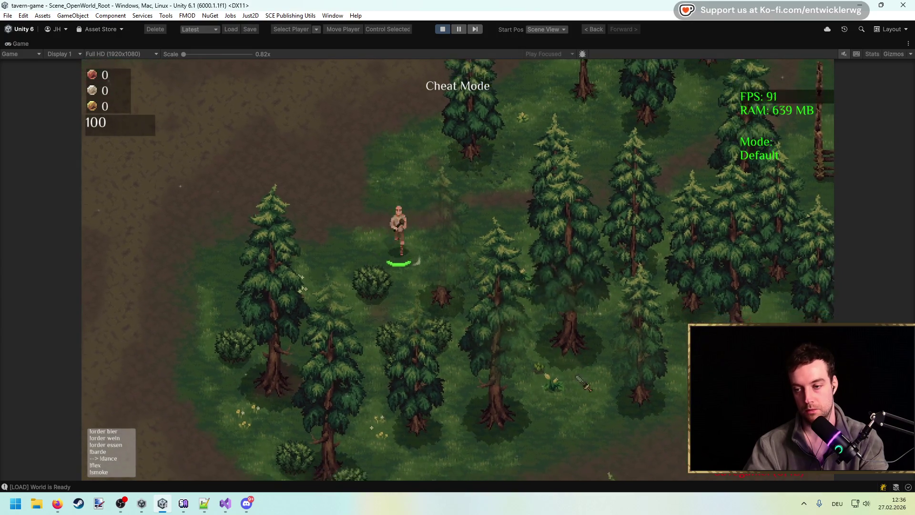
{"action": "left_click", "coordinate": [576, 377]}
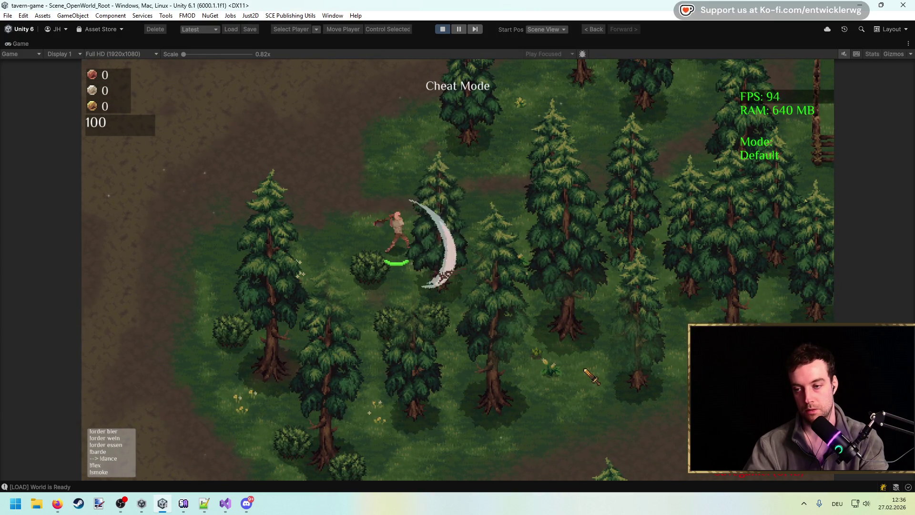
Move right and up through the forest, chopping the next trees along the way.
{"action": "key", "text": "d"}
{"action": "key", "text": "w"}
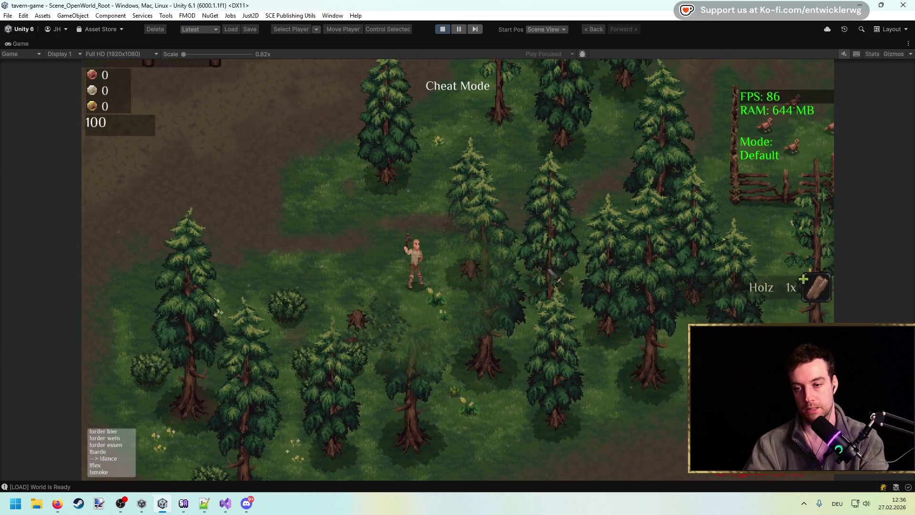
{"action": "key", "text": "d"}
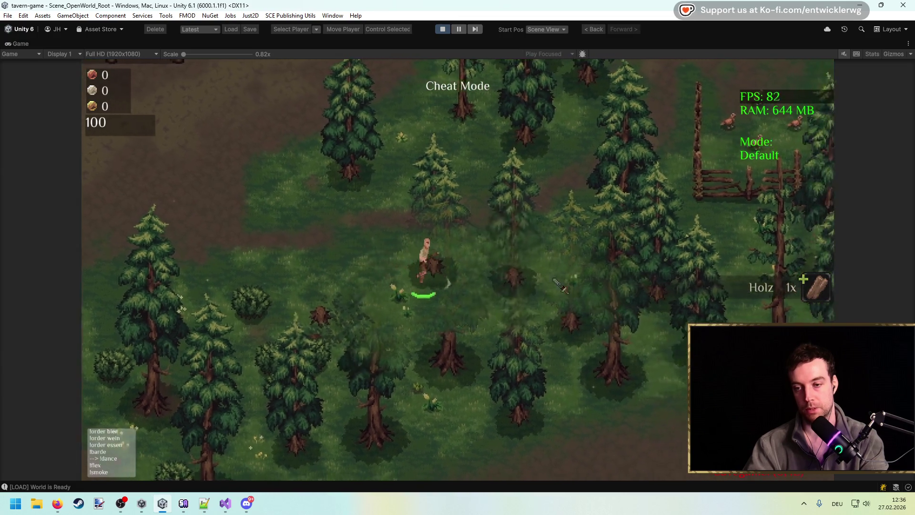
{"action": "left_click", "coordinate": [603, 291]}
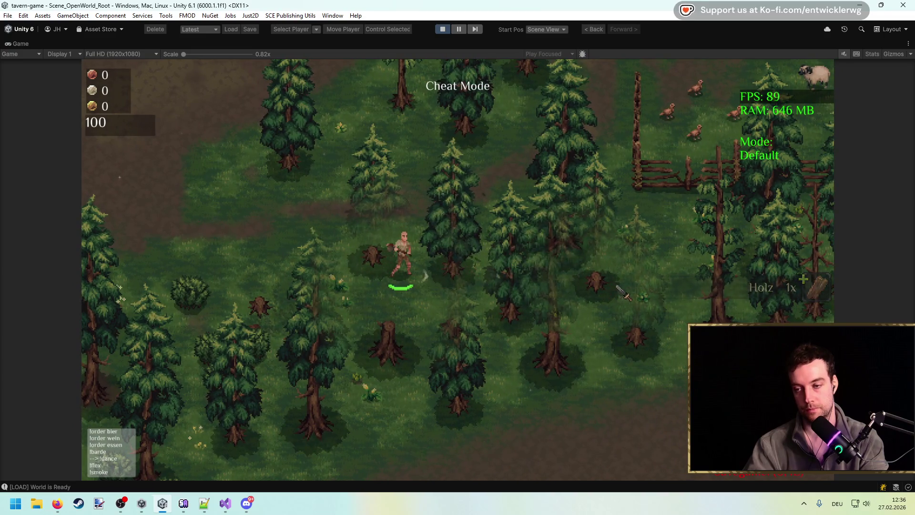
{"action": "key", "text": "d"}
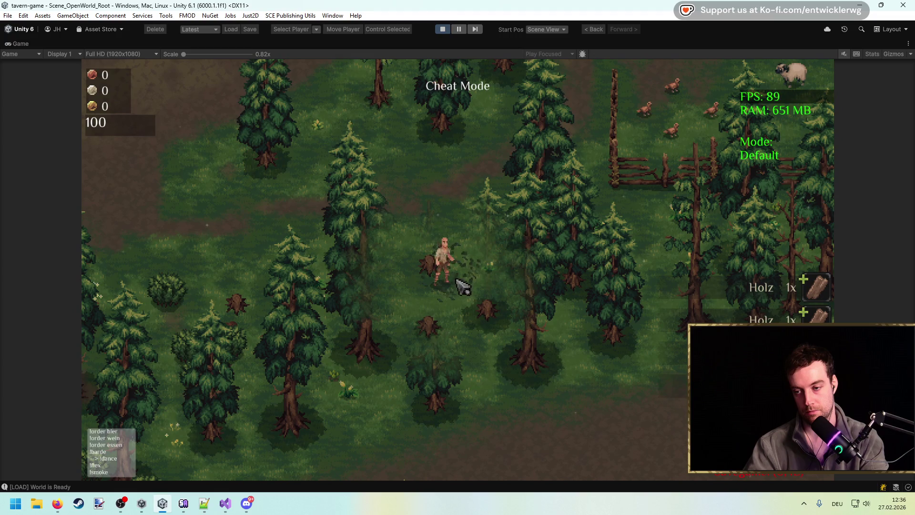
{"action": "key", "text": "w"}
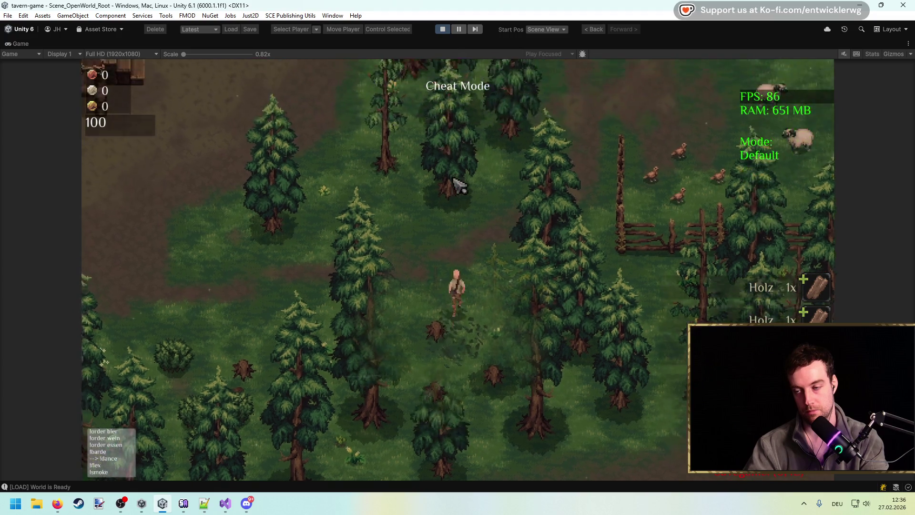
{"action": "left_click", "coordinate": [473, 217]}
{"action": "key", "text": "w"}
{"action": "key", "text": "d"}
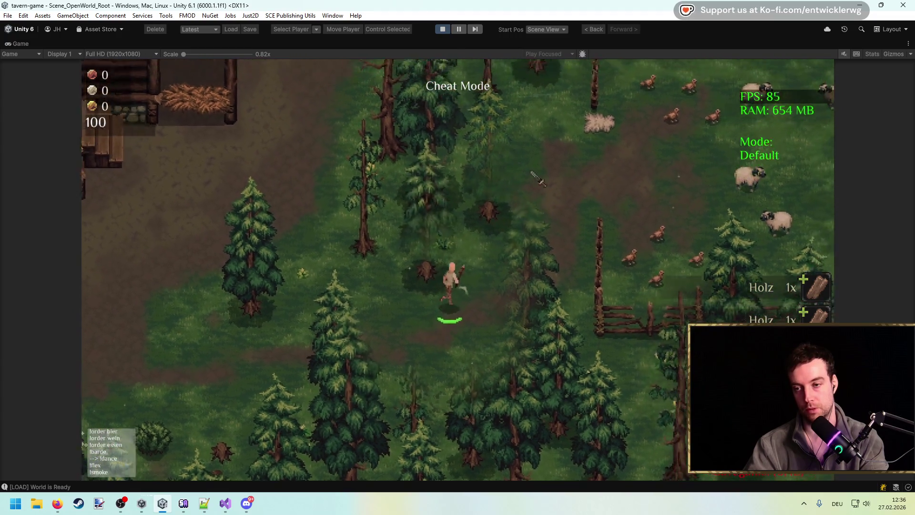
{"action": "left_click", "coordinate": [467, 170]}
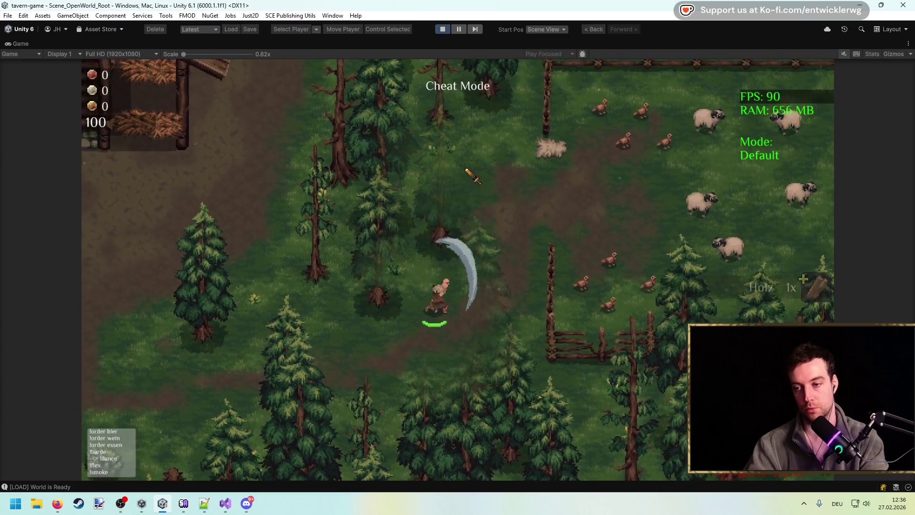
Keep walking up and chopping the tree down to a stump.
{"action": "key", "text": "w"}
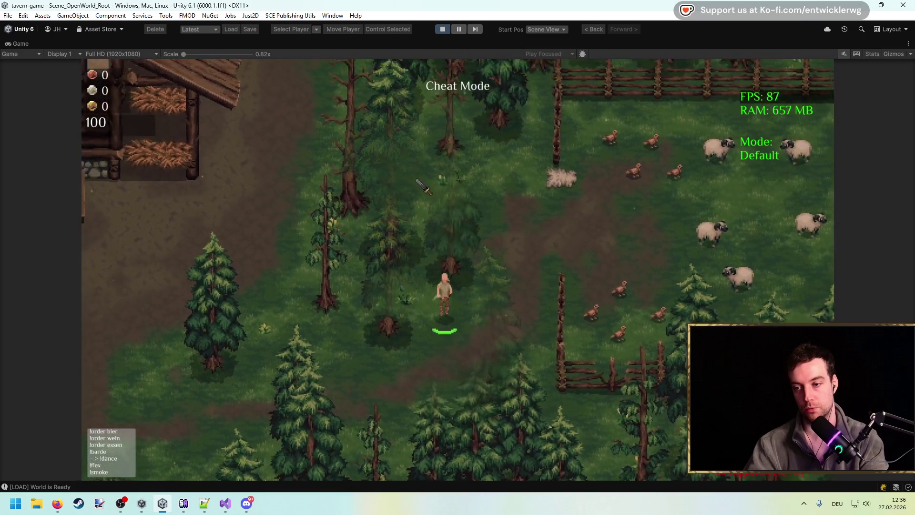
{"action": "key", "text": "w"}
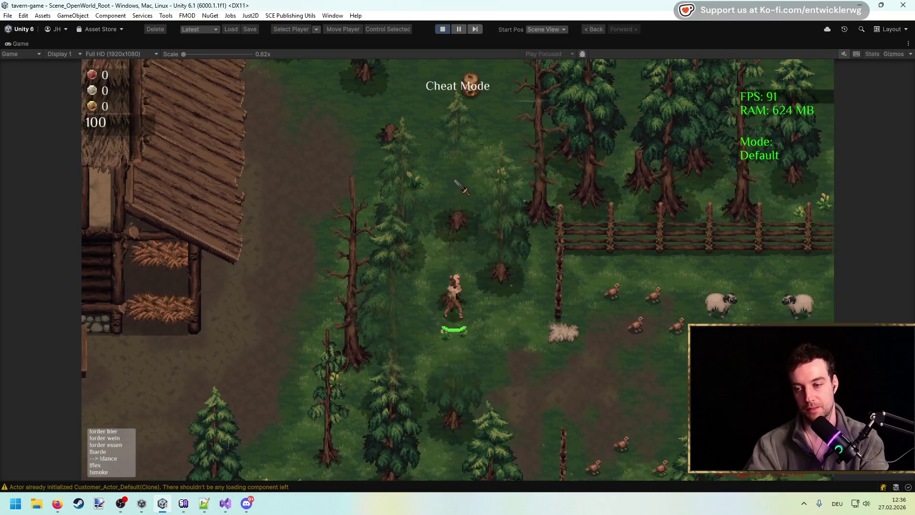
{"action": "left_click", "coordinate": [454, 181]}
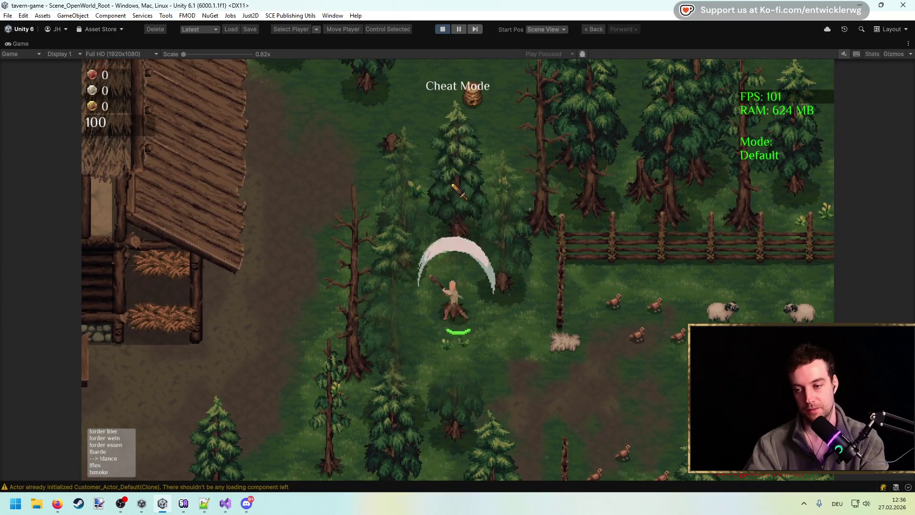
{"action": "key", "text": "w"}
{"action": "left_click", "coordinate": [436, 195]}
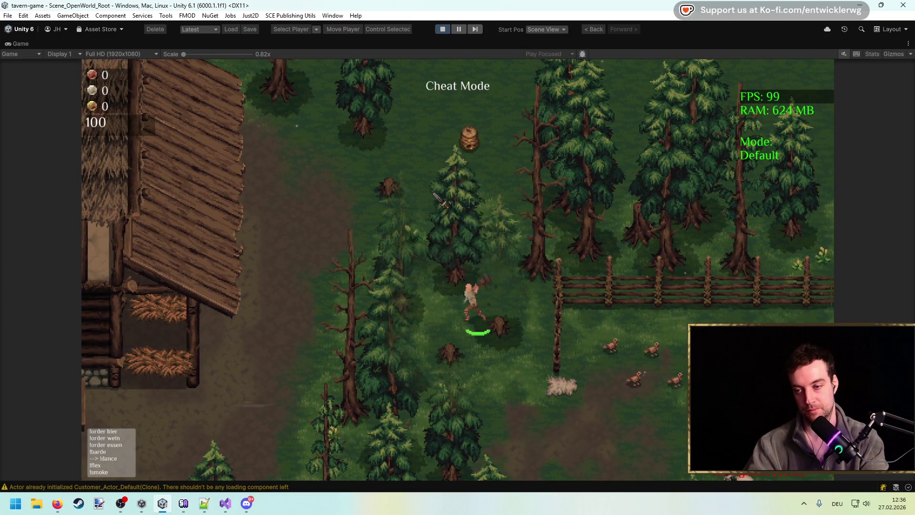
{"action": "key", "text": "a"}
{"action": "left_click", "coordinate": [539, 217]}
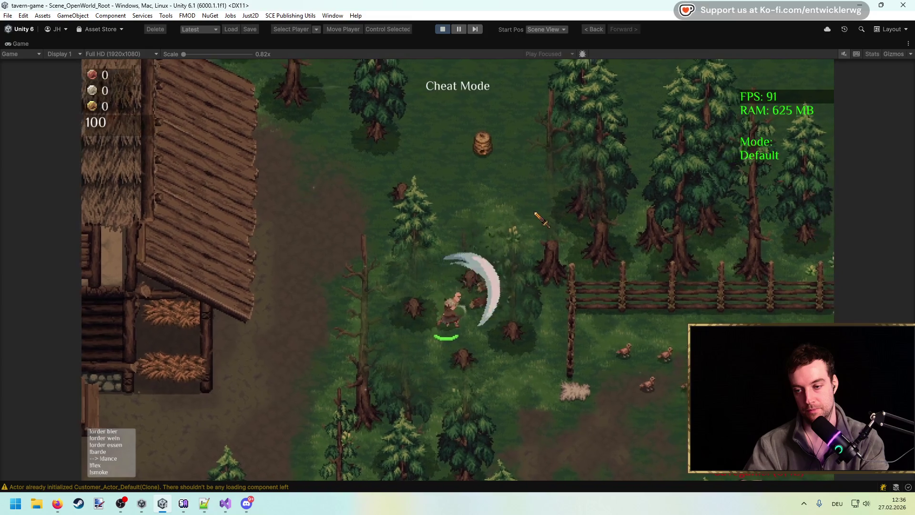
Chop the small tree and pick up the dropped Holz wood log, then stop Play mode.
{"action": "key", "text": "w"}
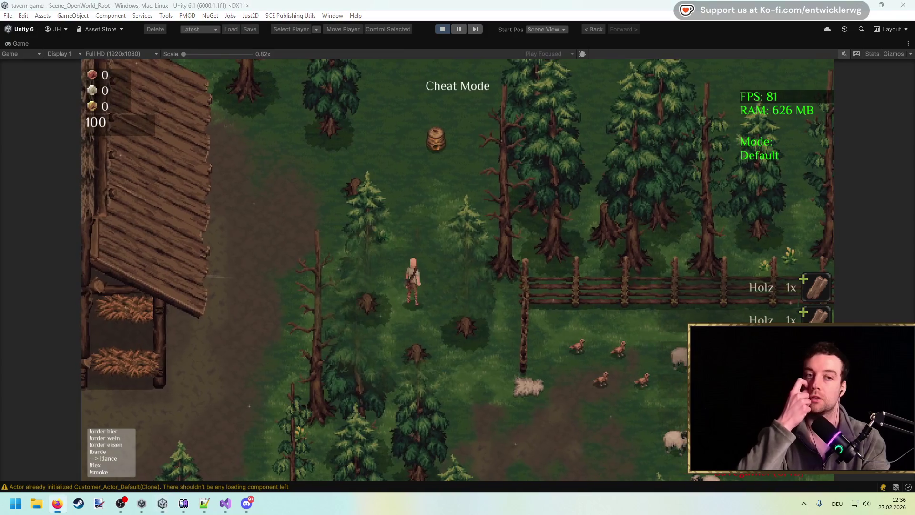
{"action": "key", "text": "s"}
{"action": "key", "text": "a"}
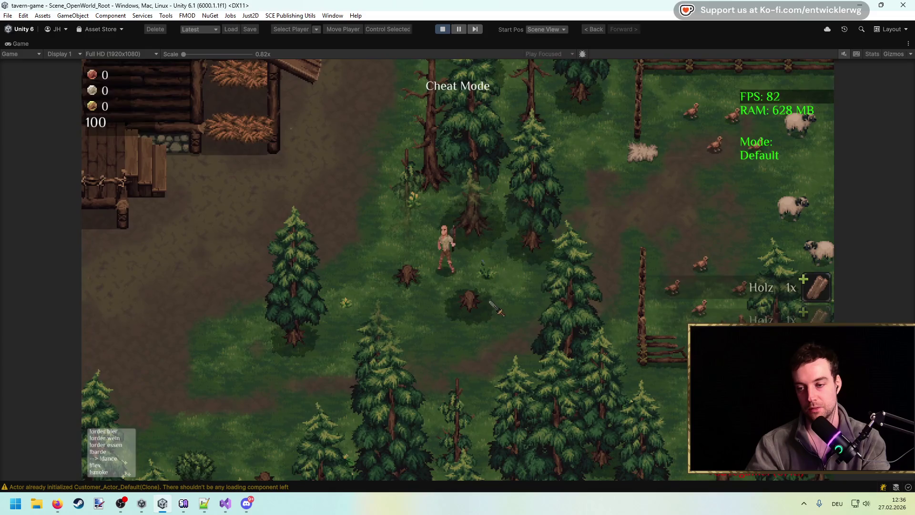
{"action": "left_click", "coordinate": [496, 301]}
{"action": "key", "text": "s"}
{"action": "key", "text": "a"}
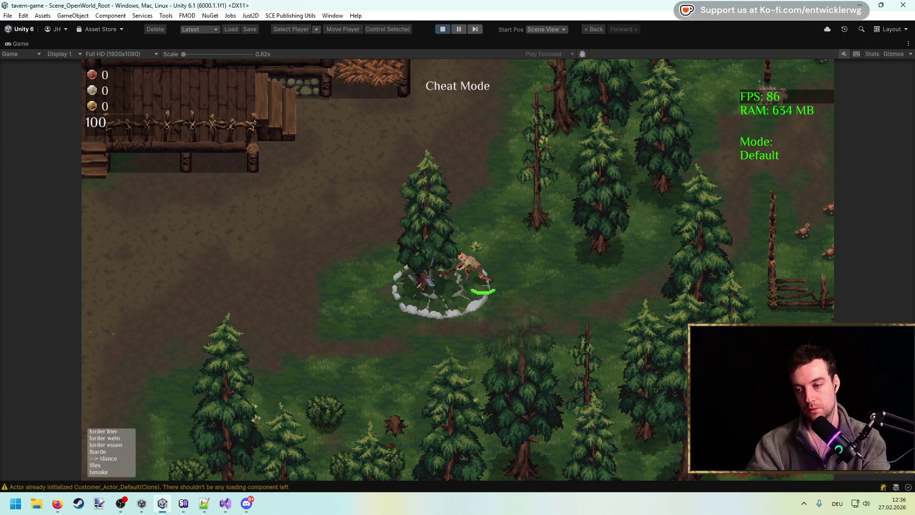
{"action": "key", "text": "s"}
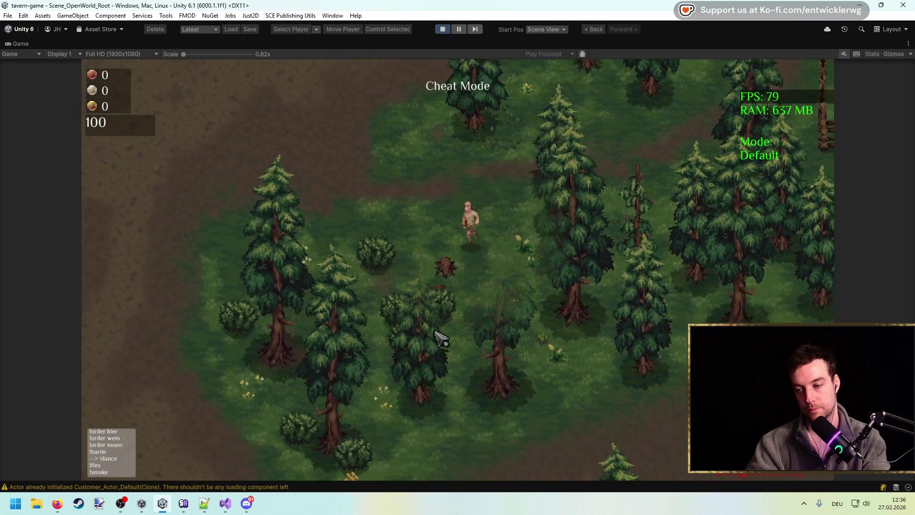
{"action": "key", "text": "s"}
{"action": "key", "text": "a"}
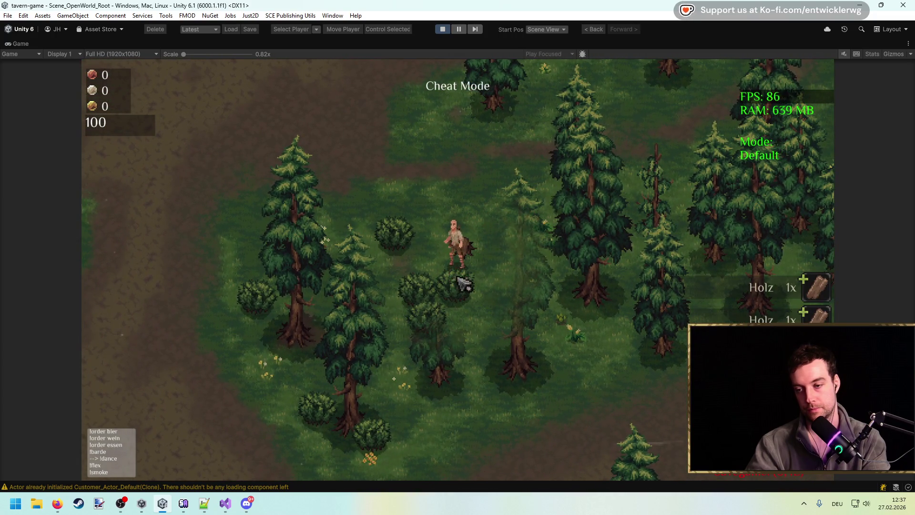
{"action": "left_click", "coordinate": [476, 259]}
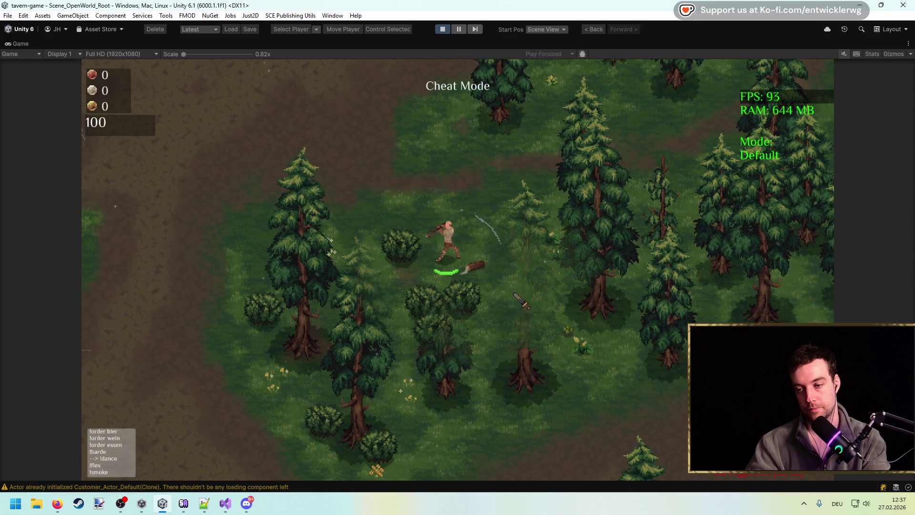
{"action": "left_click", "coordinate": [477, 268]}
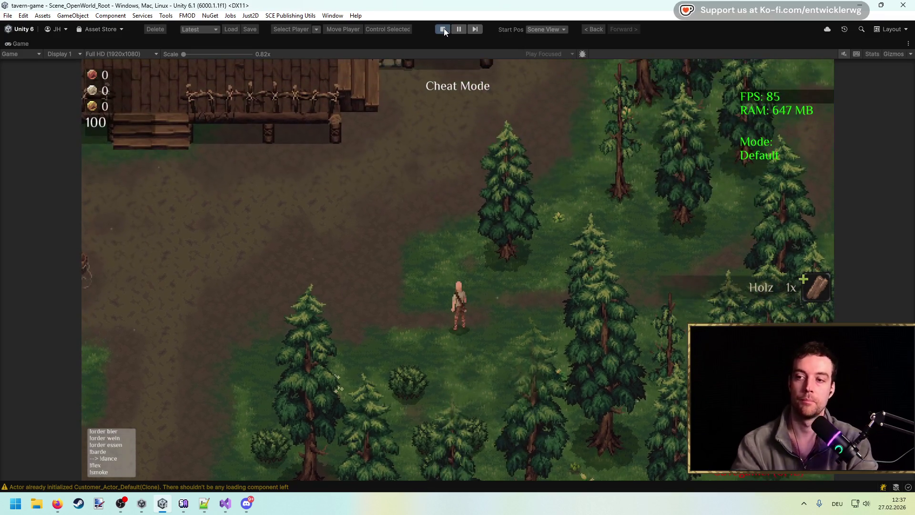
{"action": "left_click", "coordinate": [443, 29]}
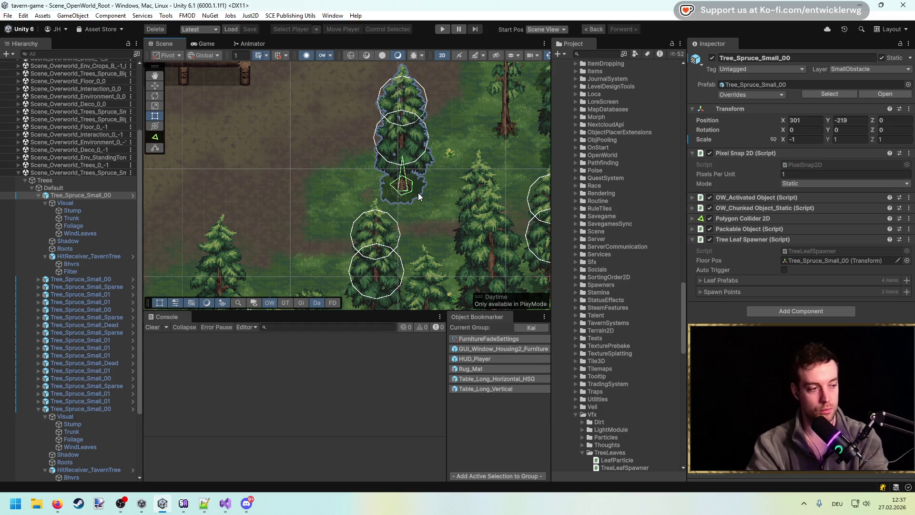
Open the Tree_Spruce_Small_00 prefab, then bring up TreeLeafSpawner.cs in Visual Studio.
{"action": "left_click", "coordinate": [886, 93]}
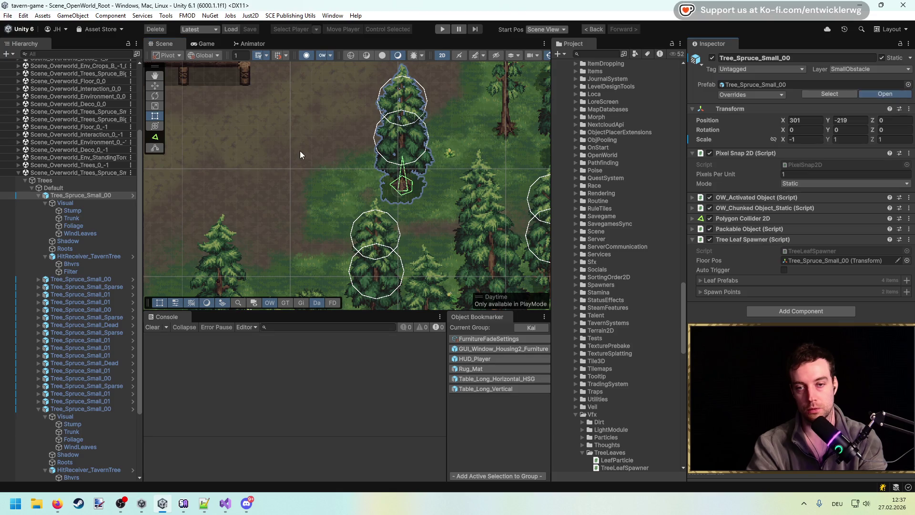
{"action": "left_click", "coordinate": [226, 504]}
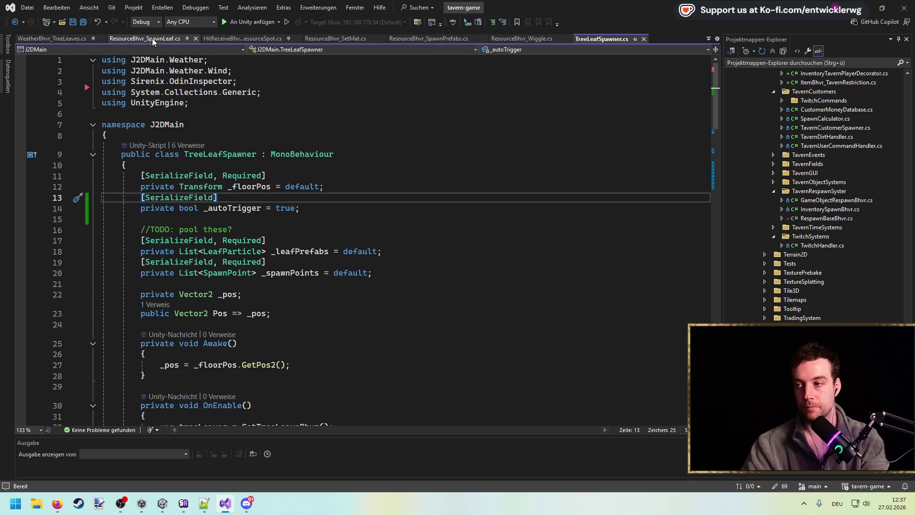
Open the ResourceBhvr_Rotation.cs script in Visual Studio.
{"action": "scroll", "coordinate": [826, 256], "scroll_direction": "down", "scroll_amount": 6}
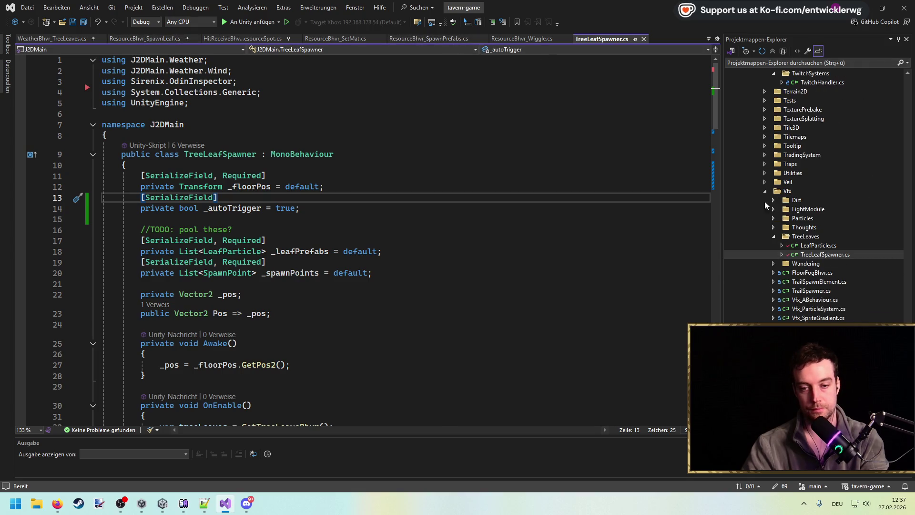
{"action": "left_click", "coordinate": [523, 39]}
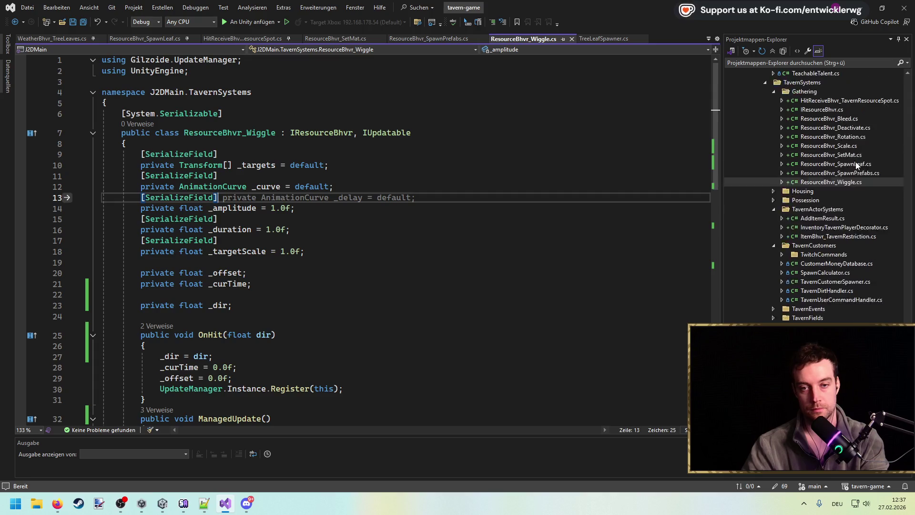
{"action": "double_click", "coordinate": [833, 136]}
{"action": "scroll", "coordinate": [348, 236], "scroll_direction": "down", "scroll_amount": 3}
{"action": "scroll", "coordinate": [349, 236], "scroll_direction": "up", "scroll_amount": 1}
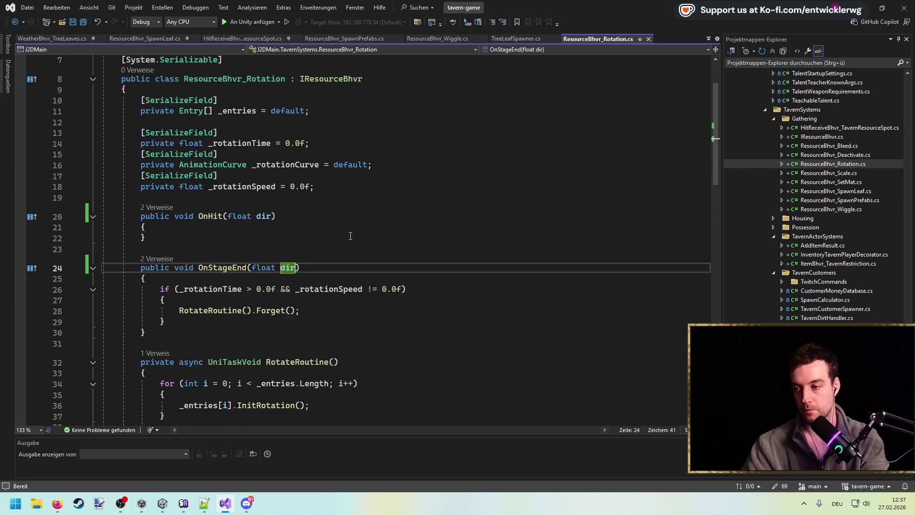
{"action": "scroll", "coordinate": [310, 215], "scroll_direction": "down", "scroll_amount": 4}
Pass dir into the RotateRoutine call and add a float rotationScale parameter to RotateRoutine.
{"action": "double_click", "coordinate": [286, 139]}
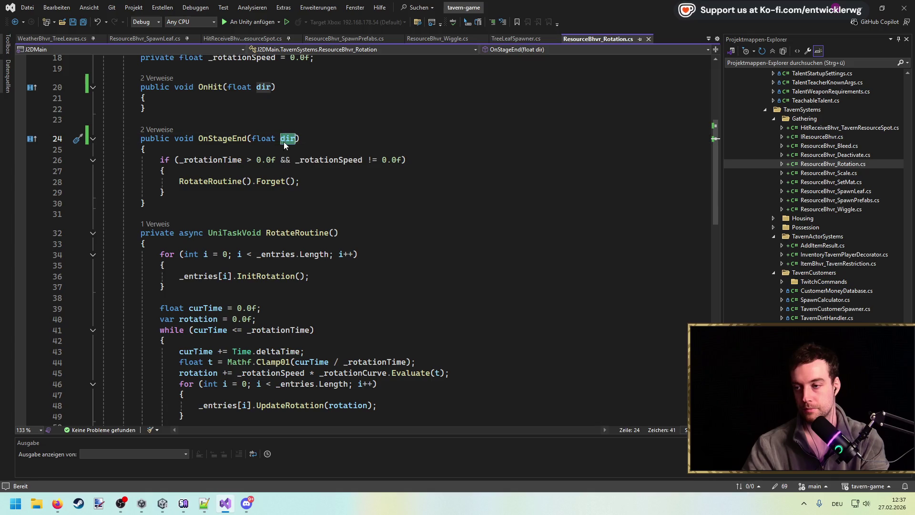
{"action": "left_click", "coordinate": [249, 186]}
{"action": "type", "text": "dir"}
{"action": "left_click", "coordinate": [335, 233]}
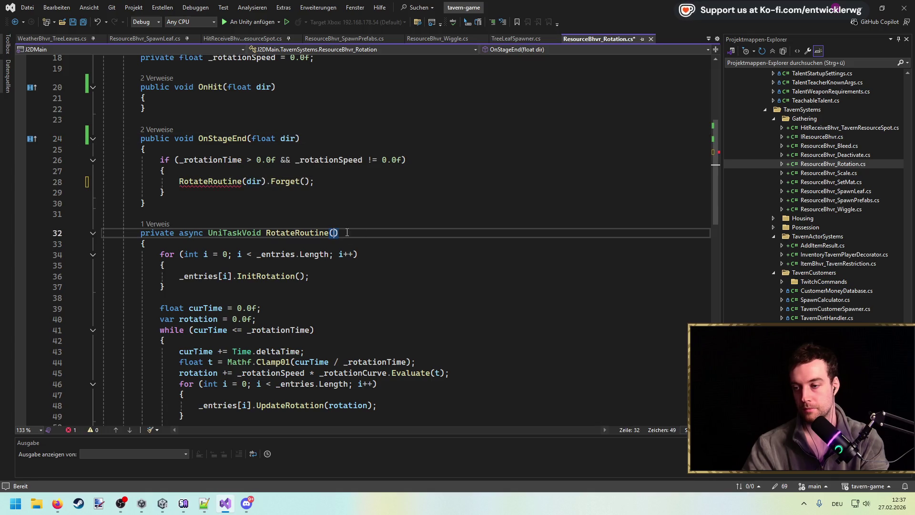
{"action": "type", "text": "float rotation"}
{"action": "key", "text": "ctrl+s"}
{"action": "scroll", "coordinate": [416, 238], "scroll_direction": "down", "scroll_amount": 3}
{"action": "scroll", "coordinate": [381, 215], "scroll_direction": "up", "scroll_amount": 2}
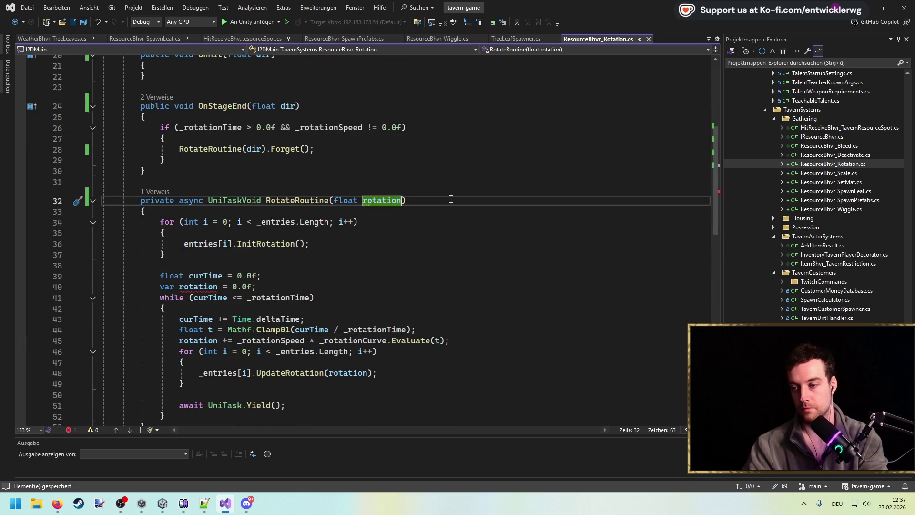
{"action": "type", "text": "Scale"}
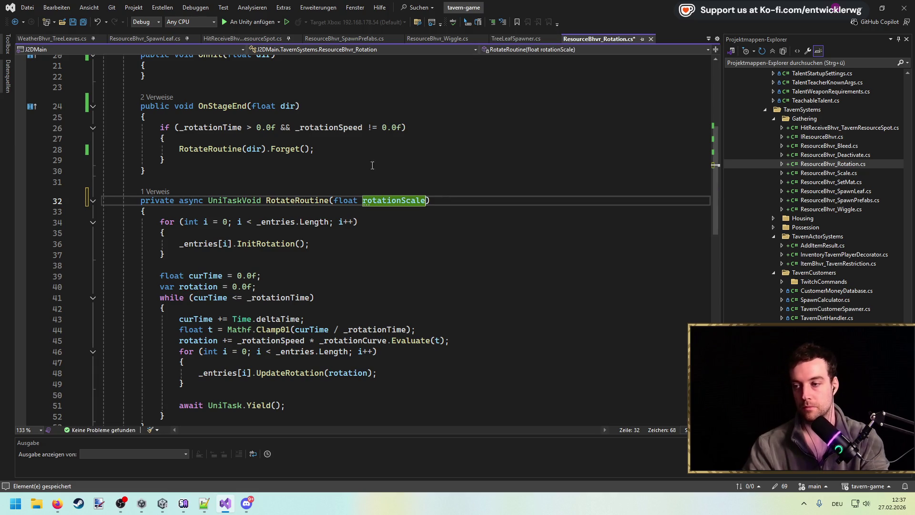
Multiply the rotation calculation on line 45 by rotationScale and save the script.
{"action": "scroll", "coordinate": [488, 230], "scroll_direction": "down", "scroll_amount": 3}
{"action": "key", "text": "ctrl+f"}
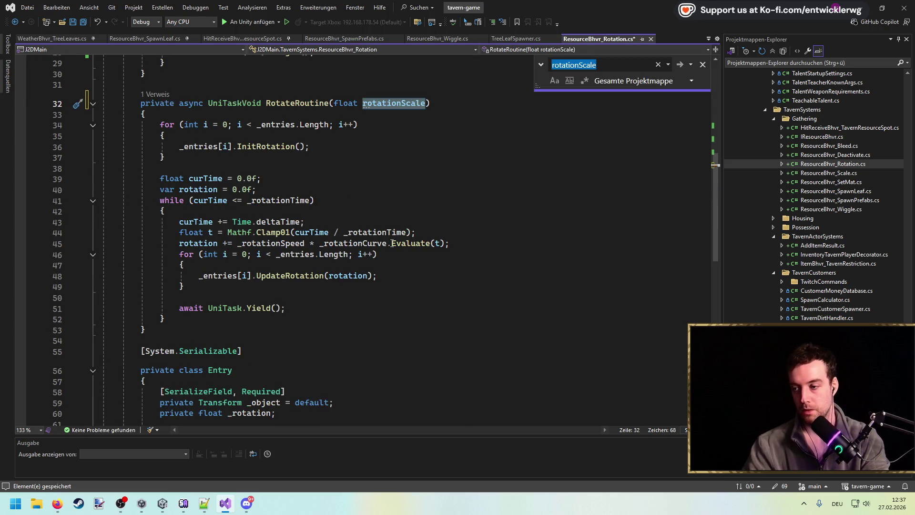
{"action": "left_click", "coordinate": [465, 247]}
{"action": "type", "text": "*"}
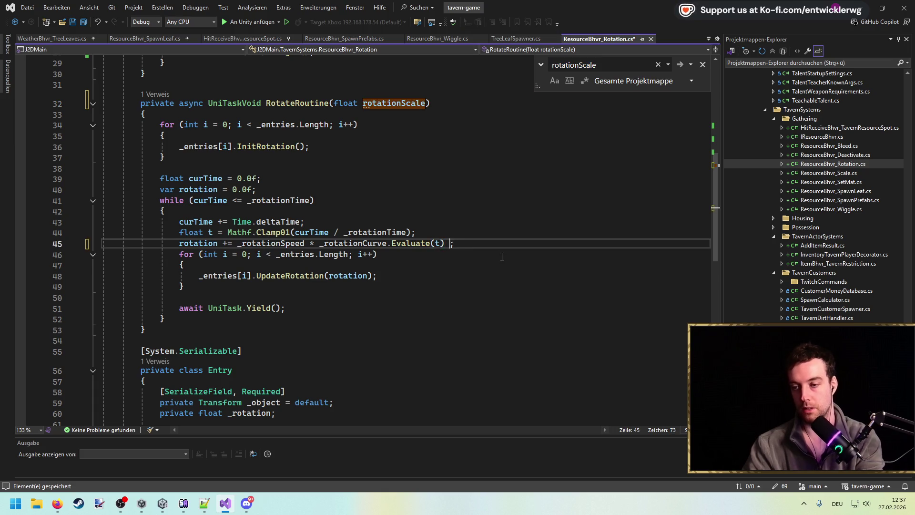
{"action": "type", "text": " rotationScale"}
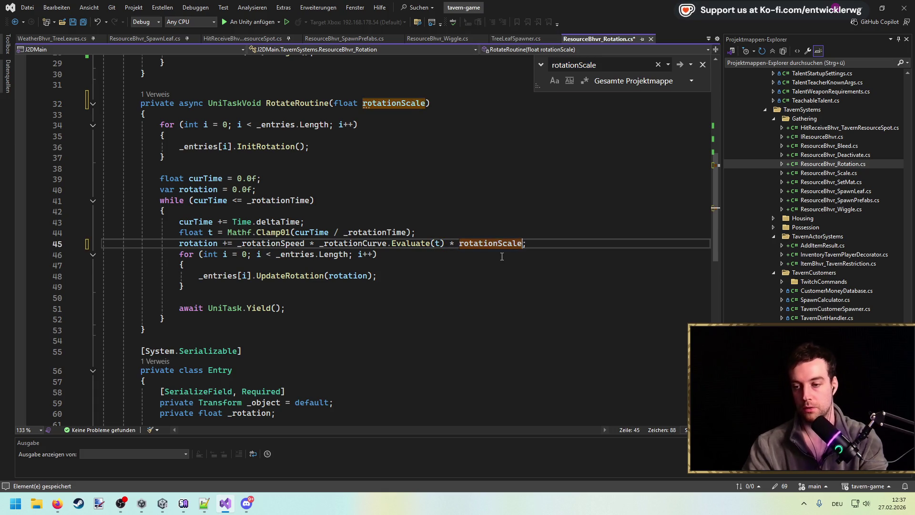
{"action": "key", "text": "Escape"}
{"action": "left_click", "coordinate": [590, 221]}
{"action": "key", "text": "ctrl+s"}
{"action": "scroll", "coordinate": [590, 218], "scroll_direction": "up", "scroll_amount": 4}
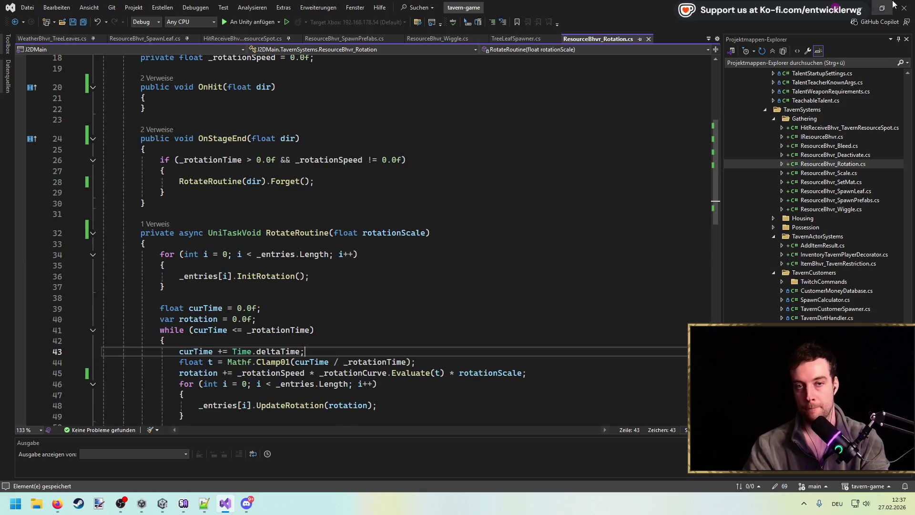
{"action": "left_click", "coordinate": [162, 503]}
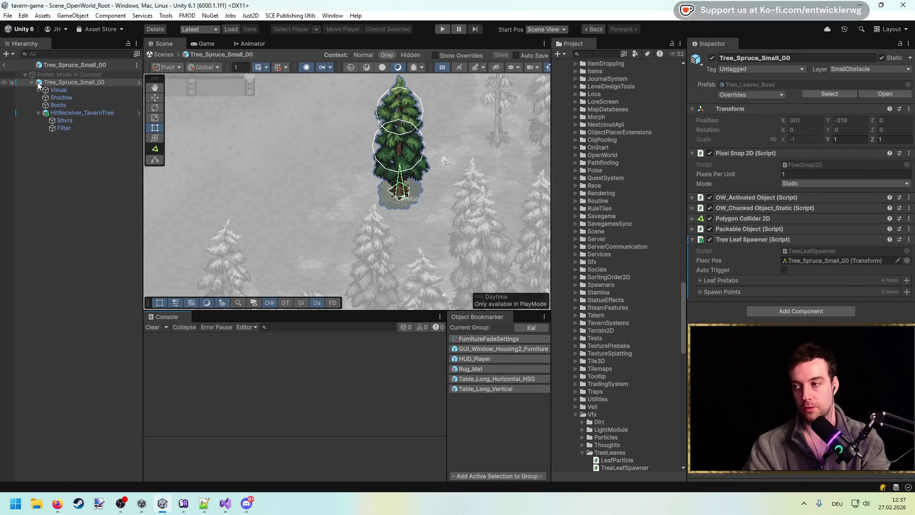
Clear the Console, select Bhvrs and switch from the Wiggle to the Scale behaviour entry.
{"action": "left_click_drag", "start_coordinate": [320, 135], "coordinate": [316, 147]}
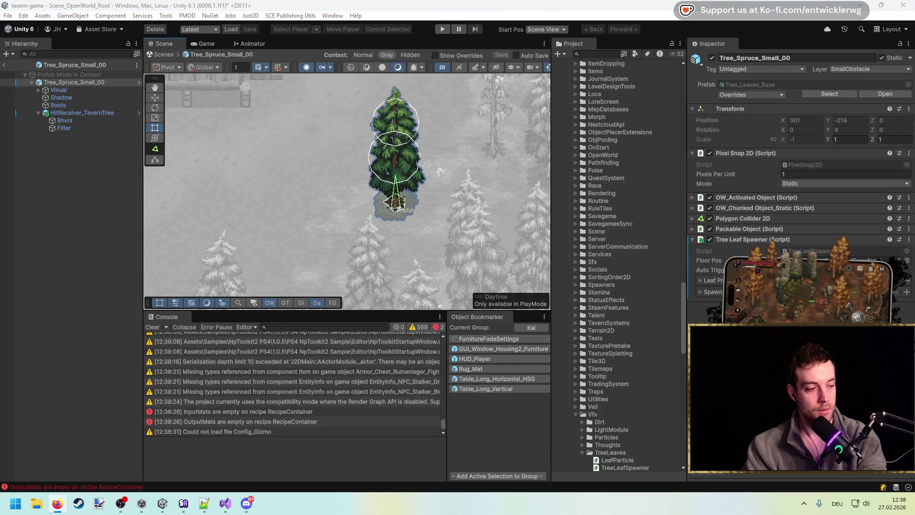
{"action": "left_click", "coordinate": [153, 327]}
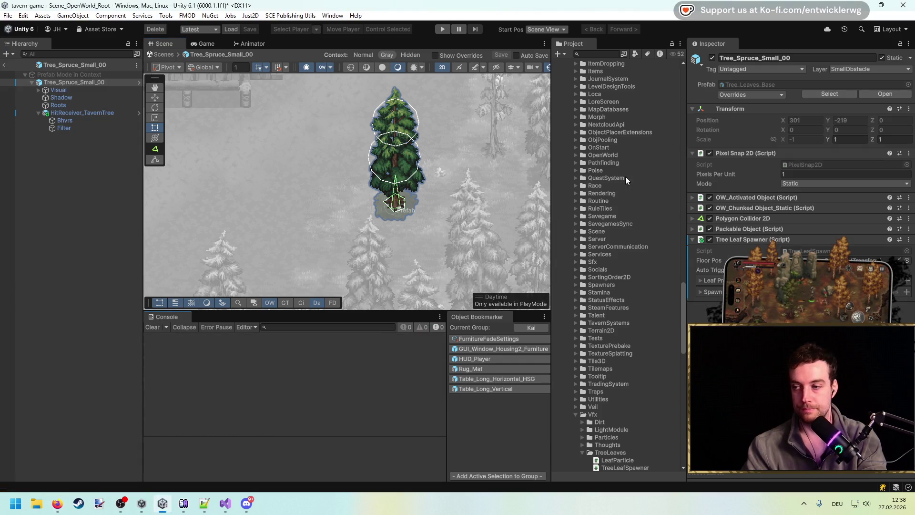
{"action": "left_click", "coordinate": [83, 121]}
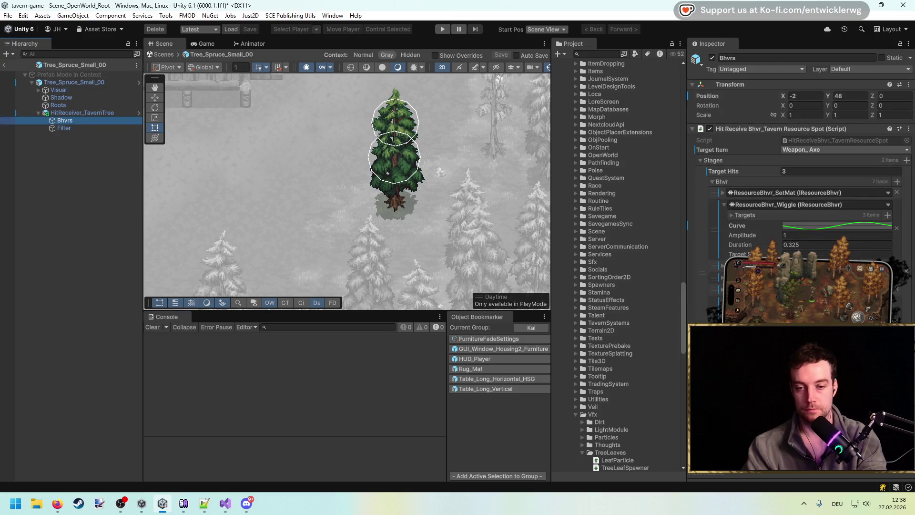
{"action": "left_click", "coordinate": [725, 204]}
{"action": "left_click", "coordinate": [721, 253]}
Add a new ResourceBhvr entry, growing the Bhvr list to 8, and open a behaviour curve.
{"action": "left_click", "coordinate": [898, 182]}
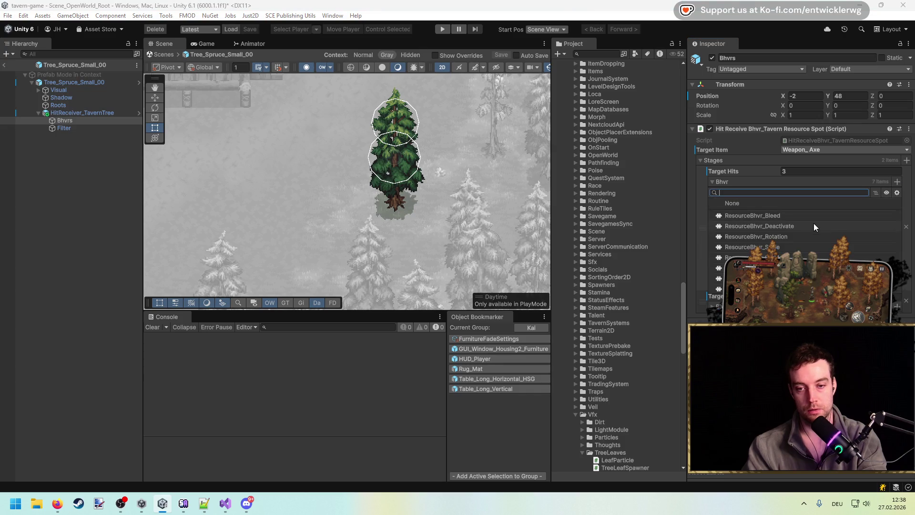
{"action": "left_click", "coordinate": [784, 236]}
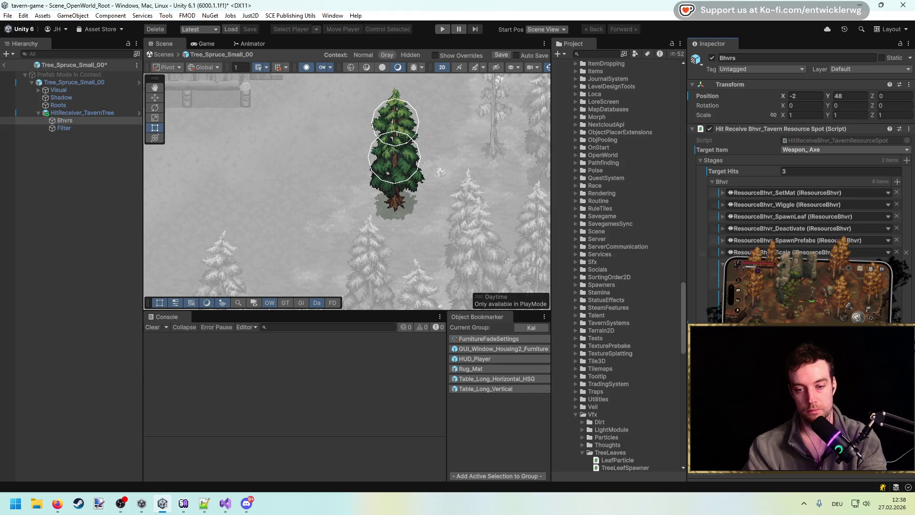
{"action": "left_click", "coordinate": [38, 90]}
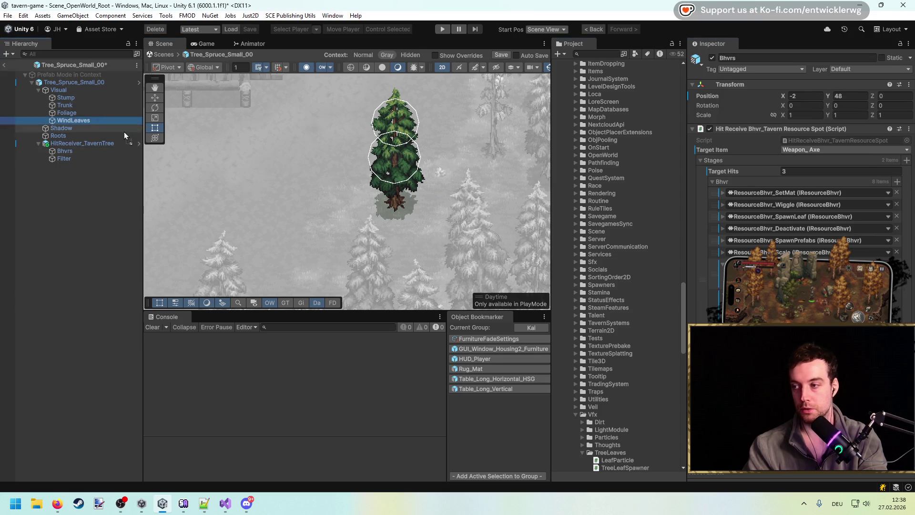
{"action": "left_click", "coordinate": [839, 296]}
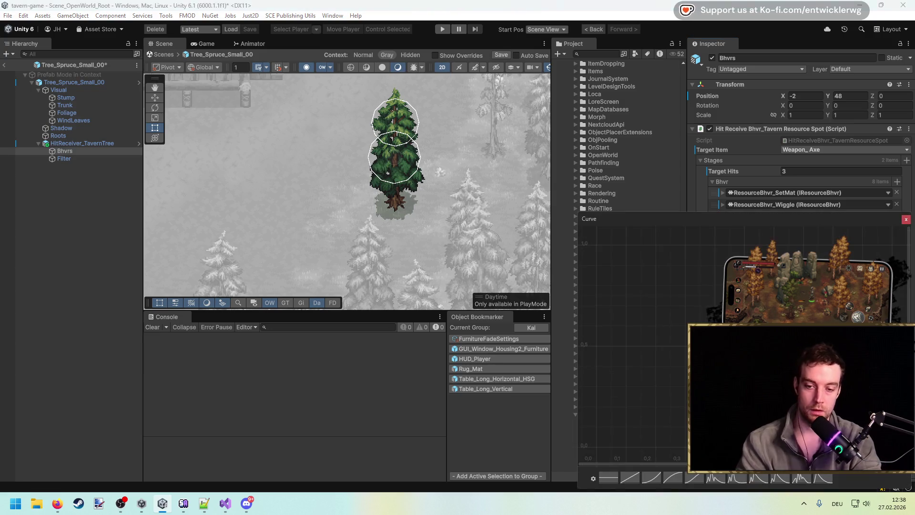
Flatten the curve's first key into an easing-in start and save the tree prefab.
{"action": "left_click", "coordinate": [606, 478]}
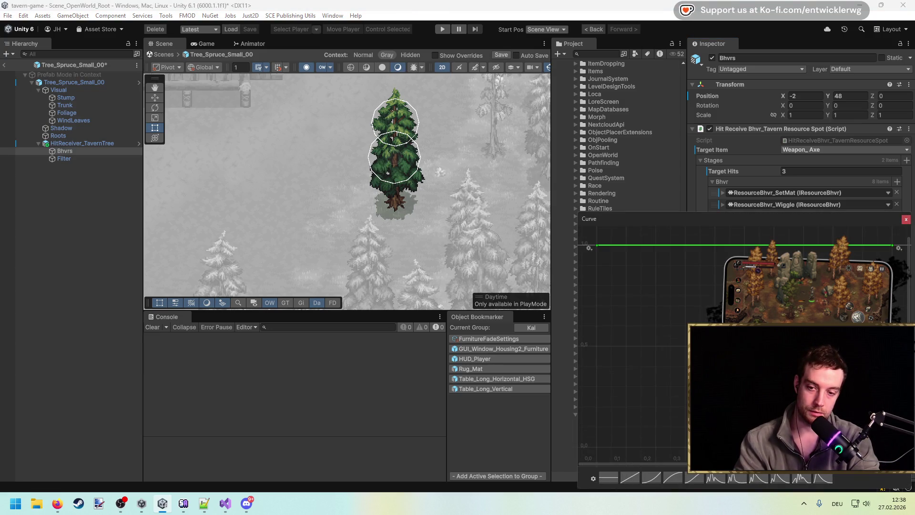
{"action": "left_click", "coordinate": [901, 220]}
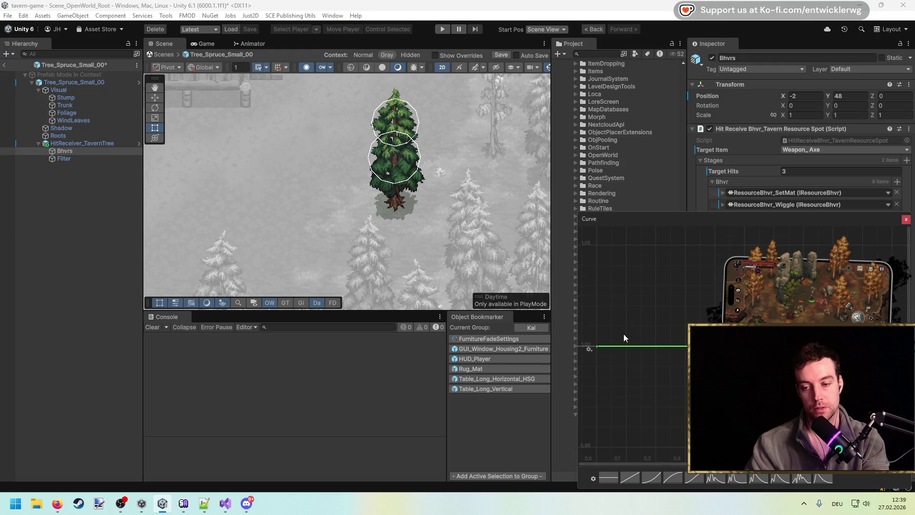
{"action": "right_click", "coordinate": [598, 352]}
{"action": "left_click", "coordinate": [608, 365]}
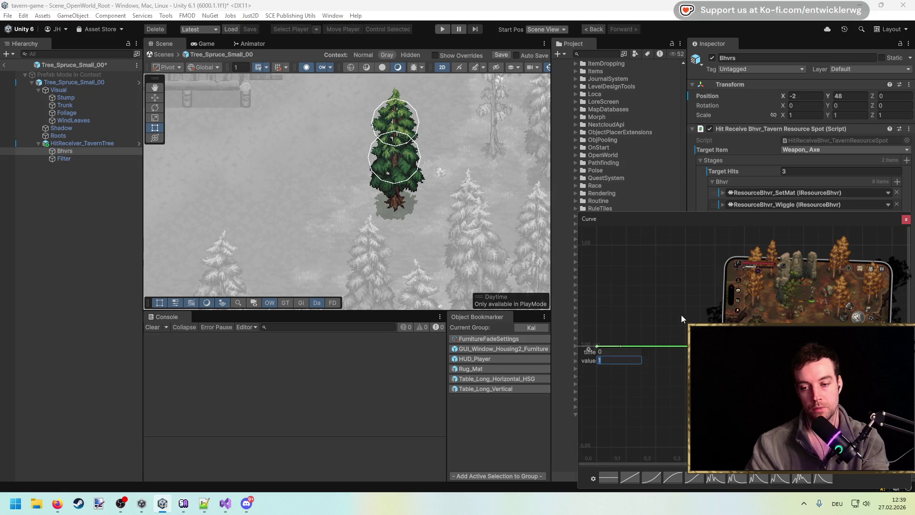
{"action": "left_click", "coordinate": [908, 220]}
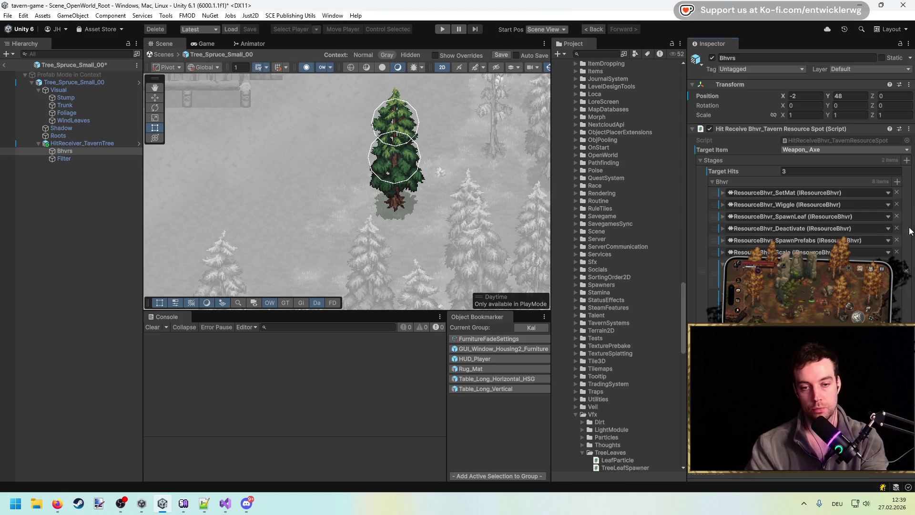
{"action": "left_click", "coordinate": [806, 275]}
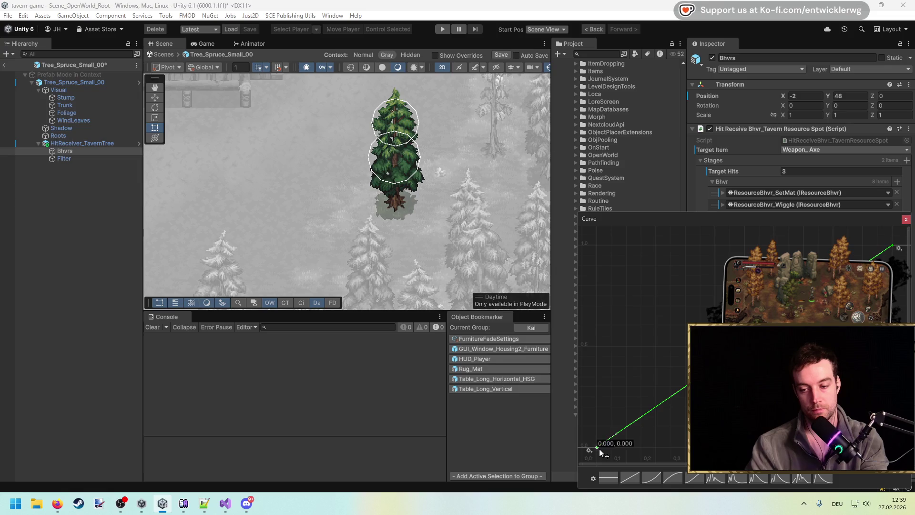
{"action": "left_click_drag", "start_coordinate": [615, 438], "coordinate": [629, 449]}
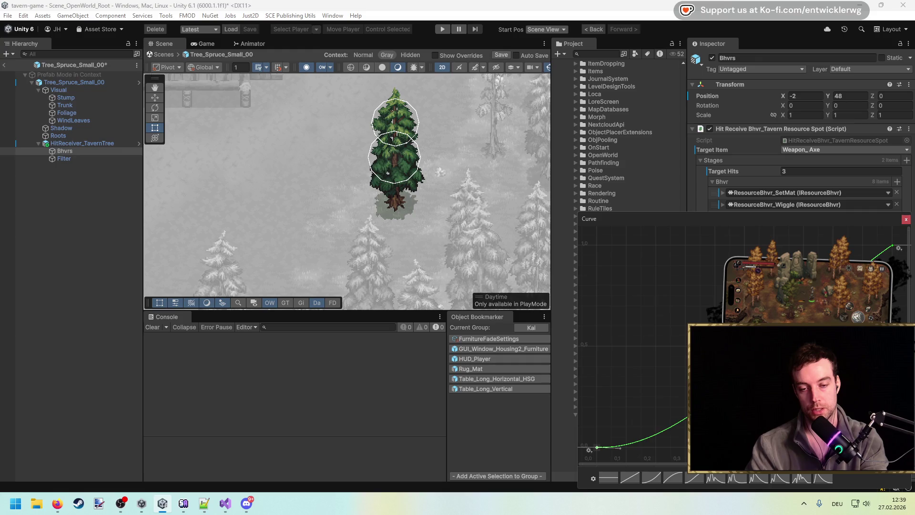
{"action": "left_click", "coordinate": [906, 220]}
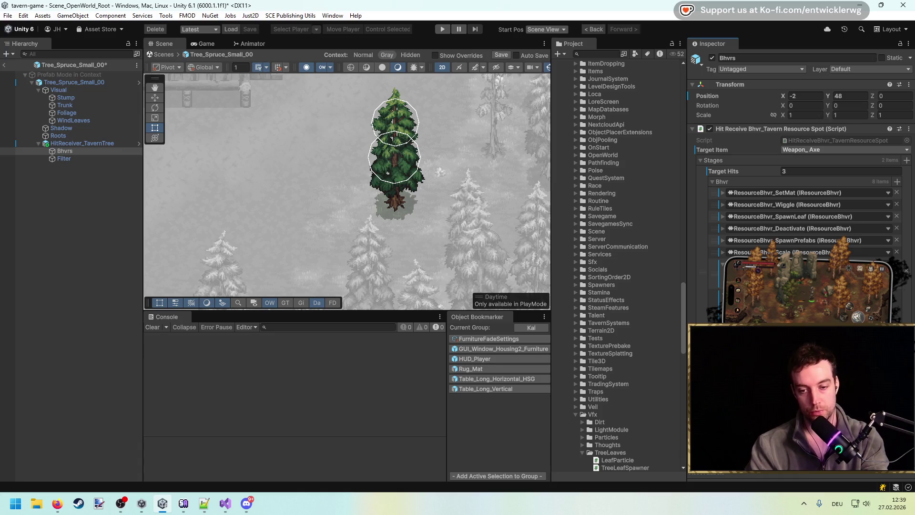
{"action": "left_click", "coordinate": [810, 286]}
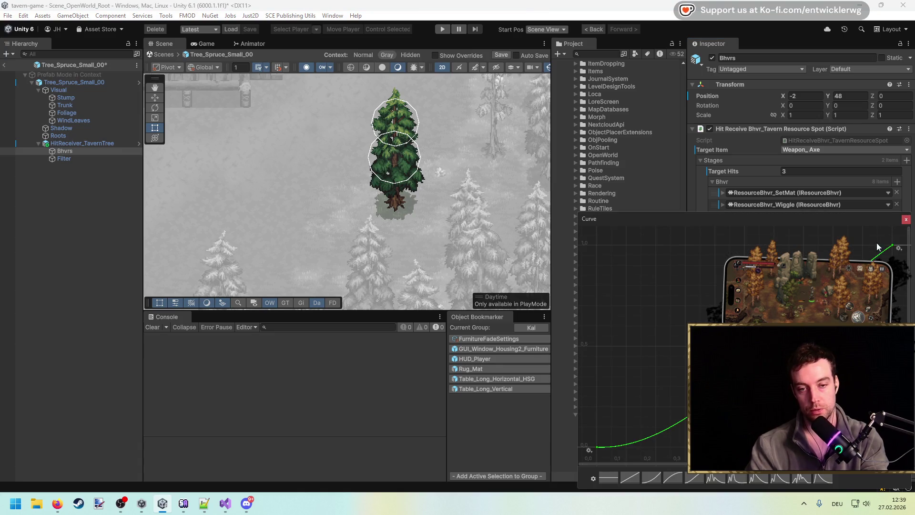
{"action": "left_click", "coordinate": [907, 219]}
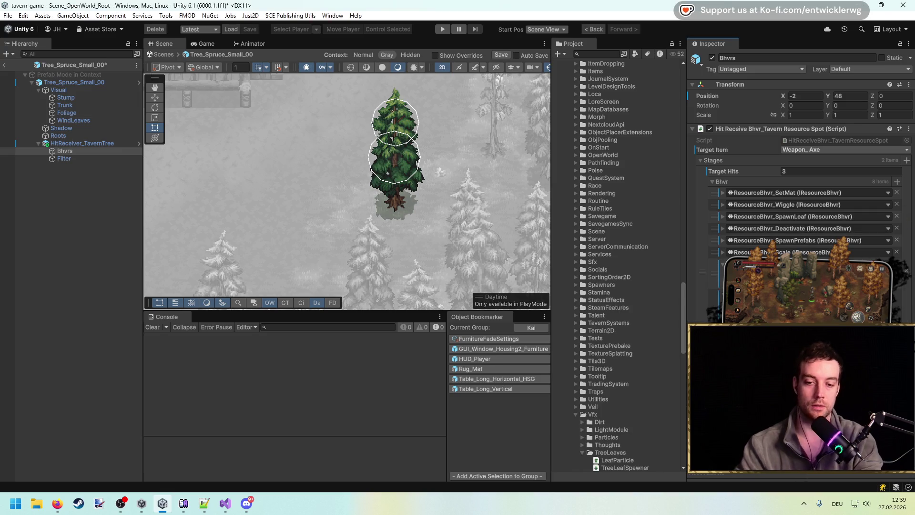
{"action": "key", "text": "ctrl+s"}
Set Deactivate Delay to 0.5 and Scale Time to 0.52, then save the prefab.
{"action": "left_click", "coordinate": [723, 228]}
{"action": "left_click", "coordinate": [806, 250]}
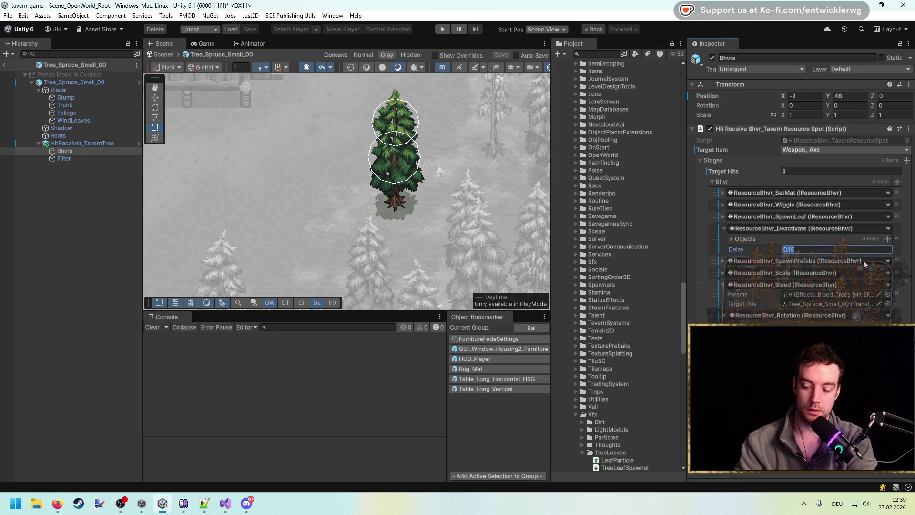
{"action": "type", "text": "0.5"}
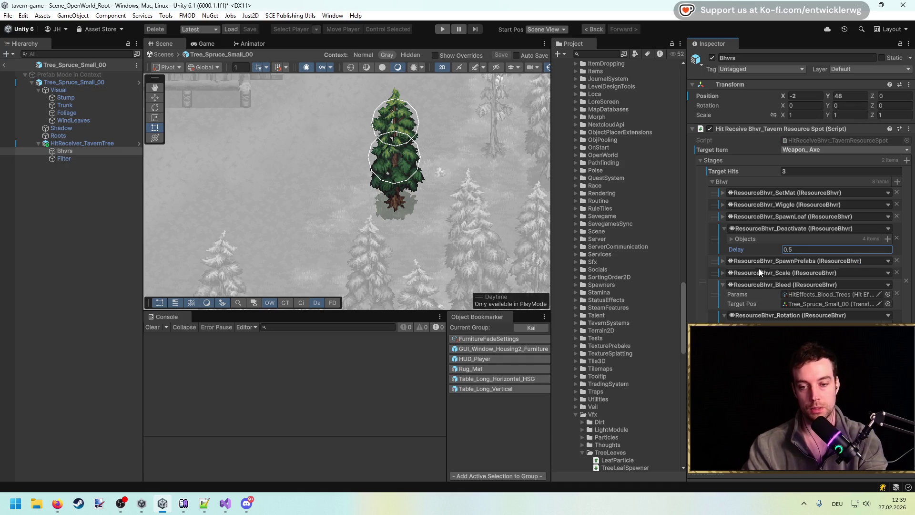
{"action": "left_click", "coordinate": [723, 273]}
{"action": "left_click", "coordinate": [814, 294]}
{"action": "key", "text": "Left"}
{"action": "key", "text": "Right"}
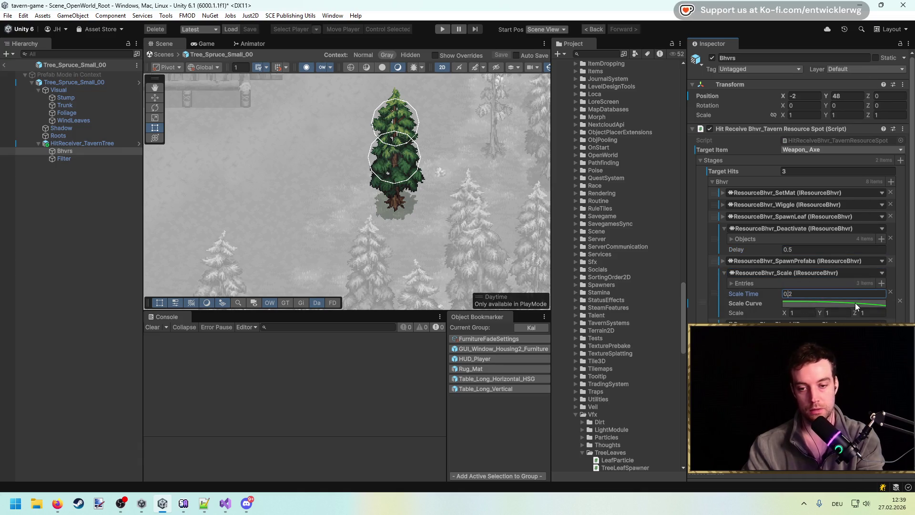
{"action": "type", "text": ".5"}
{"action": "key", "text": "ctrl+s"}
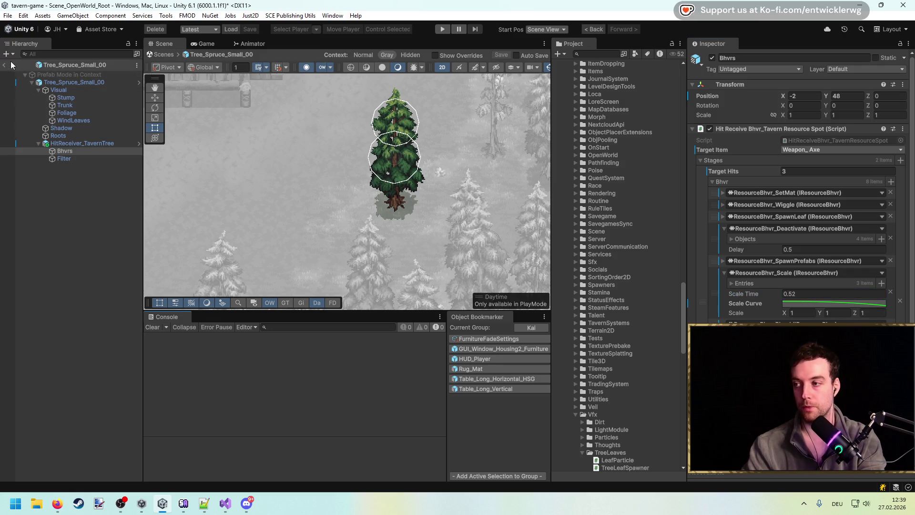
Leave prefab mode for the open-world scene and start the game with Ctrl+P.
{"action": "left_click", "coordinate": [6, 66]}
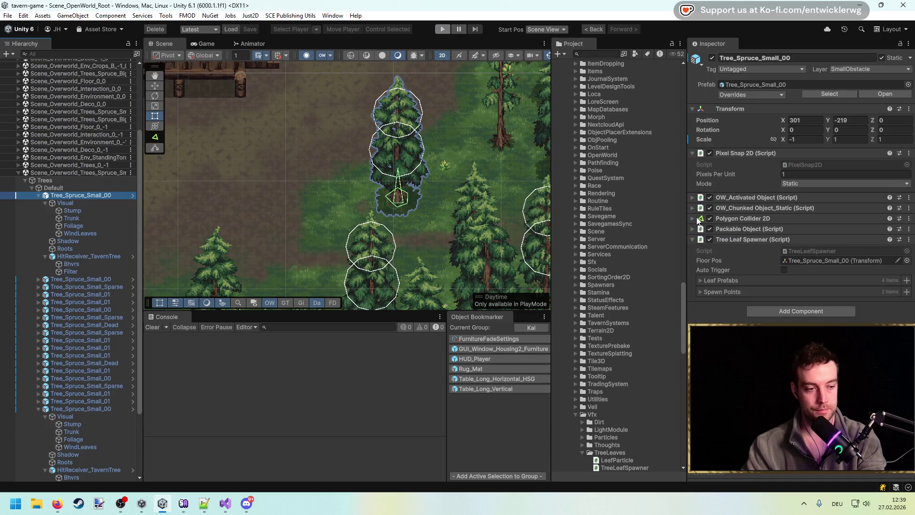
{"action": "key", "text": "alt+Tab"}
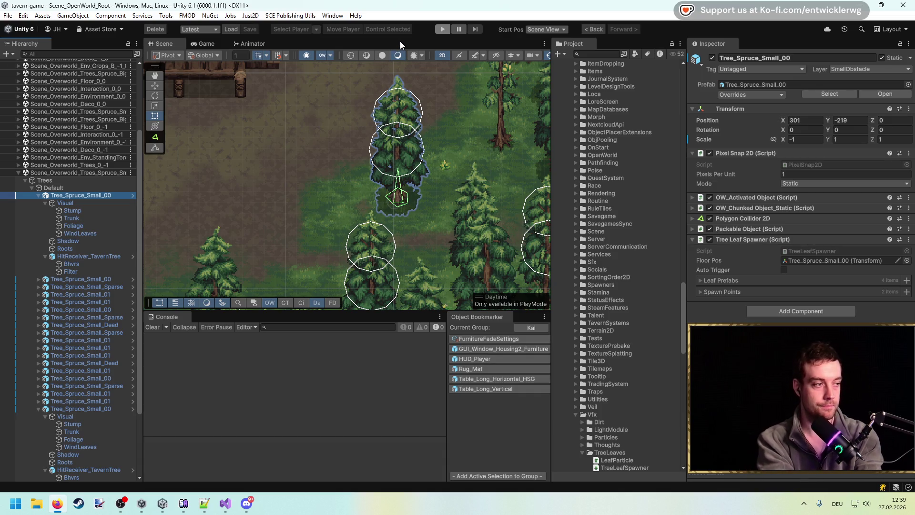
{"action": "key", "text": "ctrl+p"}
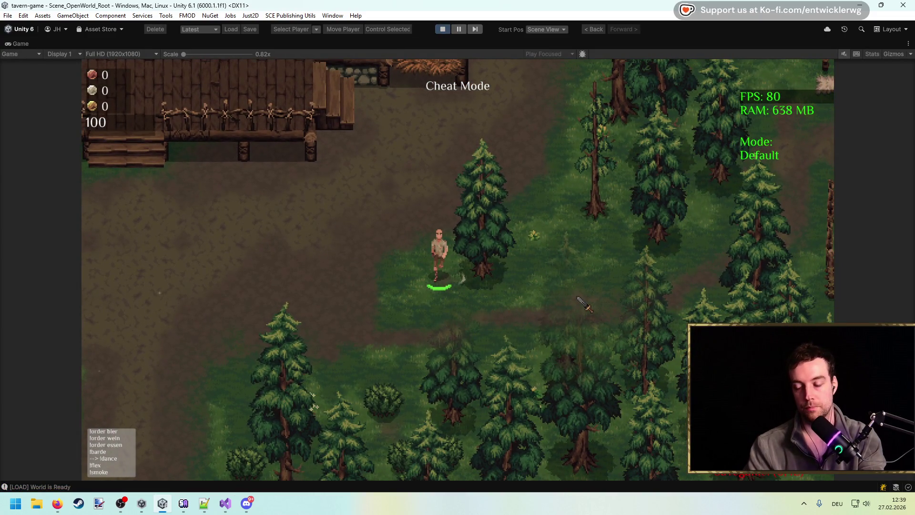
Walk to a pine and chop it, entering a timescale of 12 in the console.
{"action": "key", "text": "w"}
{"action": "key", "text": "a"}
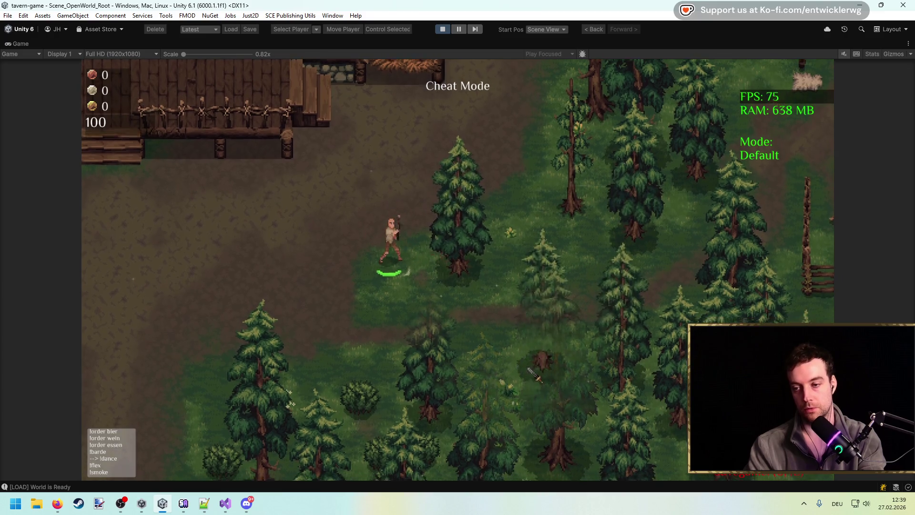
{"action": "key", "text": "s"}
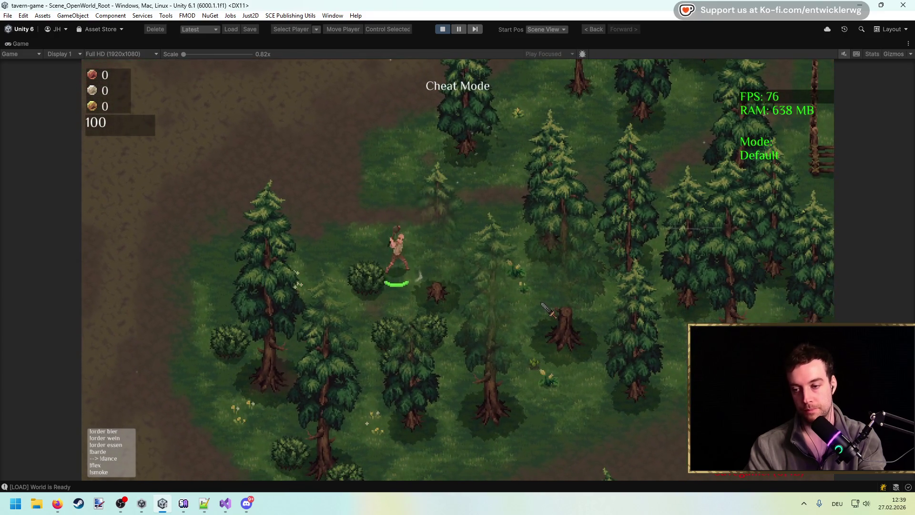
{"action": "left_click", "coordinate": [565, 284]}
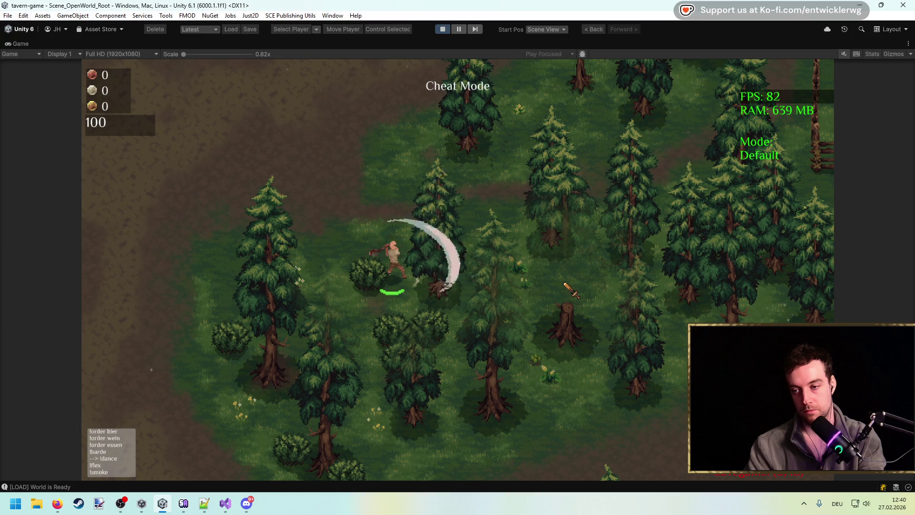
{"action": "key", "text": "grave"}
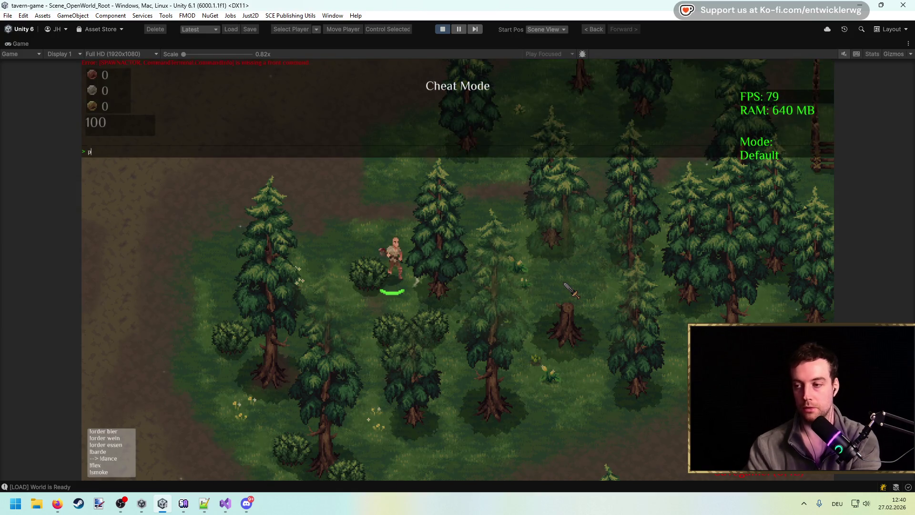
{"action": "type", "text": "time12"}
{"action": "key", "text": "Return"}
{"action": "key", "text": "grave"}
{"action": "left_click", "coordinate": [571, 294]}
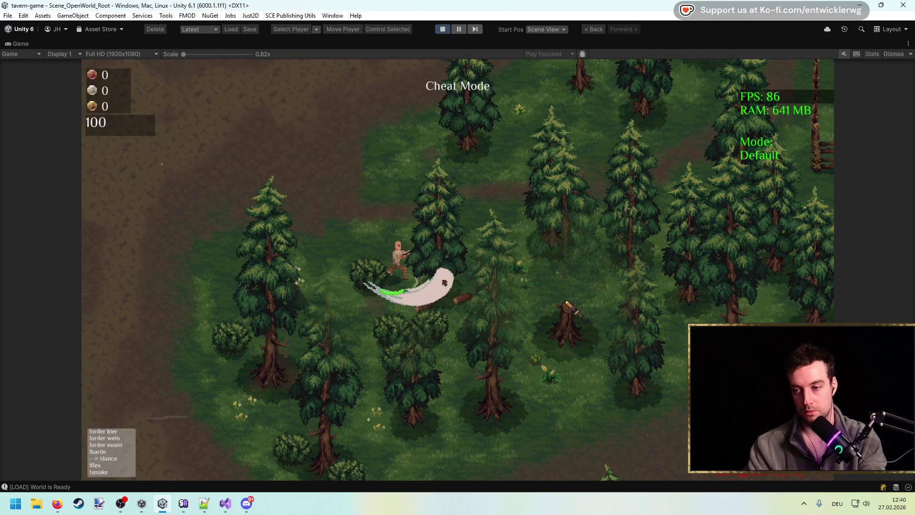
Run 'timescale 0' in the console, collect the fallen Holz logs, and stop the game.
{"action": "key", "text": "grave"}
{"action": "key", "text": "grave"}
{"action": "key", "text": "grave"}
{"action": "type", "text": "timescale 0"}
{"action": "key", "text": "Return"}
{"action": "key", "text": "grave"}
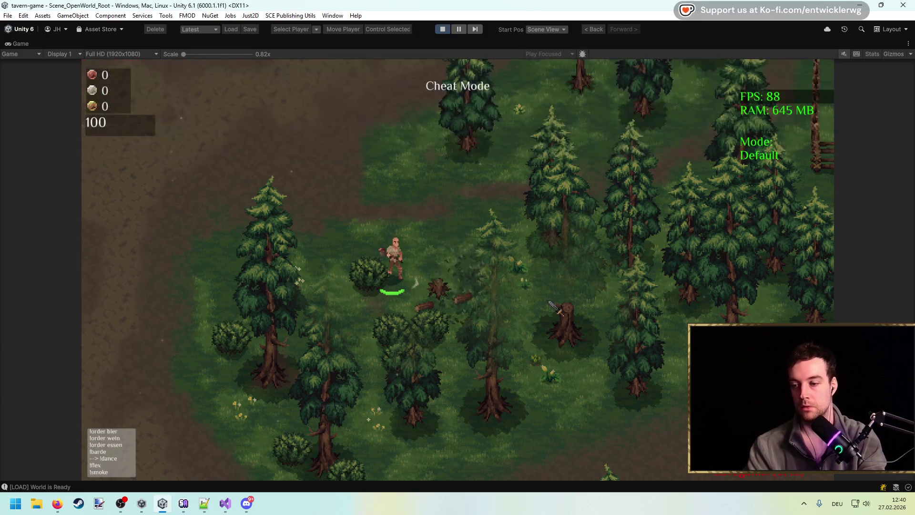
{"action": "key", "text": "d"}
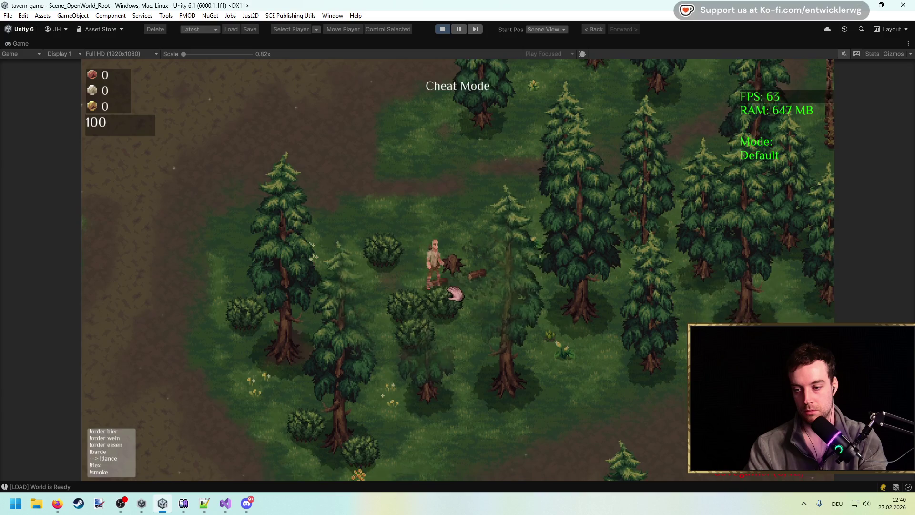
{"action": "key", "text": "w"}
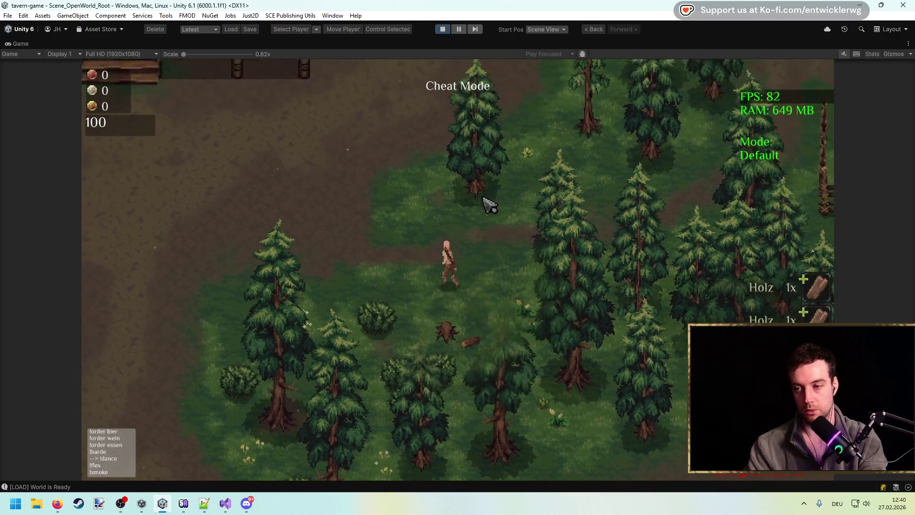
{"action": "key", "text": "d"}
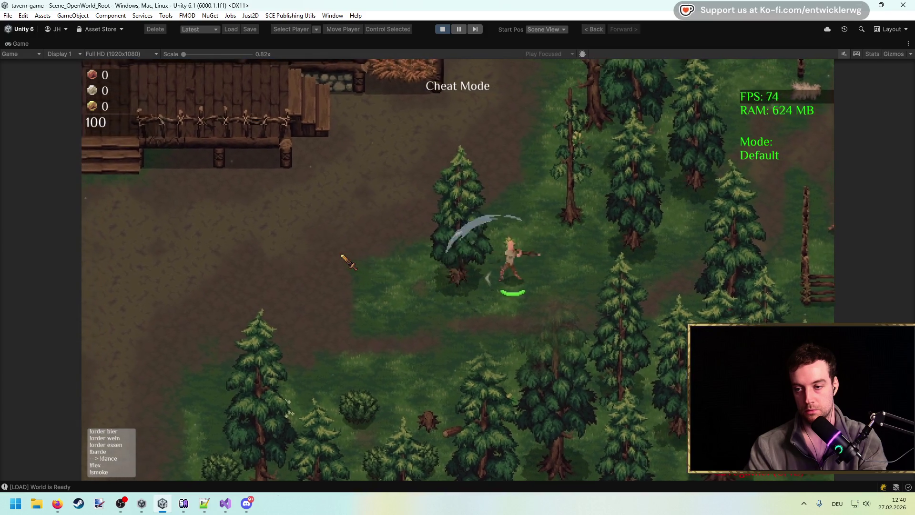
{"action": "left_click", "coordinate": [441, 29]}
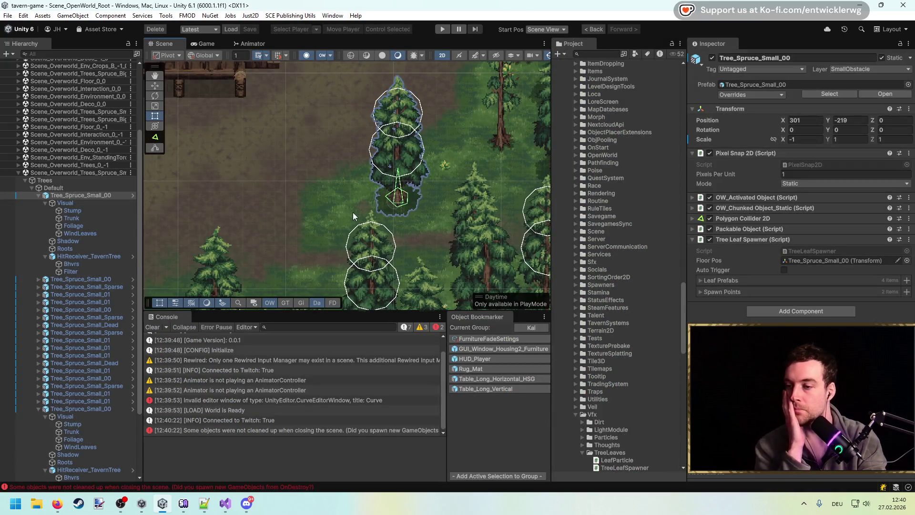
Scroll through ResourceBhvr_Rotation.cs, then open HitReceiveBhvr_TavernResourceSpot.cs to its OnHit code.
{"action": "key", "text": "alt+Tab"}
{"action": "scroll", "coordinate": [462, 258], "scroll_direction": "up", "scroll_amount": 5}
{"action": "scroll", "coordinate": [462, 258], "scroll_direction": "down", "scroll_amount": 5}
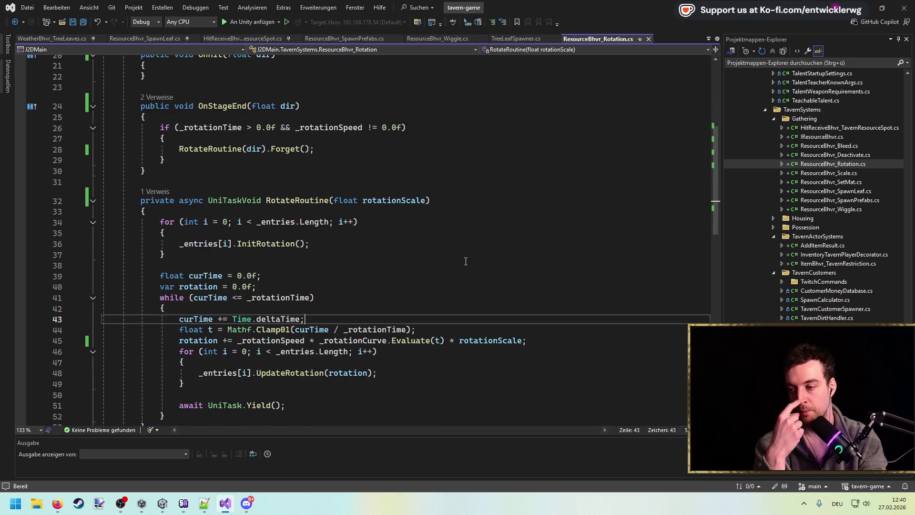
{"action": "scroll", "coordinate": [465, 261], "scroll_direction": "up", "scroll_amount": 6}
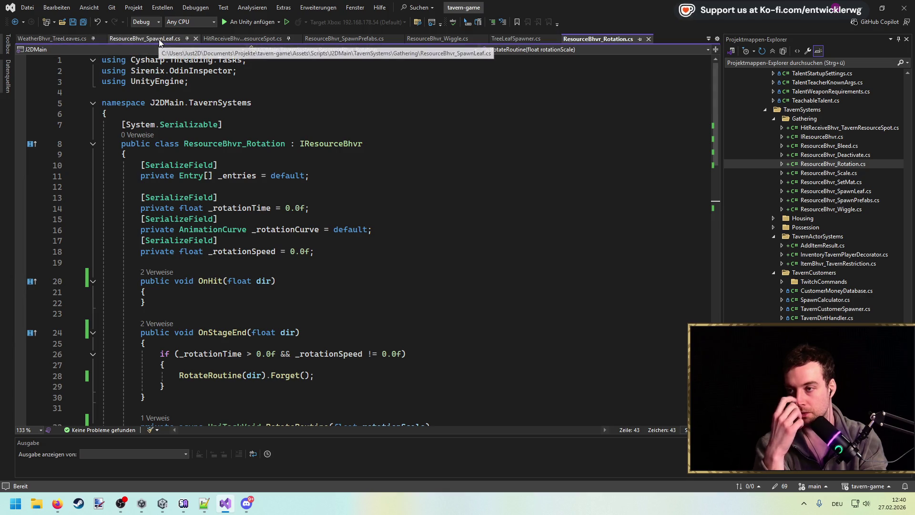
{"action": "scroll", "coordinate": [858, 167], "scroll_direction": "up", "scroll_amount": 3}
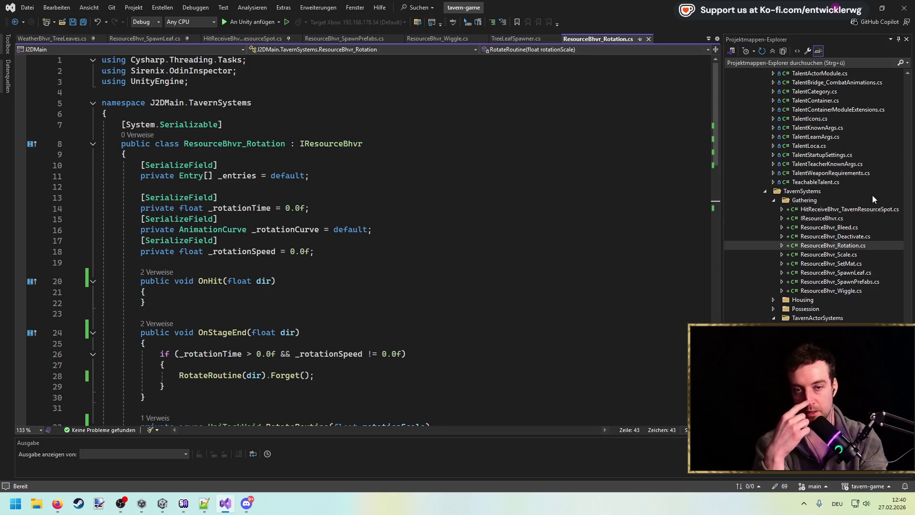
{"action": "left_click", "coordinate": [763, 209]}
{"action": "scroll", "coordinate": [518, 227], "scroll_direction": "down", "scroll_amount": 1}
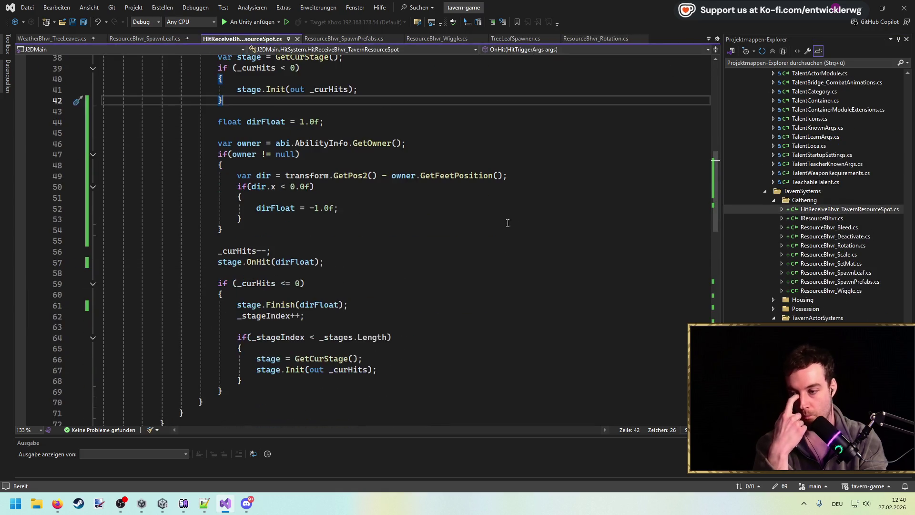
Add an empty 'if (transform.lossyScale.x < 0.0f) { }' block below the direction check and save.
{"action": "left_click", "coordinate": [374, 214]}
{"action": "key", "text": "Down"}
{"action": "key", "text": "Return"}
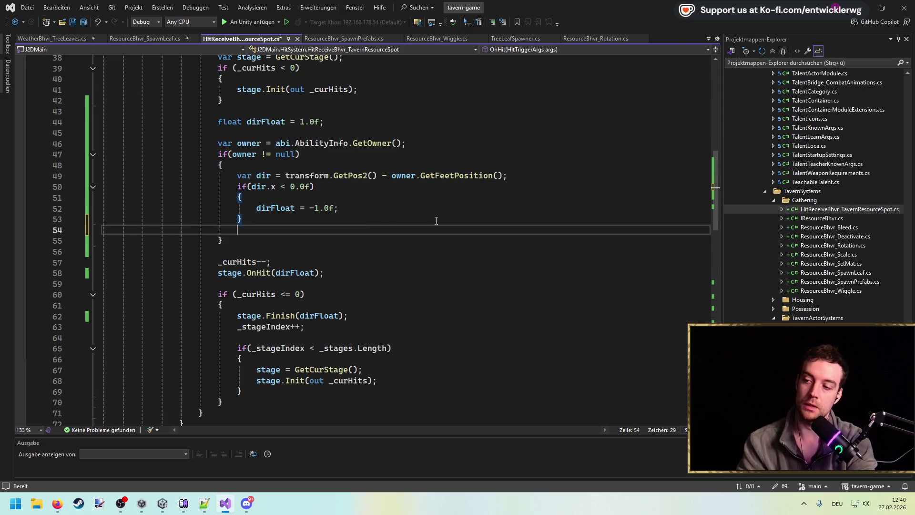
{"action": "key", "text": "Return"}
{"action": "type", "text": "if(transform.loc"}
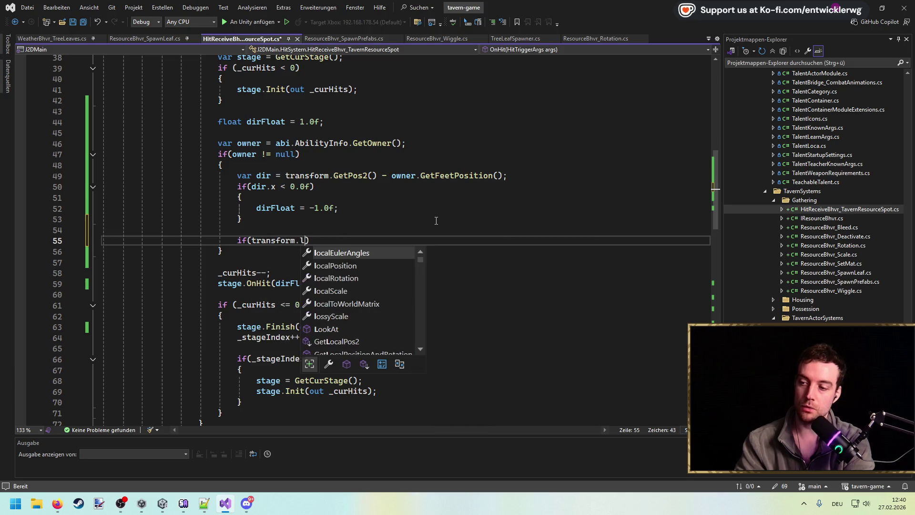
{"action": "key", "text": "BackSpace"}
{"action": "key", "text": "BackSpace"}
{"action": "key", "text": "BackSpace"}
{"action": "type", "text": ".losy"}
{"action": "key", "text": "Tab"}
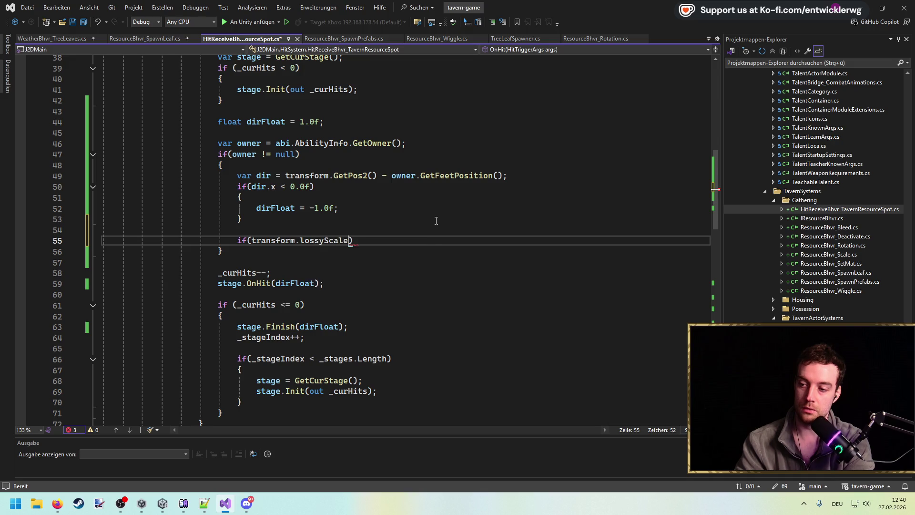
{"action": "key", "text": "BackSpace"}
{"action": "type", "text": ".x  < 0.0f) {"}
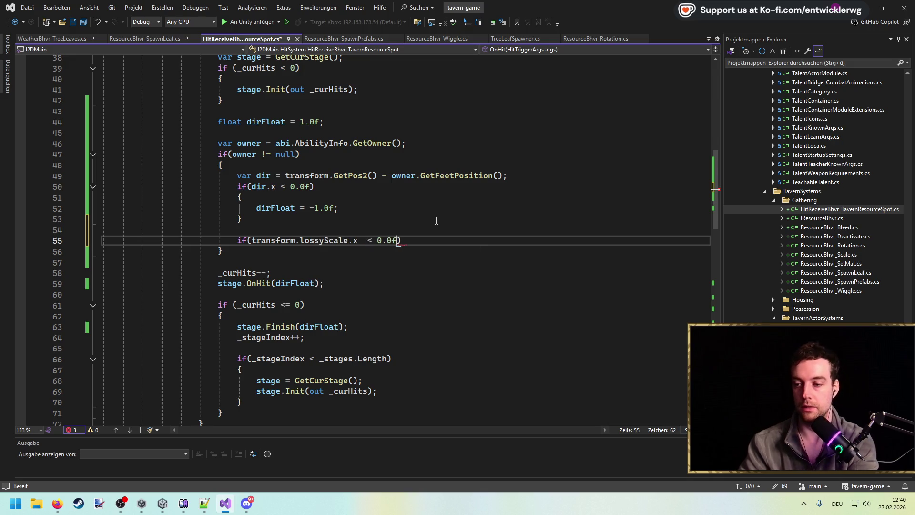
{"action": "key", "text": "Return"}
{"action": "key", "text": "Up"}
{"action": "key", "text": "Up"}
{"action": "key", "text": "ctrl+Right"}
{"action": "key", "text": "ctrl+Right"}
{"action": "key", "text": "ctrl+Right"}
{"action": "key", "text": "ctrl+s"}
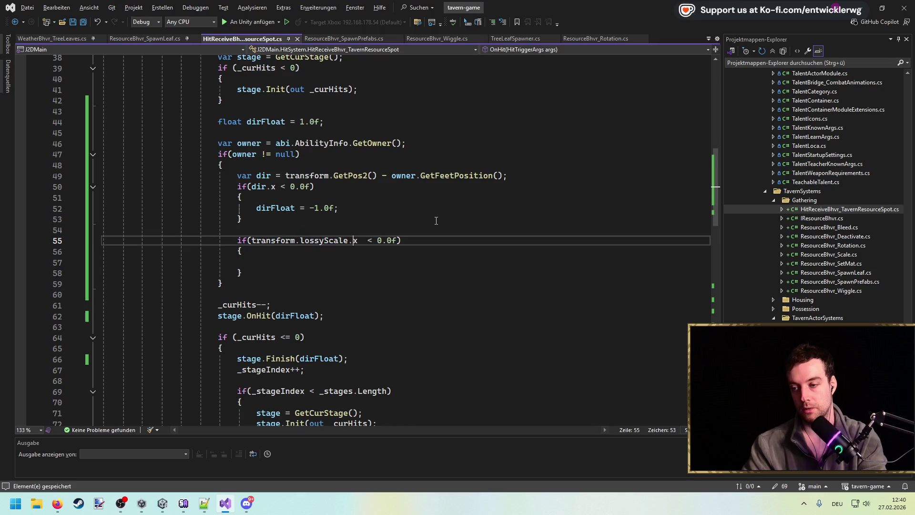
{"action": "key", "text": "BackSpace"}
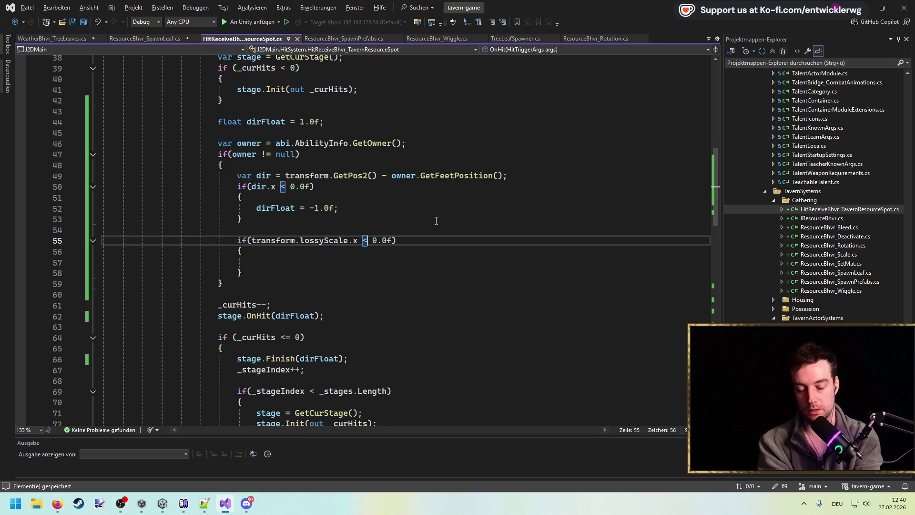
Copy 'dirFloat = -1.0f;' into the new block, change it to '*= -1.0f', and minimize Visual Studio.
{"action": "left_click_drag", "start_coordinate": [357, 208], "coordinate": [253, 208]}
{"action": "key", "text": "ctrl+c"}
{"action": "left_click", "coordinate": [277, 264]}
{"action": "key", "text": "ctrl+v"}
{"action": "left_click", "coordinate": [300, 262]}
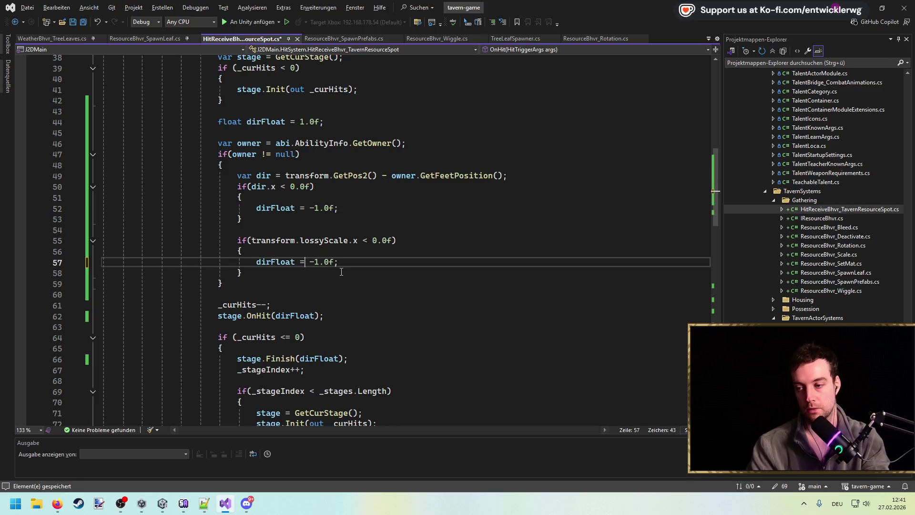
{"action": "type", "text": "*"}
{"action": "left_click", "coordinate": [385, 265]}
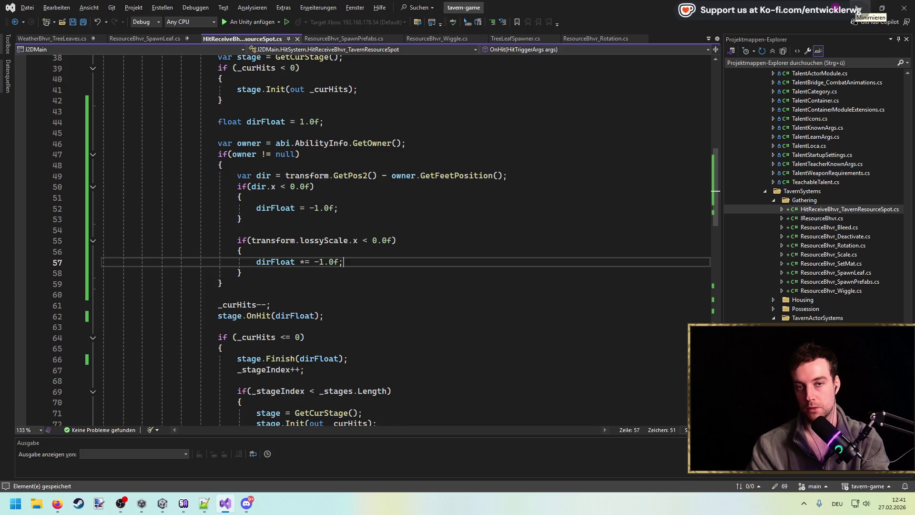
{"action": "left_click", "coordinate": [859, 8]}
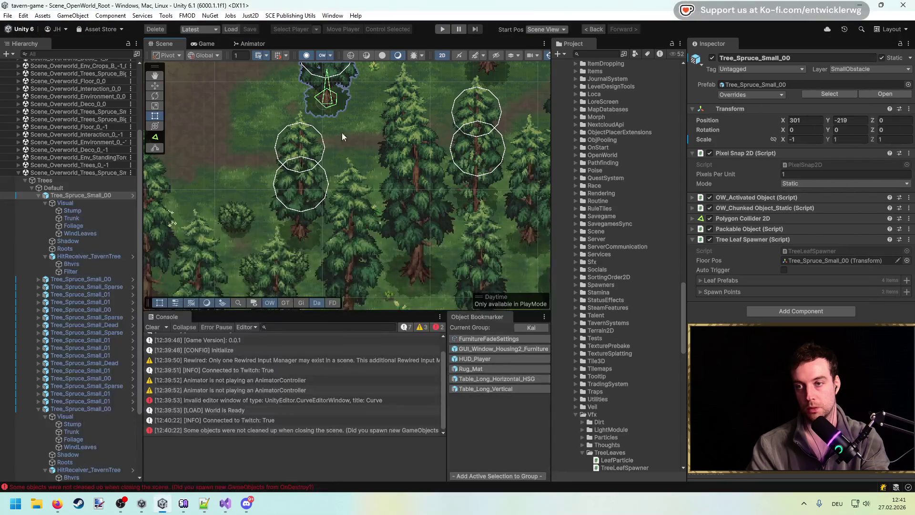
Clear the Console, then duplicate Tree_Spruce_Small_00 twice, moving the copies up and left.
{"action": "left_click", "coordinate": [153, 327]}
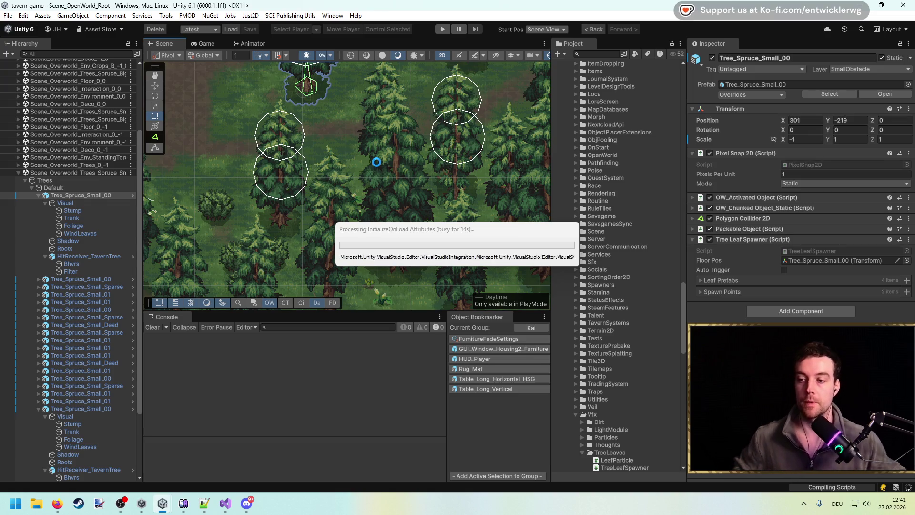
{"action": "left_click_drag", "start_coordinate": [454, 236], "coordinate": [442, 136]}
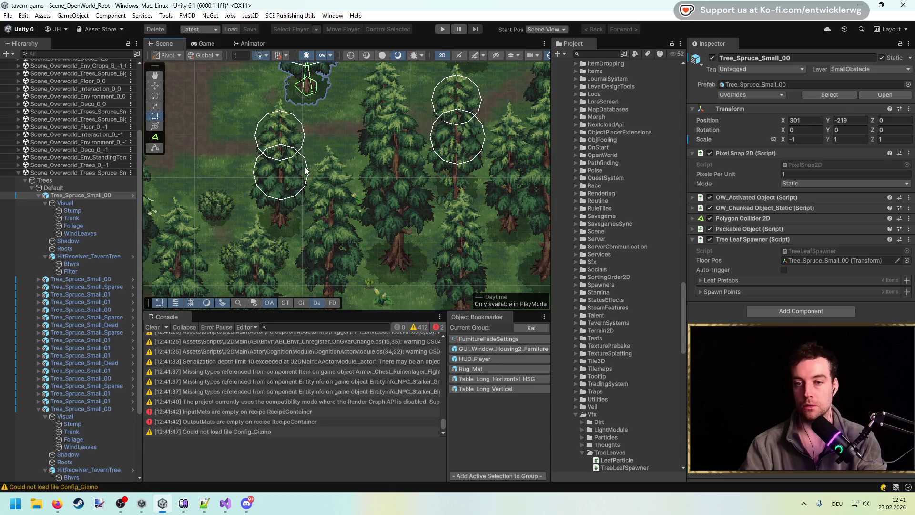
{"action": "left_click", "coordinate": [319, 150]}
{"action": "key", "text": "w"}
{"action": "scroll", "coordinate": [437, 195], "scroll_direction": "down", "scroll_amount": 3}
{"action": "scroll", "coordinate": [439, 236], "scroll_direction": "down", "scroll_amount": 1}
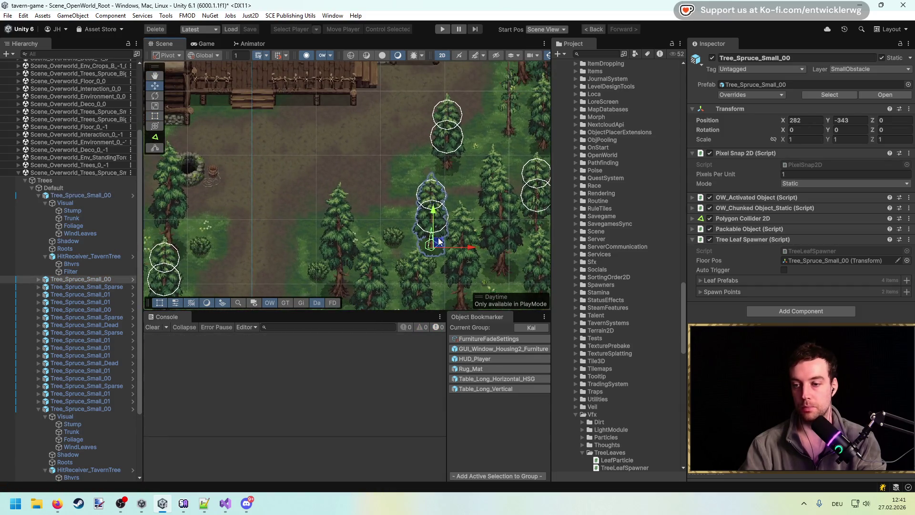
{"action": "key", "text": "ctrl+d"}
{"action": "mouse_move", "coordinate": [438, 243]}
{"action": "left_mouse_down"}
{"action": "mouse_move", "coordinate": [287, 164]}
{"action": "mouse_move", "coordinate": [344, 149]}
{"action": "mouse_move", "coordinate": [347, 162]}
{"action": "left_mouse_up"}
{"action": "key", "text": "ctrl+d"}
{"action": "key", "text": "ctrl+d"}
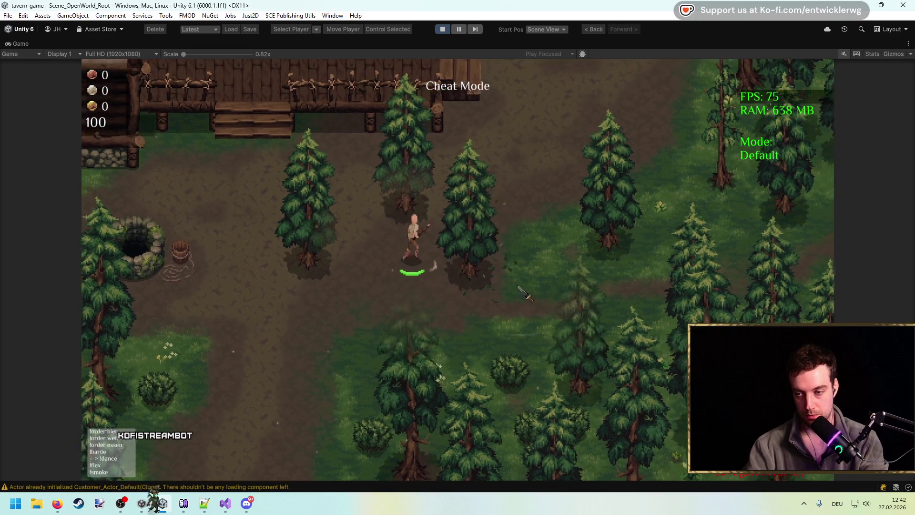
Walk the character to the pines and chop them in Play mode.
{"action": "left_click", "coordinate": [525, 293]}
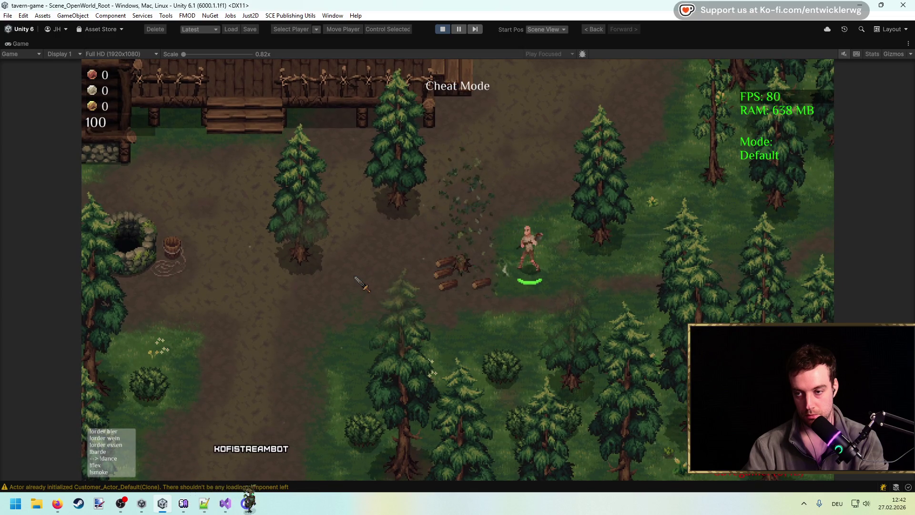
{"action": "left_click", "coordinate": [431, 209]}
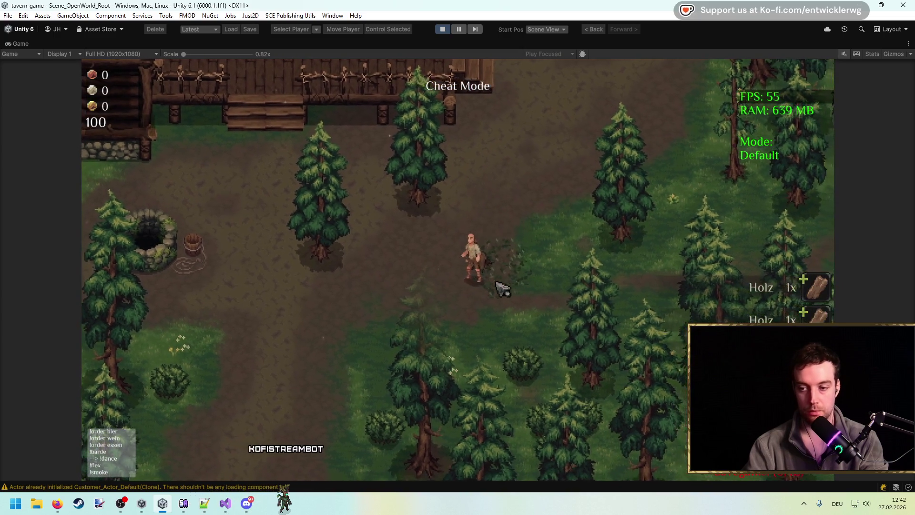
{"action": "left_click", "coordinate": [553, 282]}
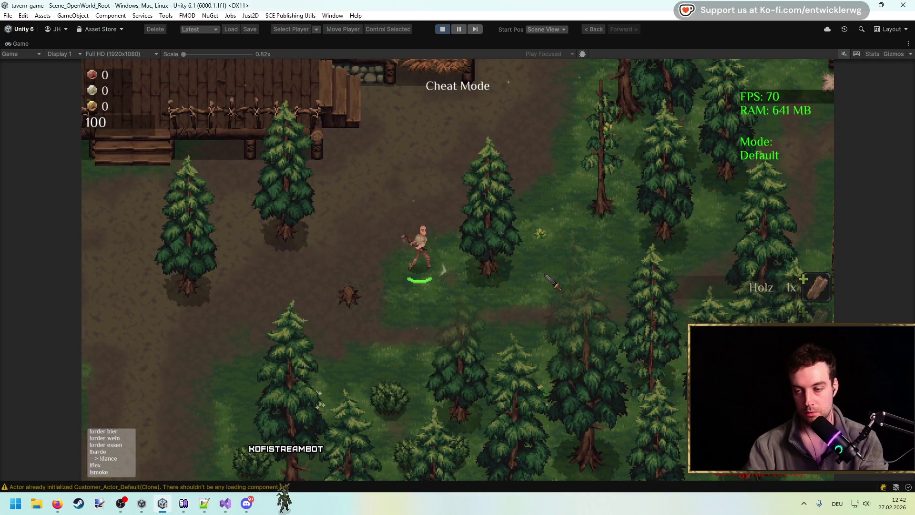
{"action": "left_click", "coordinate": [485, 276]}
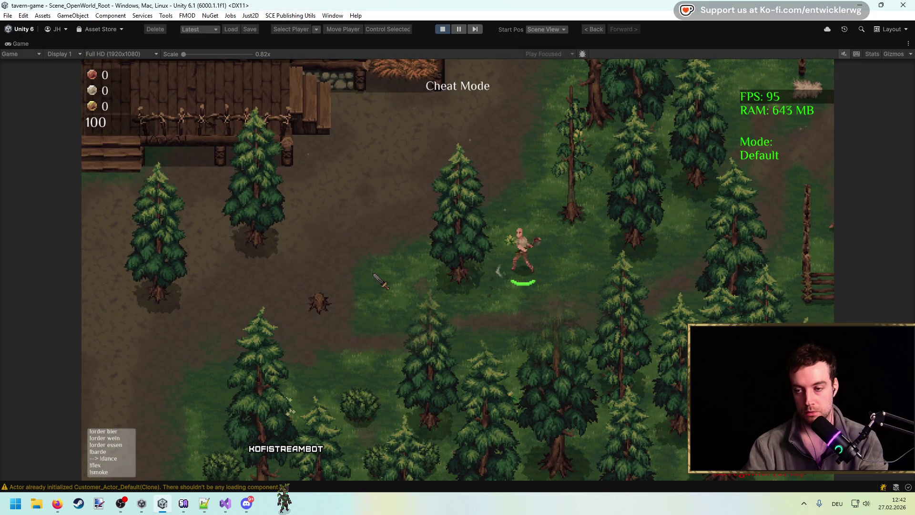
Change line 55's condition to 'transform.lossyScale.x > 0.0f' in Visual Studio, then return to Unity.
{"action": "key", "text": "alt+Tab"}
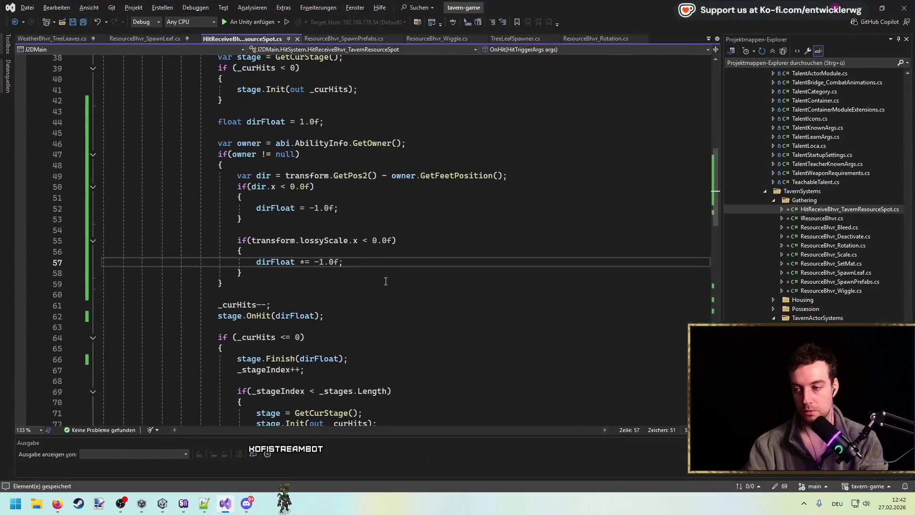
{"action": "left_click", "coordinate": [366, 240]}
{"action": "key", "text": "BackSpace"}
{"action": "type", "text": ">"}
{"action": "left_click", "coordinate": [433, 261]}
{"action": "left_click", "coordinate": [474, 241]}
{"action": "key", "text": "alt+Tab"}
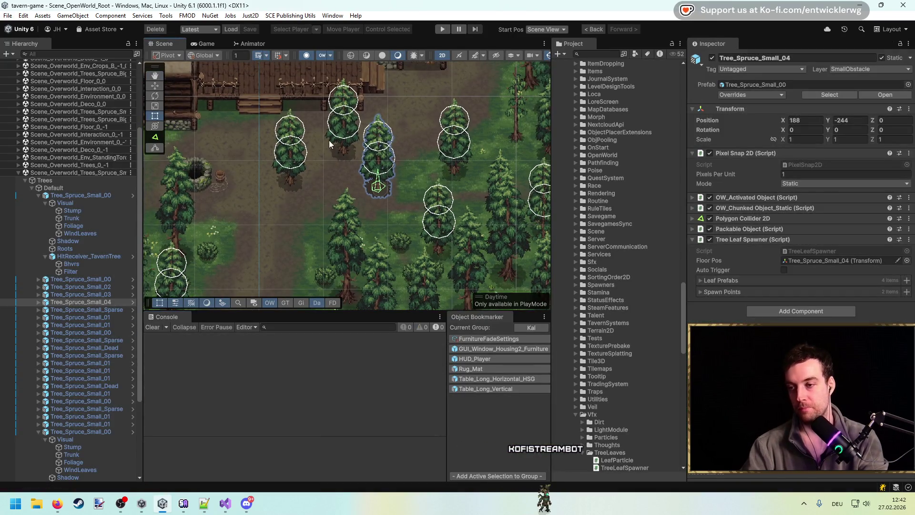
Mirror Tree_Spruce_Small_03 with Scale X -1, select Tree_Spruce_Small_00, and bring Visual Studio forward.
{"action": "left_click", "coordinate": [350, 148]}
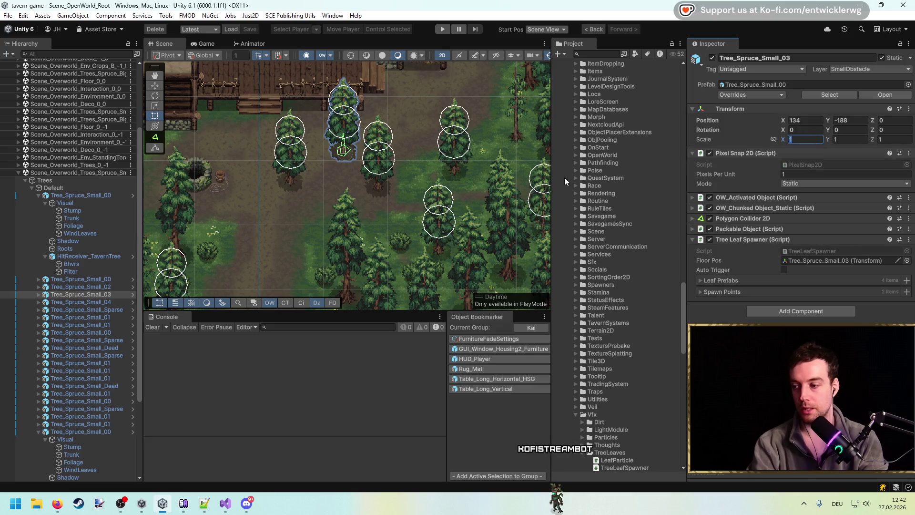
{"action": "scroll", "coordinate": [398, 184], "scroll_direction": "up", "scroll_amount": 2}
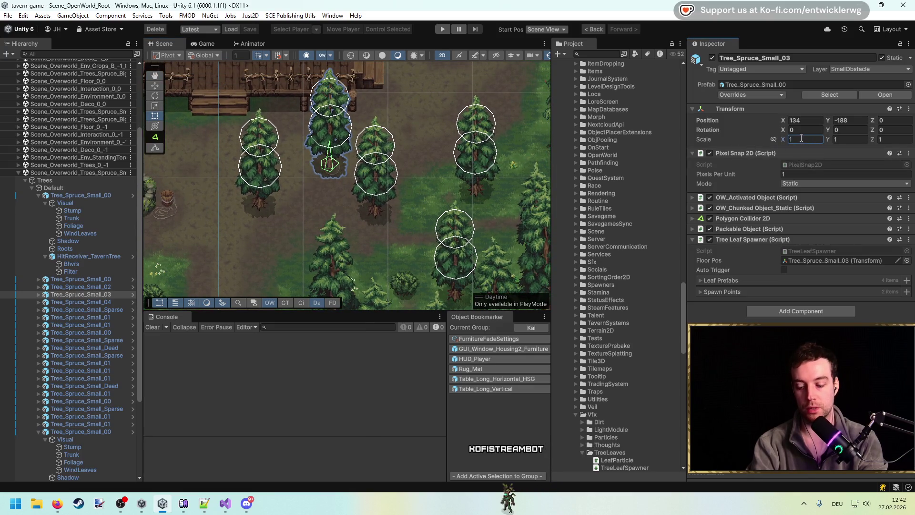
{"action": "type", "text": "-"}
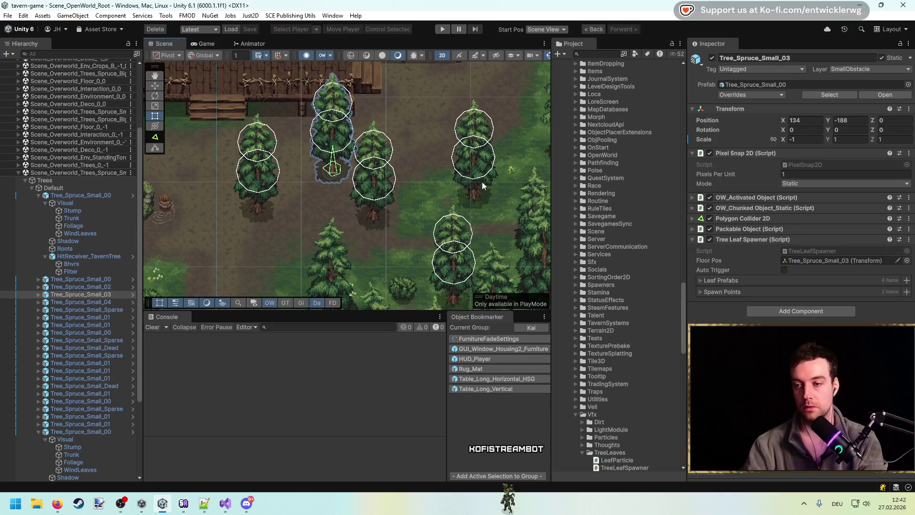
{"action": "left_click", "coordinate": [483, 184]}
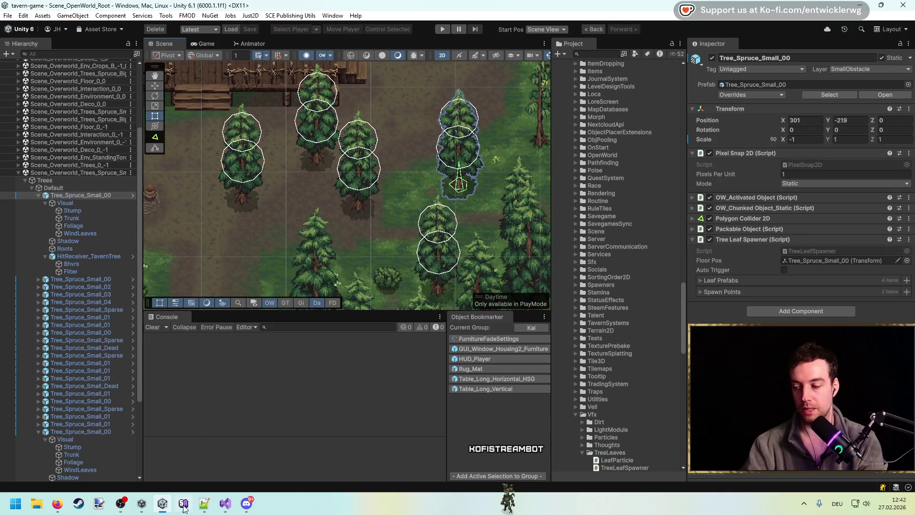
{"action": "left_click", "coordinate": [223, 507]}
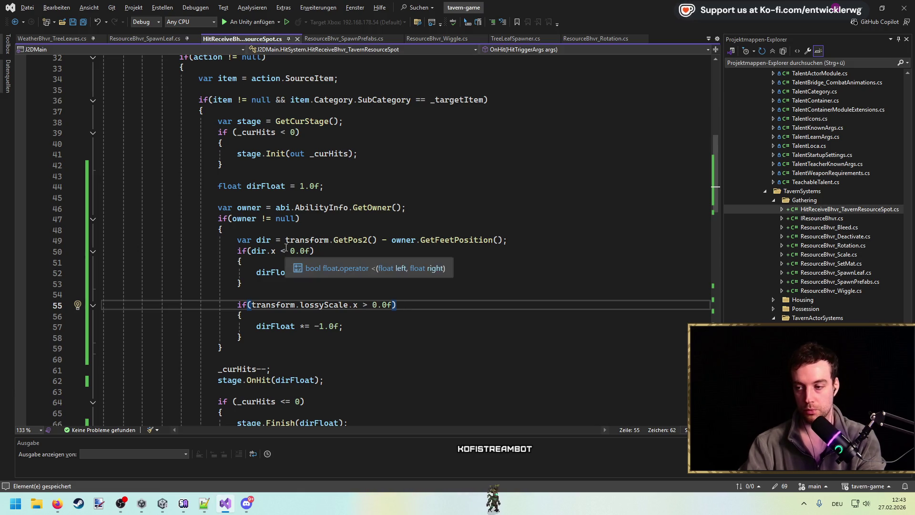
Restore the line 50 comparison to 'dir.x < 0.0f', saving along the way.
{"action": "left_click_drag", "start_coordinate": [354, 333], "coordinate": [237, 305]}
{"action": "left_click", "coordinate": [423, 274]}
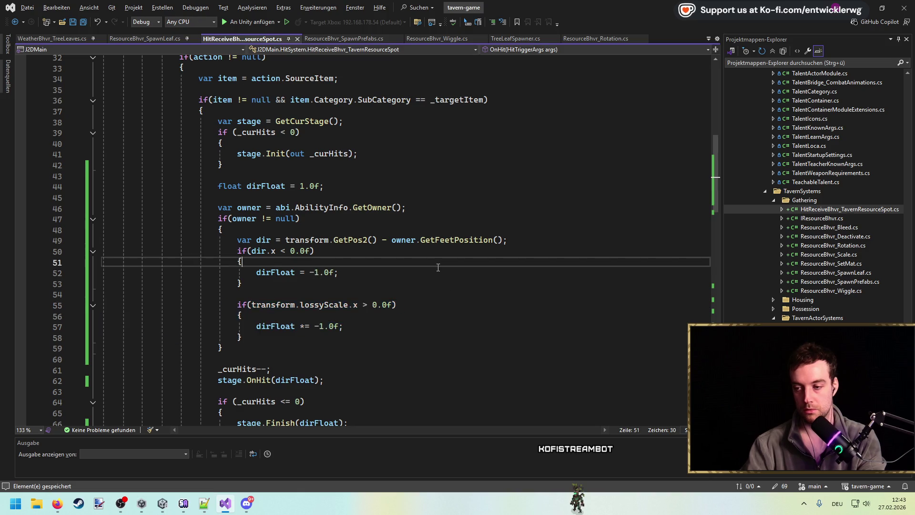
{"action": "left_click", "coordinate": [286, 251]}
{"action": "key", "text": "BackSpace"}
{"action": "key", "text": "ctrl+s"}
{"action": "type", "text": ">"}
{"action": "left_click", "coordinate": [421, 272]}
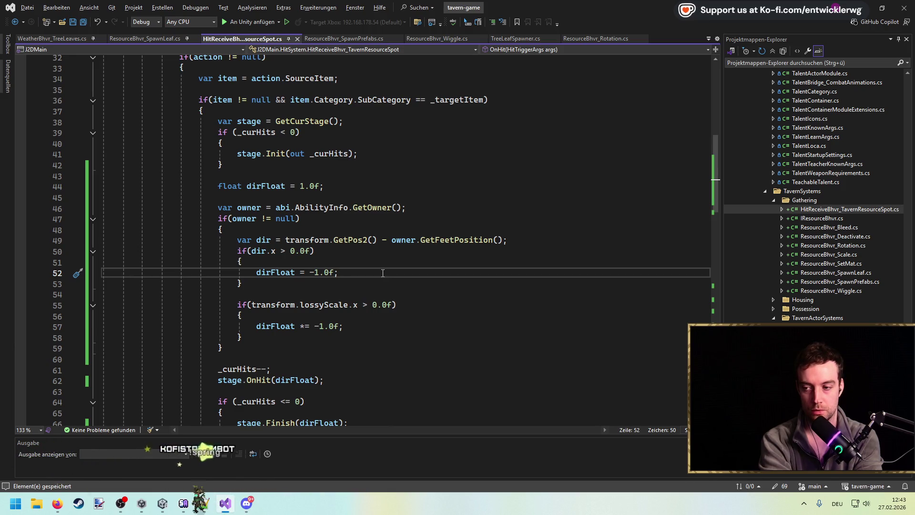
{"action": "key", "text": "Up"}
{"action": "key", "text": "Up"}
{"action": "key", "text": "Left"}
{"action": "key", "text": "Left"}
{"action": "key", "text": "Left"}
{"action": "key", "text": "Delete"}
{"action": "type", "text": "<"}
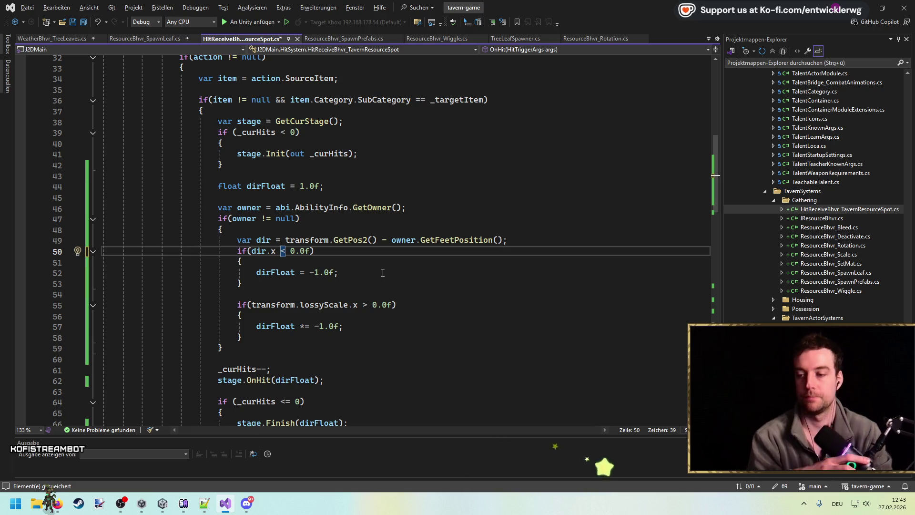
Comment out the lossyScale.x if-block on lines 55–58 with Ctrl+K, Ctrl+C, then switch to Unity.
{"action": "left_click", "coordinate": [515, 244]}
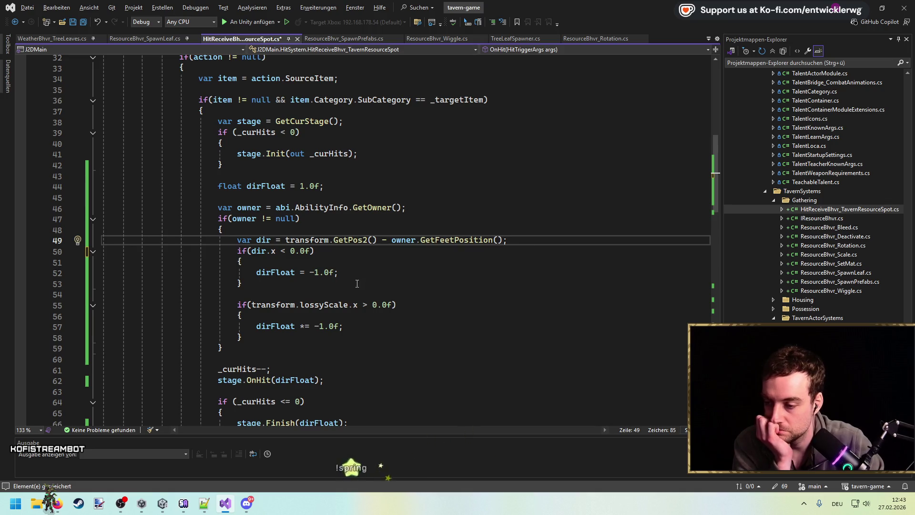
{"action": "left_click", "coordinate": [264, 240]}
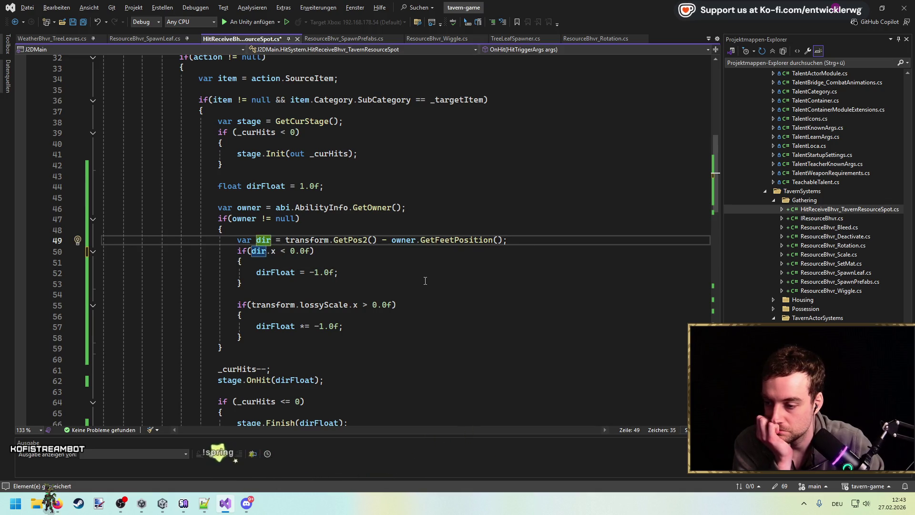
{"action": "left_click_drag", "start_coordinate": [242, 337], "coordinate": [238, 306]}
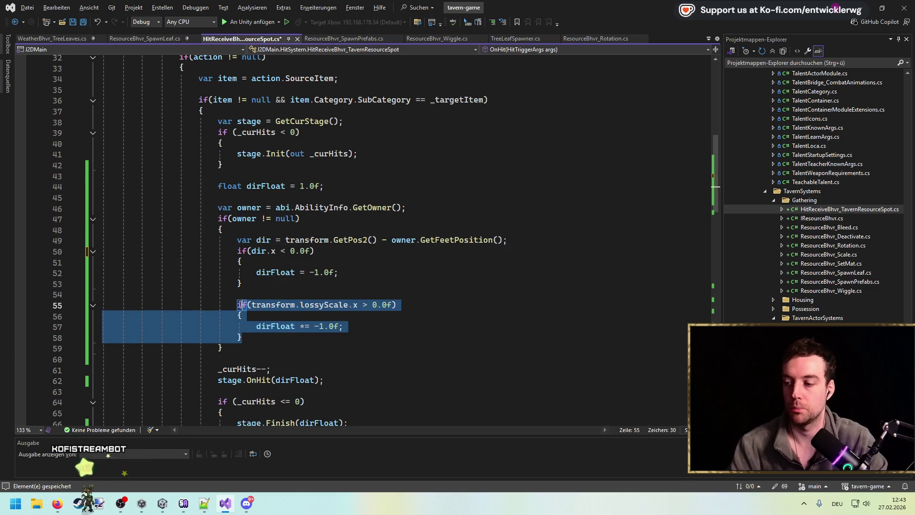
{"action": "key", "text": "ctrl+k"}
{"action": "key", "text": "ctrl+c"}
{"action": "left_click", "coordinate": [429, 271]}
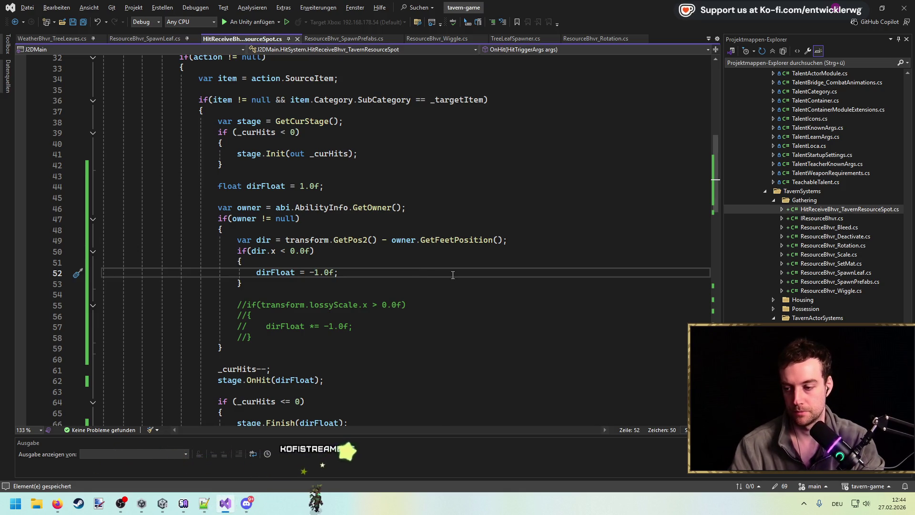
{"action": "key", "text": "alt+Tab"}
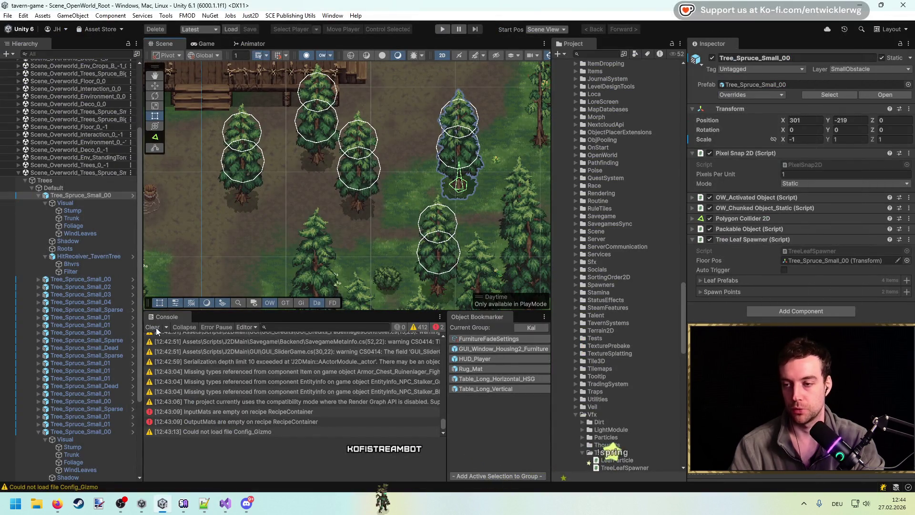
Clear the Console, review Tree_Spruce_Small_00's components, then enter Play mode.
{"action": "left_click", "coordinate": [153, 327]}
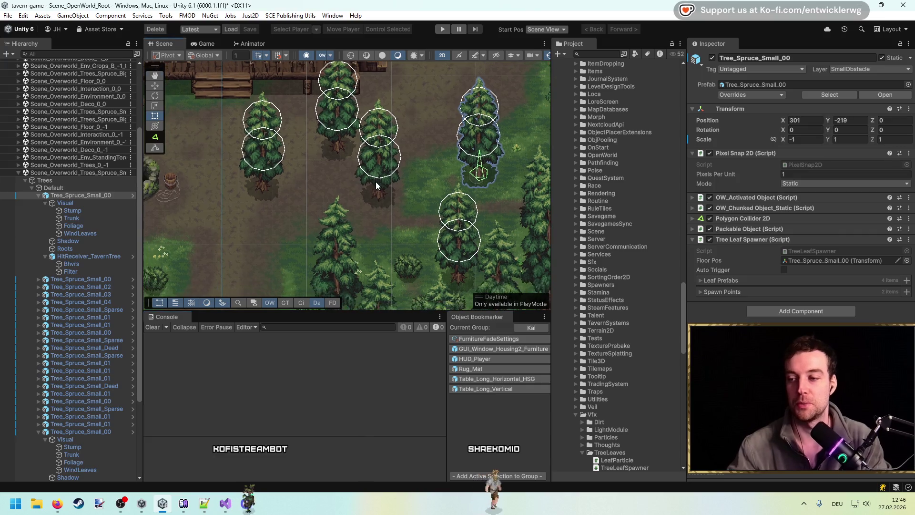
{"action": "left_click", "coordinate": [443, 29]}
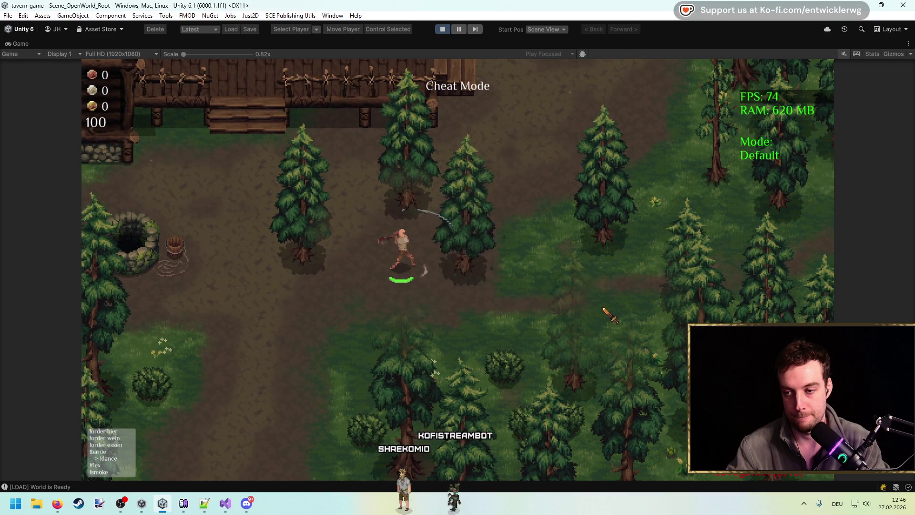
Walk through the forest with WASD swinging at trees, then switch to HitReceiveBhvr_TavernResourceSpot.cs.
{"action": "key", "text": "d"}
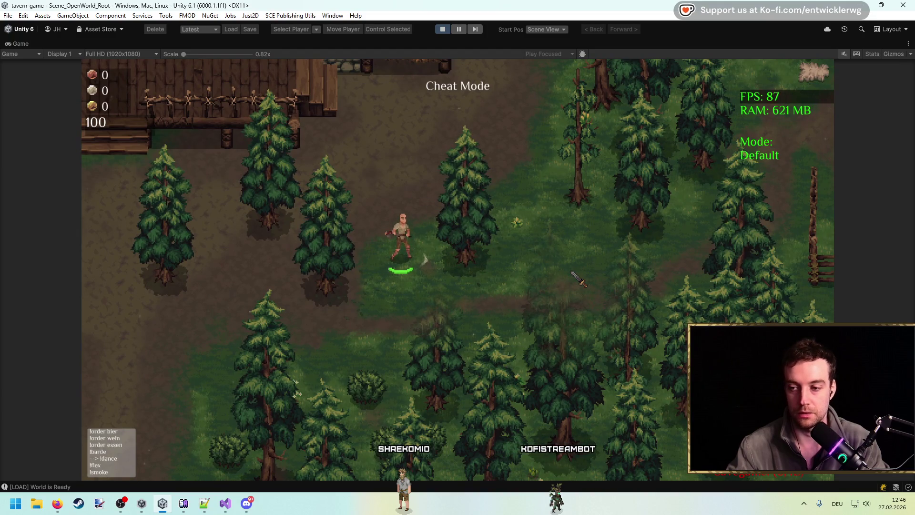
{"action": "key", "text": "d"}
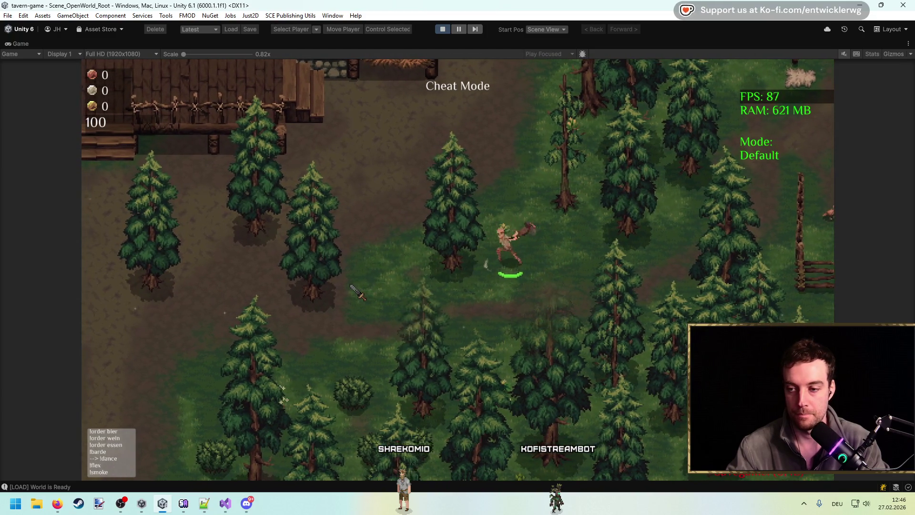
{"action": "key", "text": "a"}
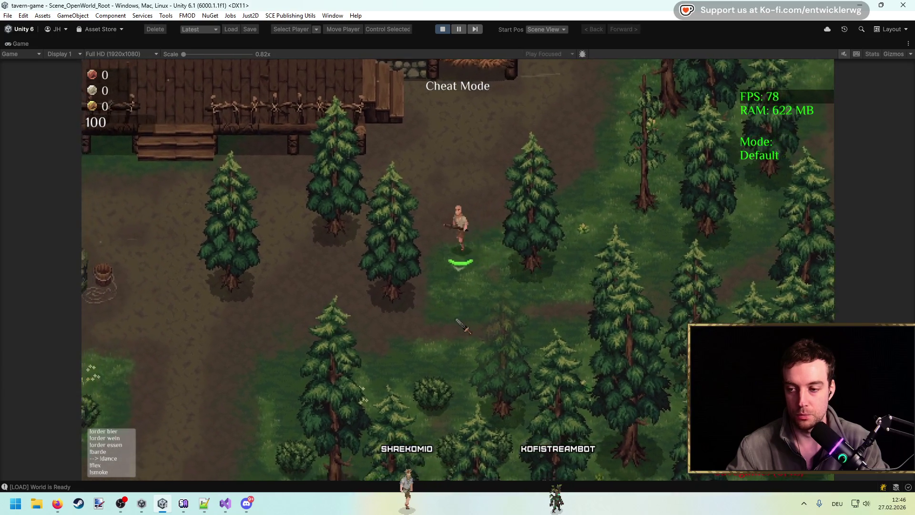
{"action": "key", "text": "s"}
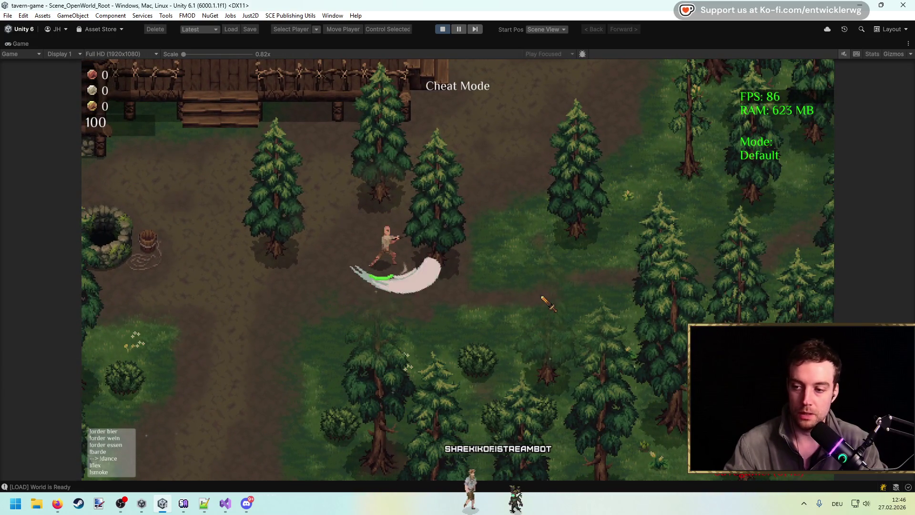
{"action": "key", "text": "d"}
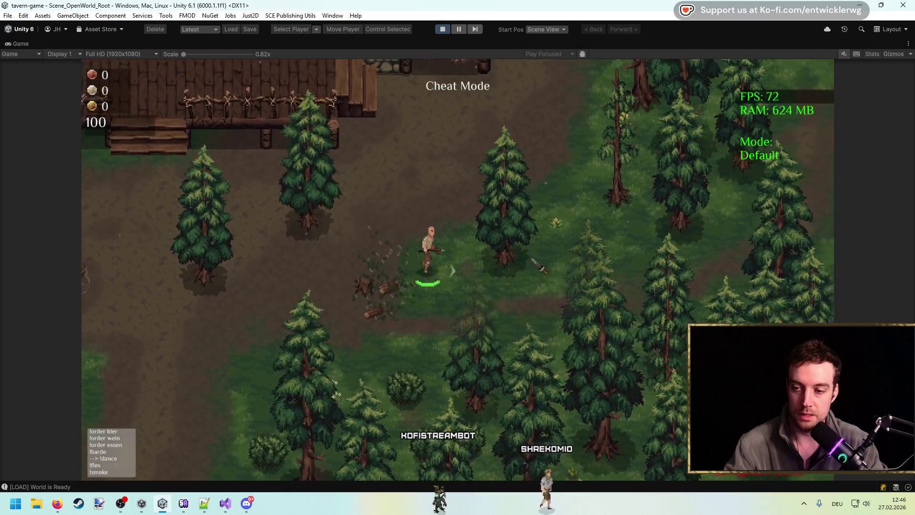
{"action": "key", "text": "d"}
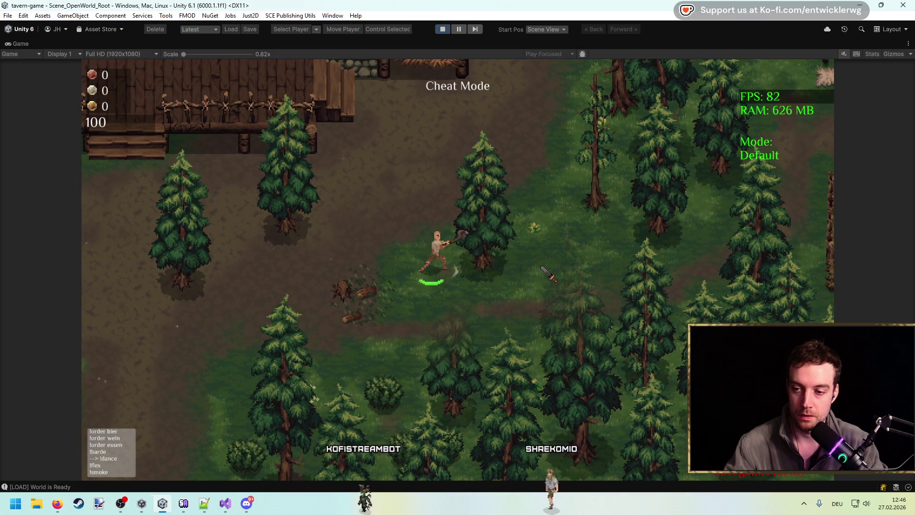
{"action": "key", "text": "alt+Tab"}
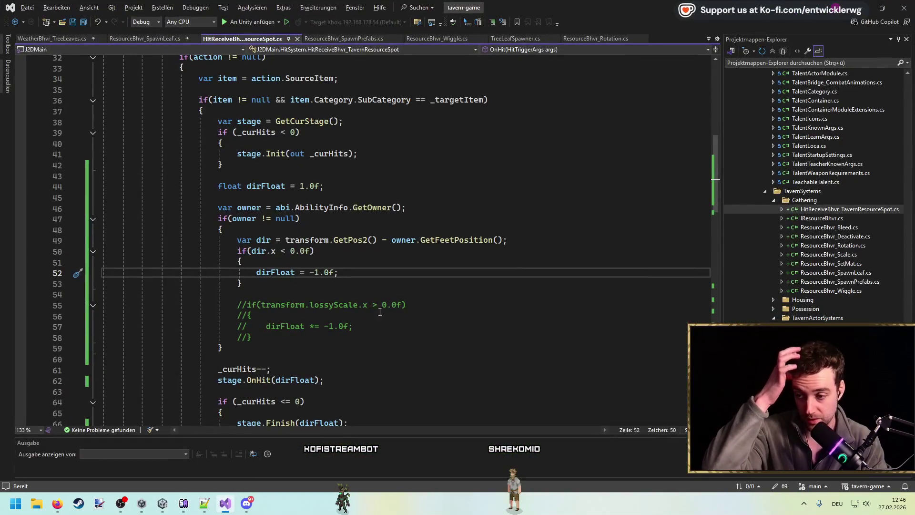
Uncomment the lossyScale.x > 0.0f dirFloat flip block on lines 55–58, save, and return to Unity.
{"action": "left_click", "coordinate": [376, 305]}
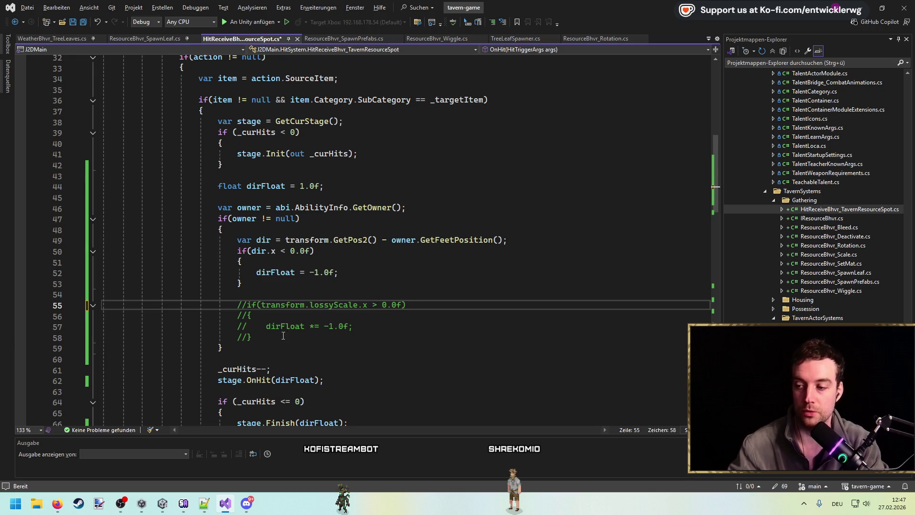
{"action": "left_click_drag", "start_coordinate": [284, 336], "coordinate": [129, 299]}
{"action": "key", "text": "ctrl+k"}
{"action": "key", "text": "ctrl+u"}
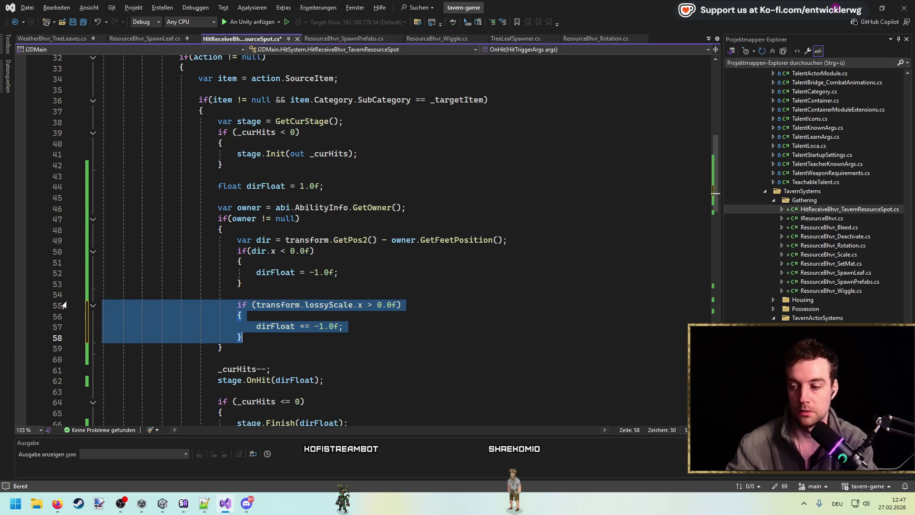
{"action": "left_click", "coordinate": [444, 275]}
{"action": "key", "text": "ctrl+s"}
{"action": "left_click", "coordinate": [549, 285]}
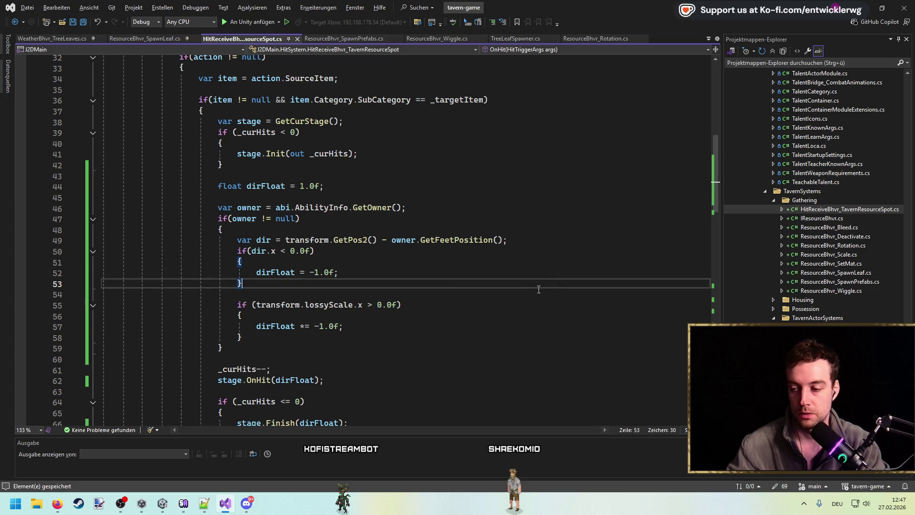
{"action": "left_click", "coordinate": [555, 271]}
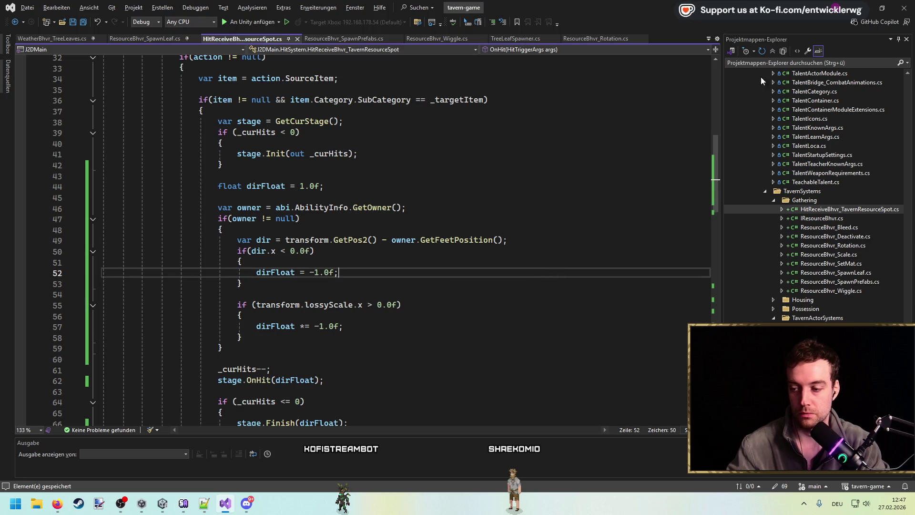
{"action": "left_click", "coordinate": [861, 7]}
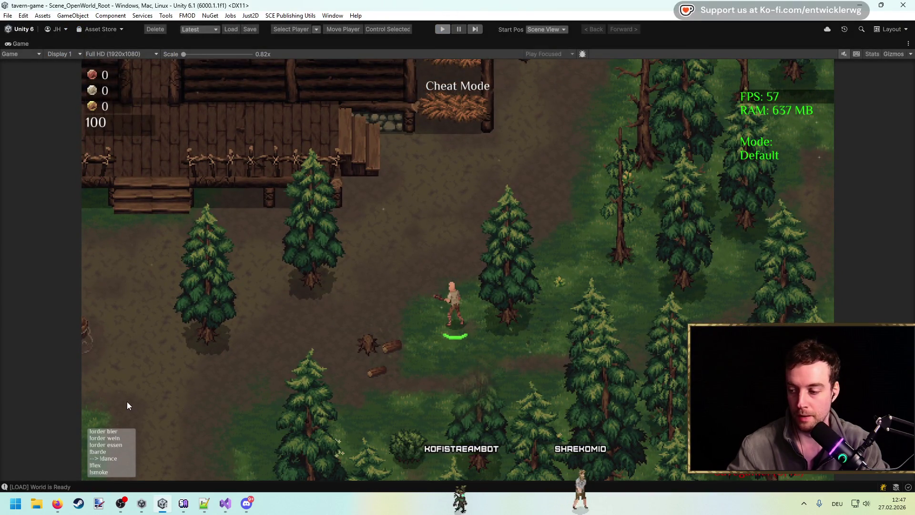
Exit Play mode, clear the Console, and run the game again.
{"action": "key", "text": "ctrl+p"}
{"action": "left_click", "coordinate": [154, 328]}
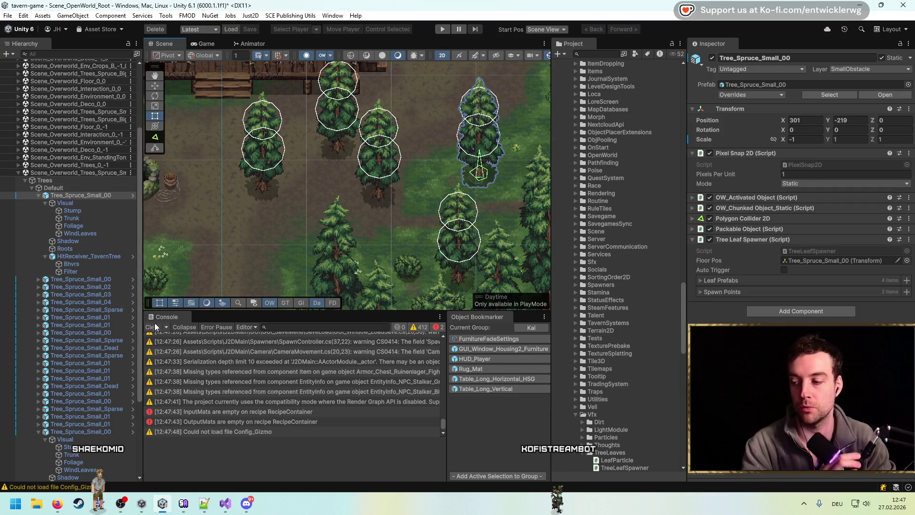
{"action": "left_click", "coordinate": [441, 29]}
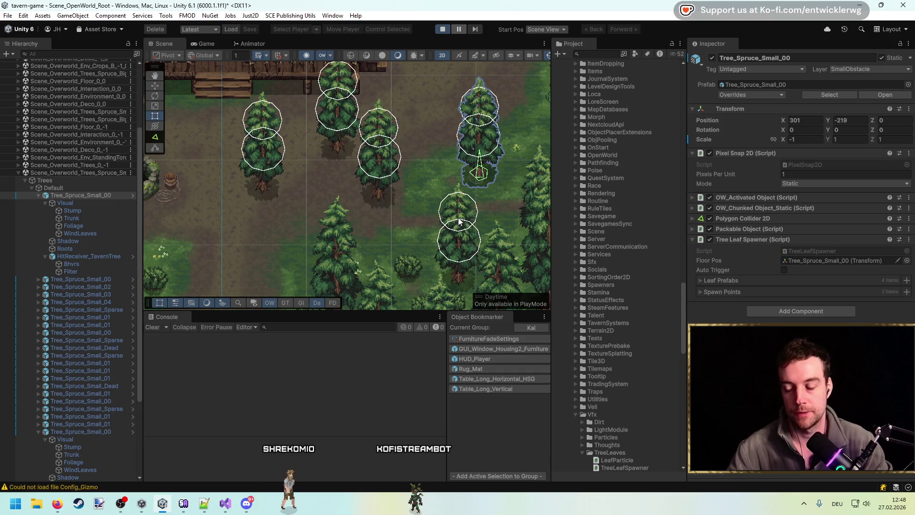
{"action": "key", "text": "s"}
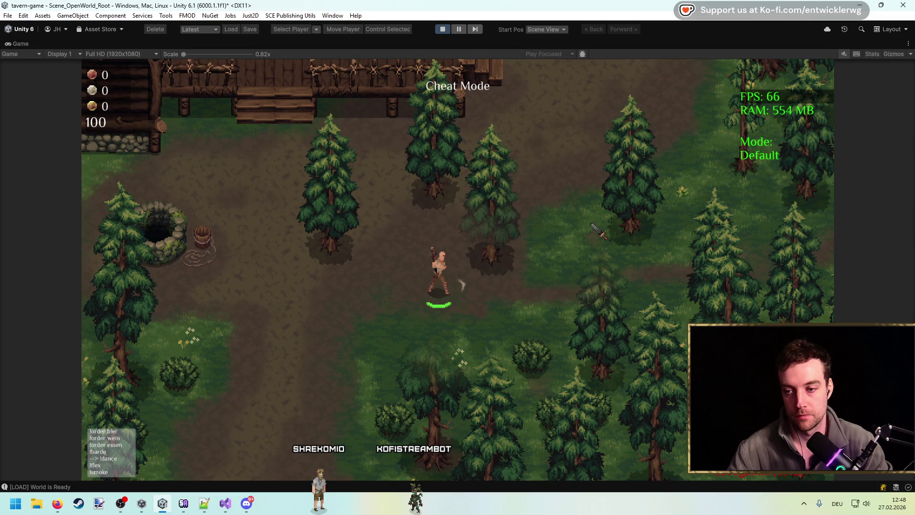
Walk through the forest swinging the axe until the first spruce falls into a log.
{"action": "key", "text": "w"}
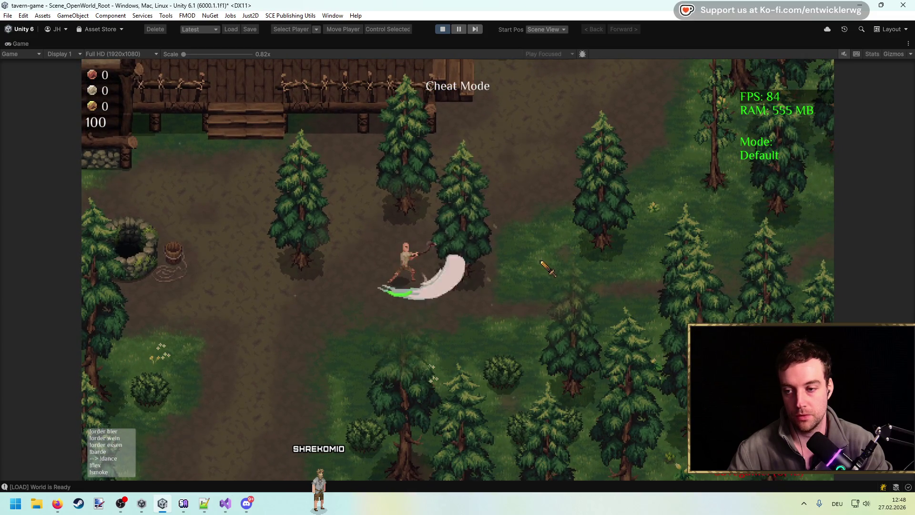
{"action": "key", "text": "a"}
{"action": "left_click", "coordinate": [541, 273]}
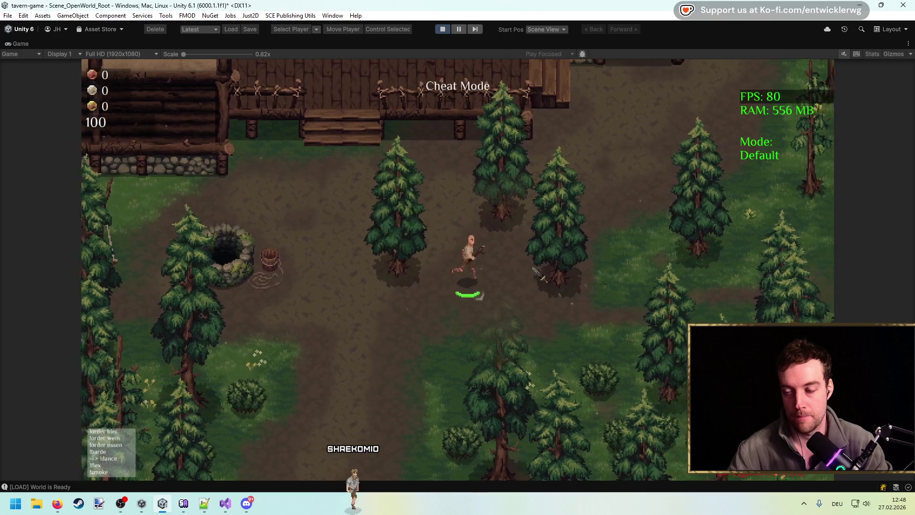
{"action": "key", "text": "w"}
{"action": "key", "text": "d"}
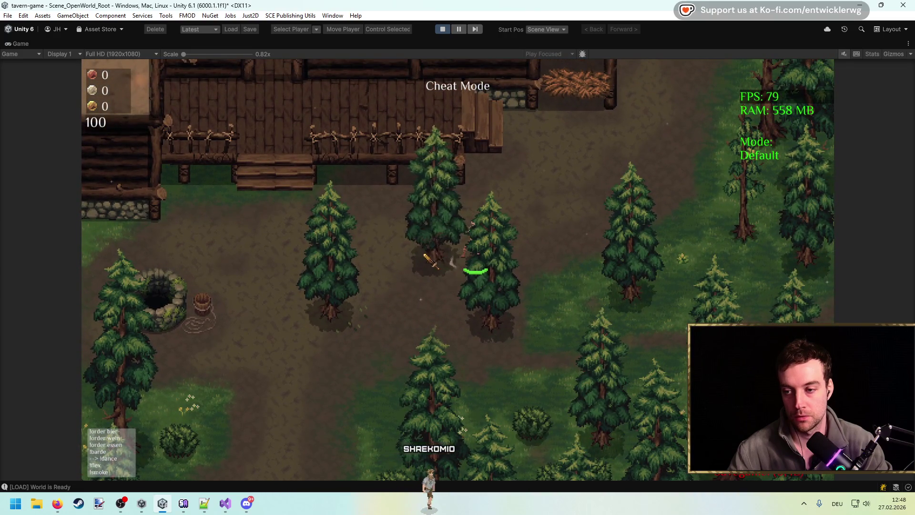
{"action": "key", "text": "d"}
{"action": "left_click", "coordinate": [555, 285]}
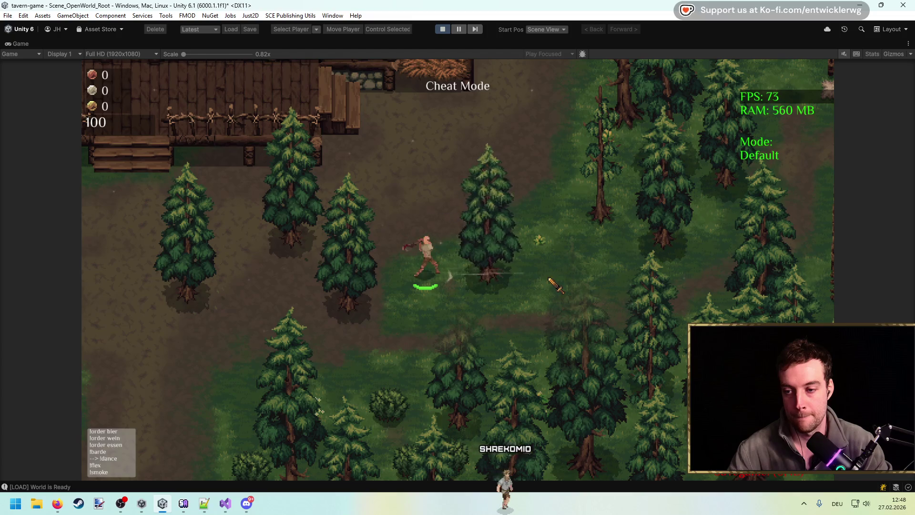
{"action": "key", "text": "d"}
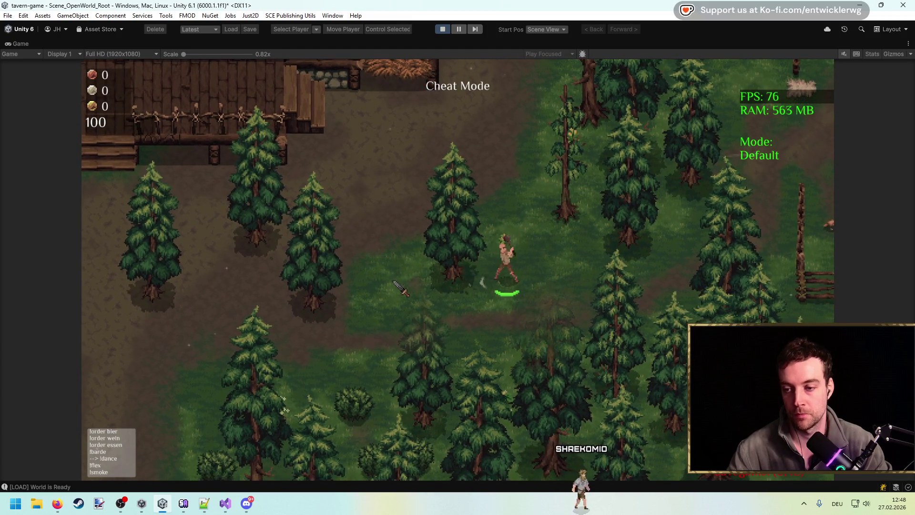
{"action": "key", "text": "a"}
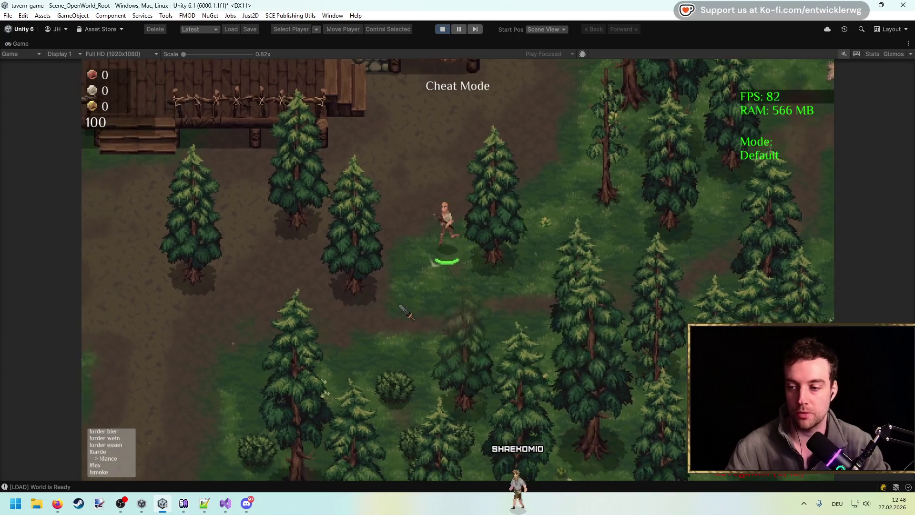
{"action": "key", "text": "a"}
{"action": "left_click", "coordinate": [411, 293]}
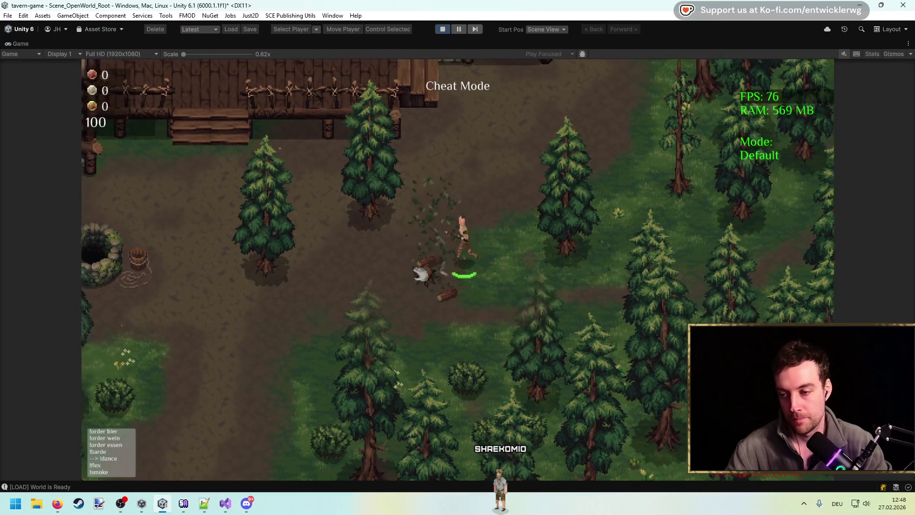
Chop down a second tree up and to the left, then exit Play mode.
{"action": "key", "text": "a+w"}
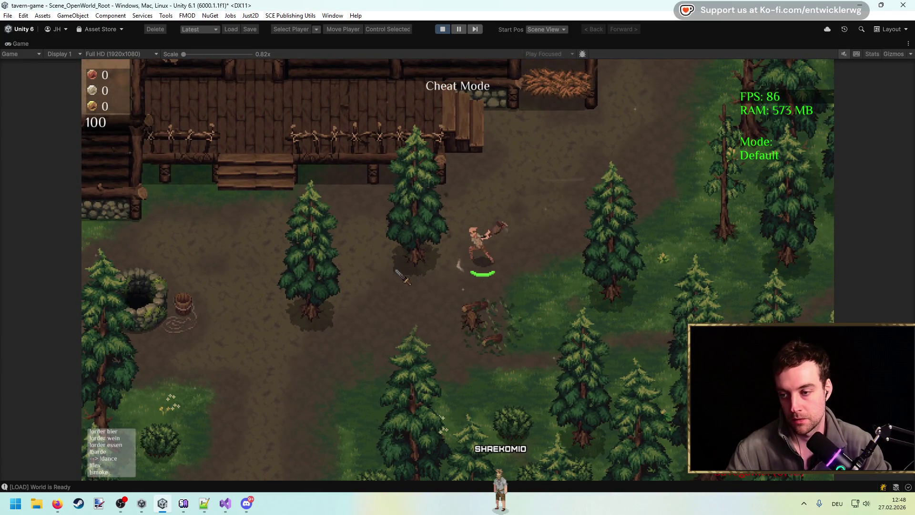
{"action": "key", "text": "a+w"}
{"action": "left_click", "coordinate": [391, 290]}
{"action": "key", "text": "a"}
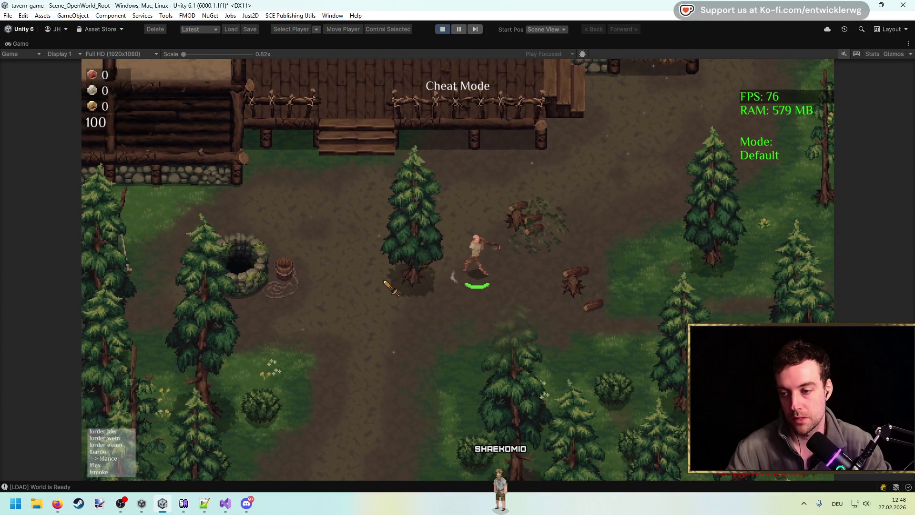
{"action": "left_click", "coordinate": [391, 289]}
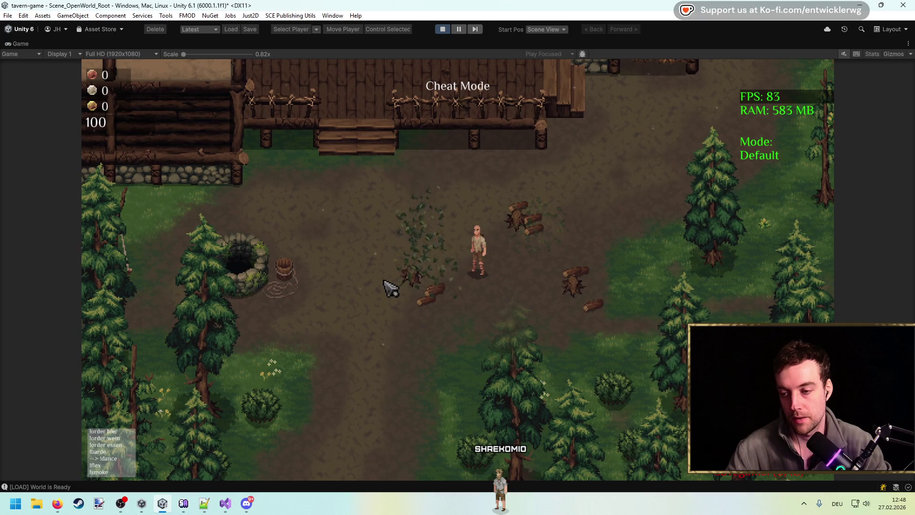
{"action": "key", "text": "w"}
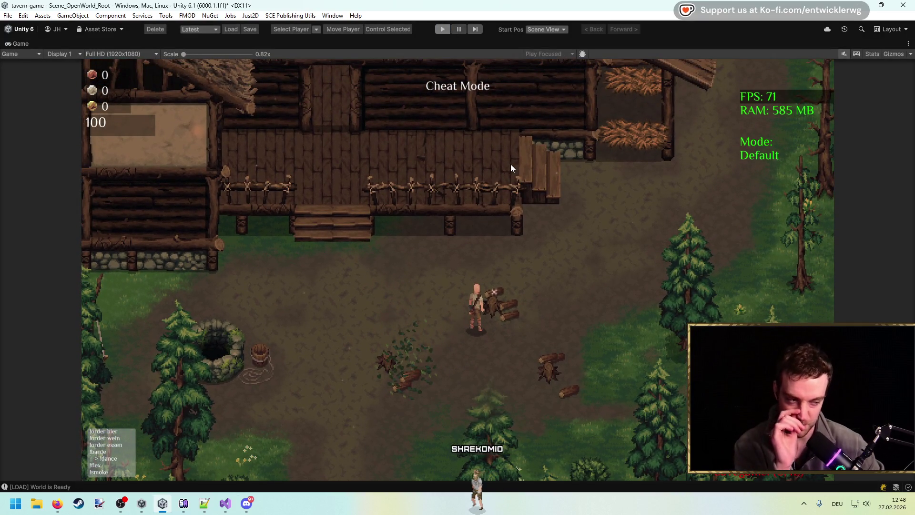
{"action": "key", "text": "ctrl+p"}
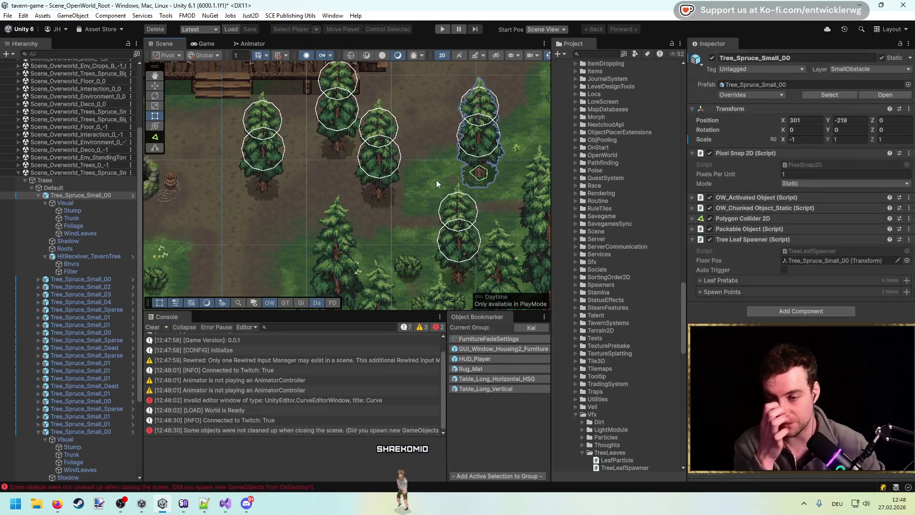
Frame Tree_Spruce_Small_02 and select its Stump, Trunk, Foliage and WindLeaves sprites.
{"action": "scroll", "coordinate": [429, 177], "scroll_direction": "up", "scroll_amount": 3}
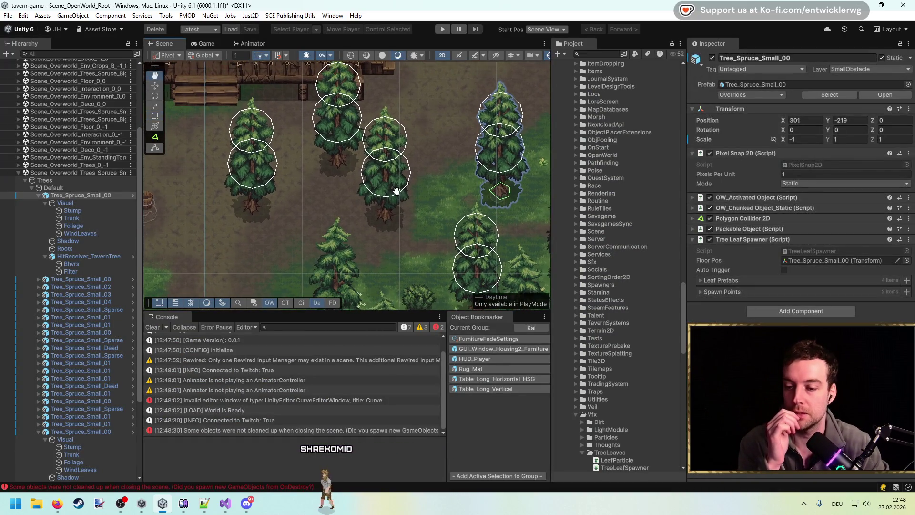
{"action": "left_click", "coordinate": [153, 328]}
{"action": "left_click", "coordinate": [231, 203]}
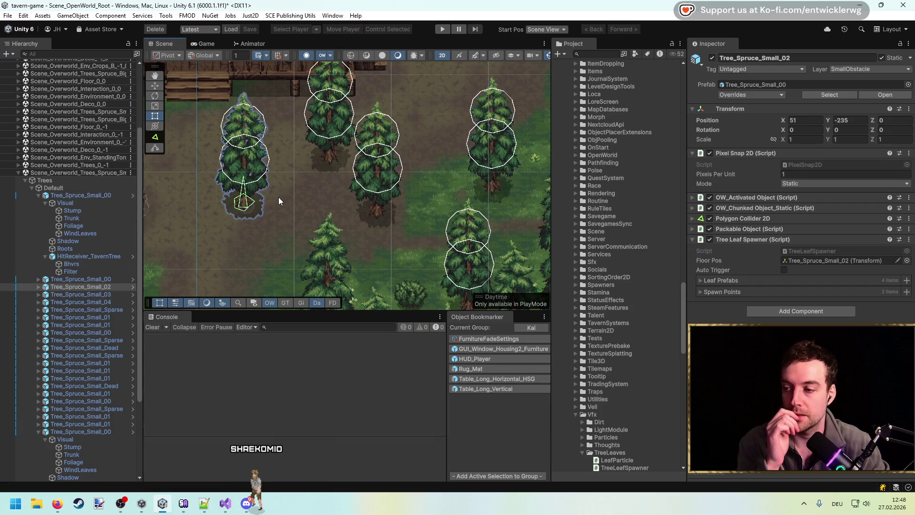
{"action": "key", "text": "f"}
{"action": "left_click", "coordinate": [136, 293]}
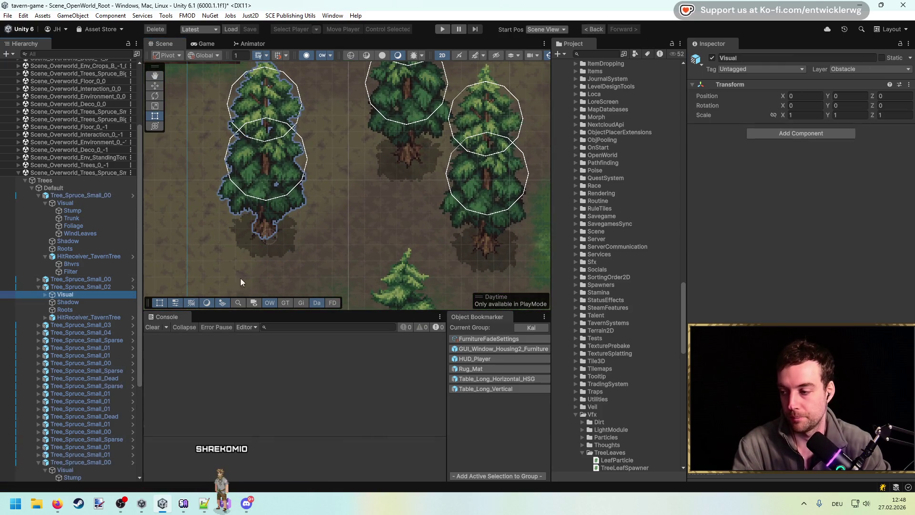
{"action": "key", "text": "Right"}
{"action": "key", "text": "Down"}
{"action": "key", "text": "shift+Down"}
{"action": "key", "text": "shift+Down"}
{"action": "key", "text": "shift+Down"}
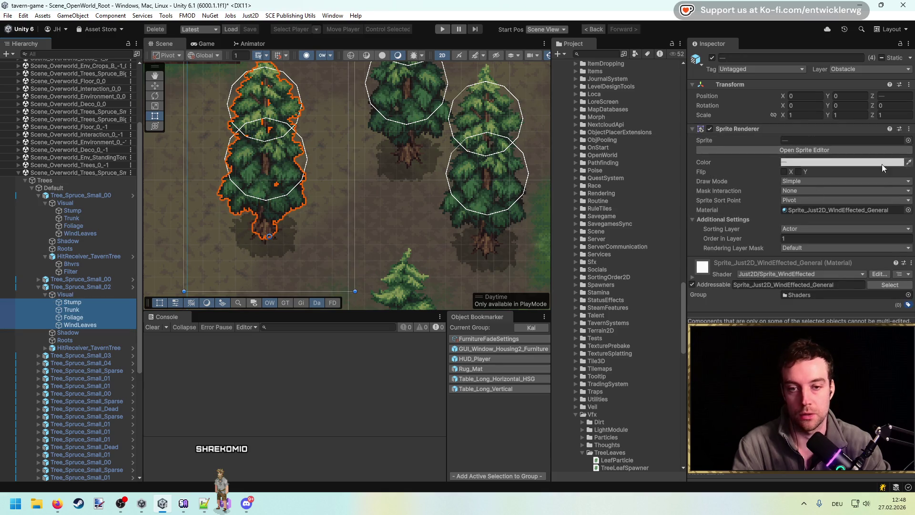
Assign the Sprite_Just2D_Dissolve material to the selected sprite renderers.
{"action": "left_click", "coordinate": [908, 210]}
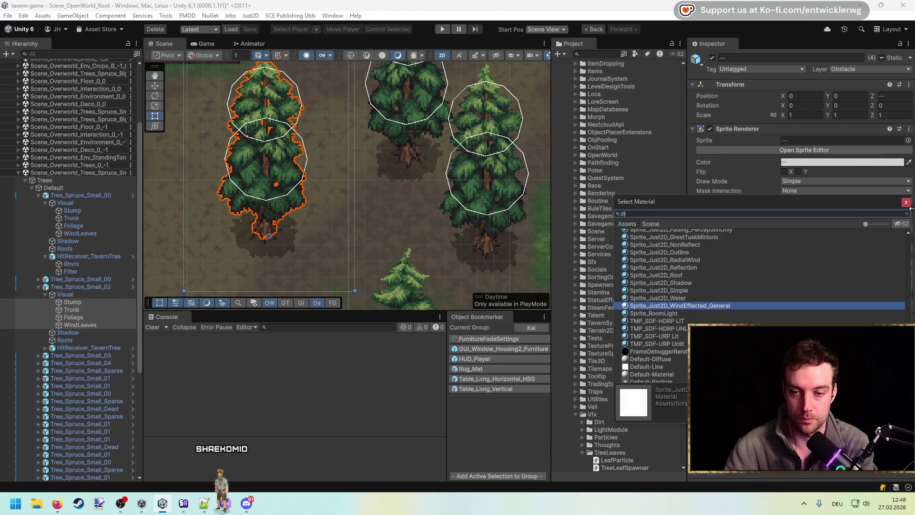
{"action": "type", "text": "st"}
{"action": "key", "text": "BackSpace"}
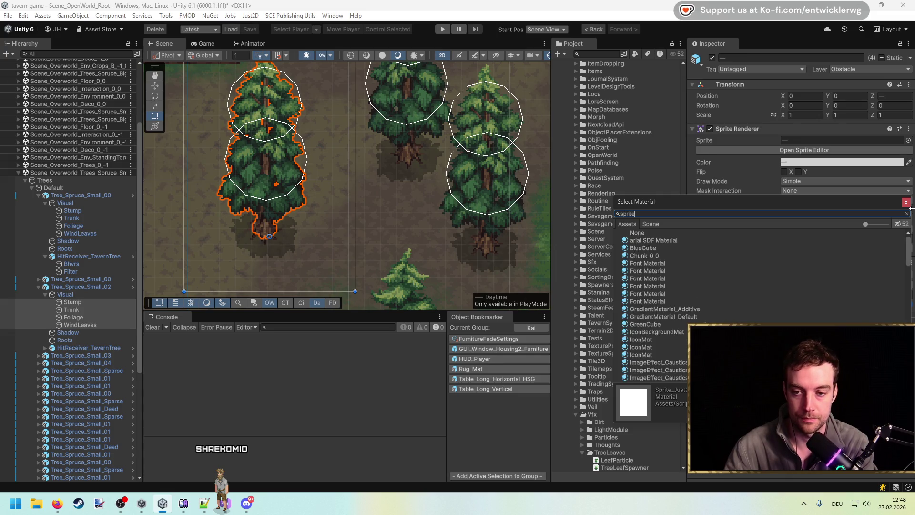
{"action": "type", "text": "d"}
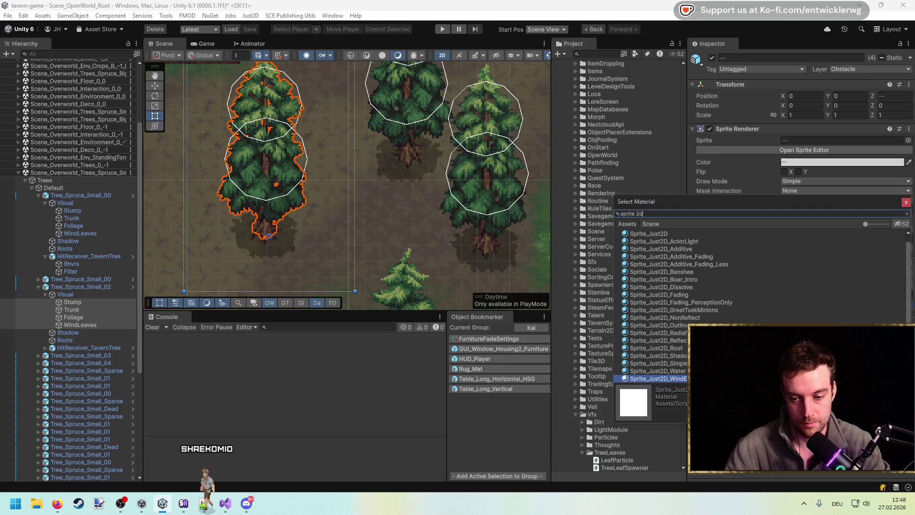
{"action": "double_click", "coordinate": [698, 287]}
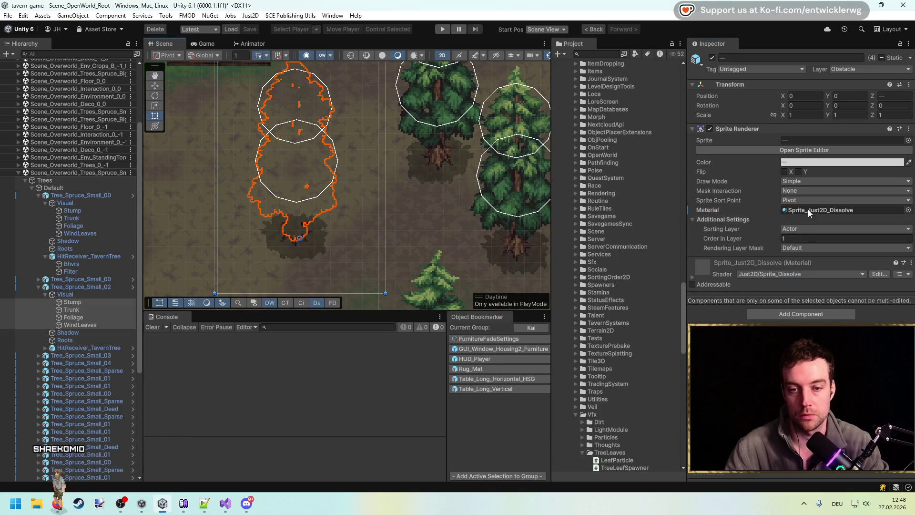
Open the Sprite_Just2D_Dissolve material and set its Alpha to 1.
{"action": "left_click", "coordinate": [795, 211]}
{"action": "left_click", "coordinate": [656, 176]}
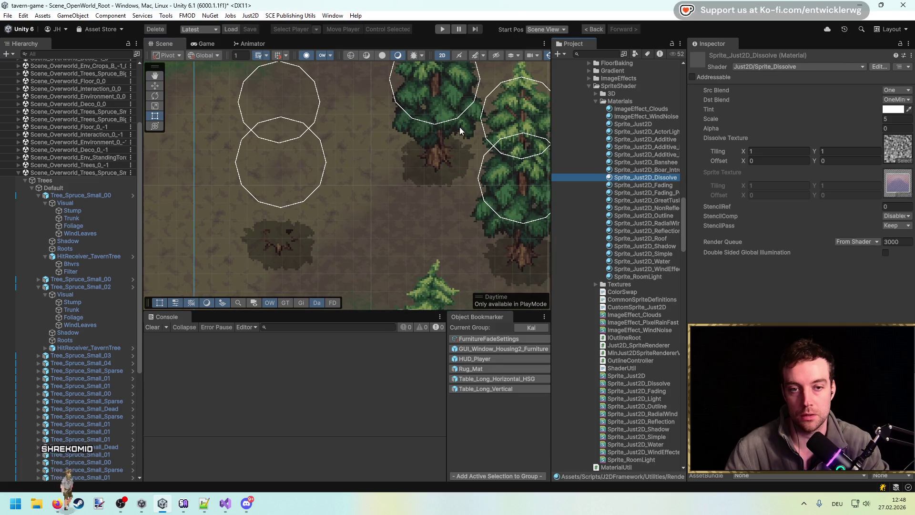
{"action": "left_click", "coordinate": [899, 129]}
{"action": "type", "text": "1"}
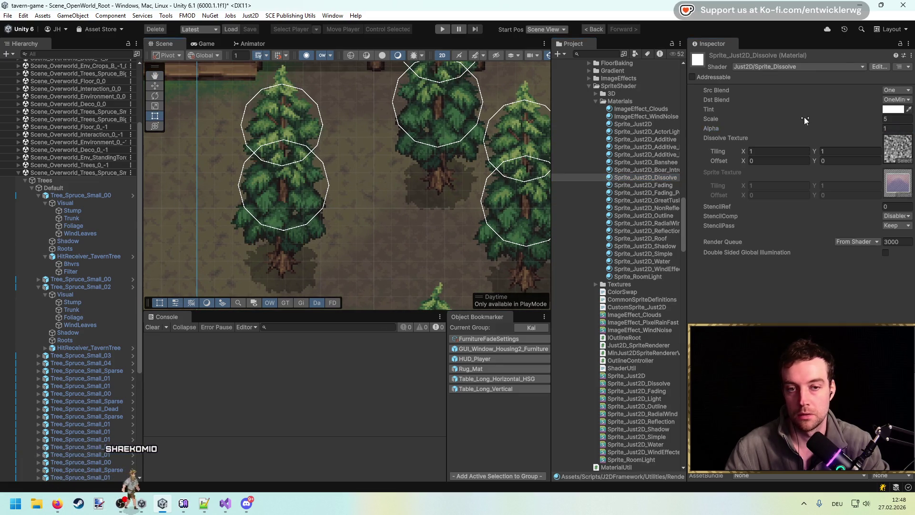
Scrub the dissolve Alpha until the material settles at Scale 1 and Alpha 1.08.
{"action": "left_click_drag", "start_coordinate": [854, 130], "coordinate": [850, 129]}
{"action": "left_click_drag", "start_coordinate": [846, 129], "coordinate": [846, 130]}
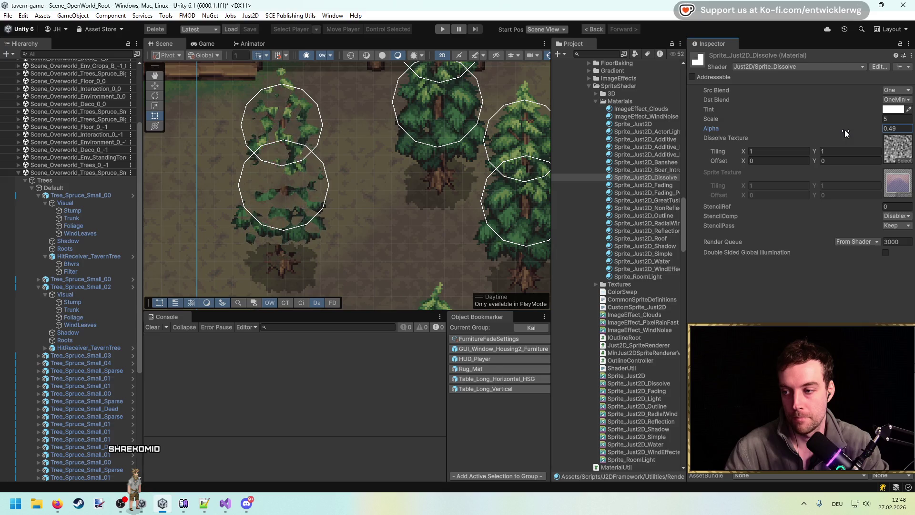
{"action": "scroll", "coordinate": [335, 162], "scroll_direction": "up", "scroll_amount": 3}
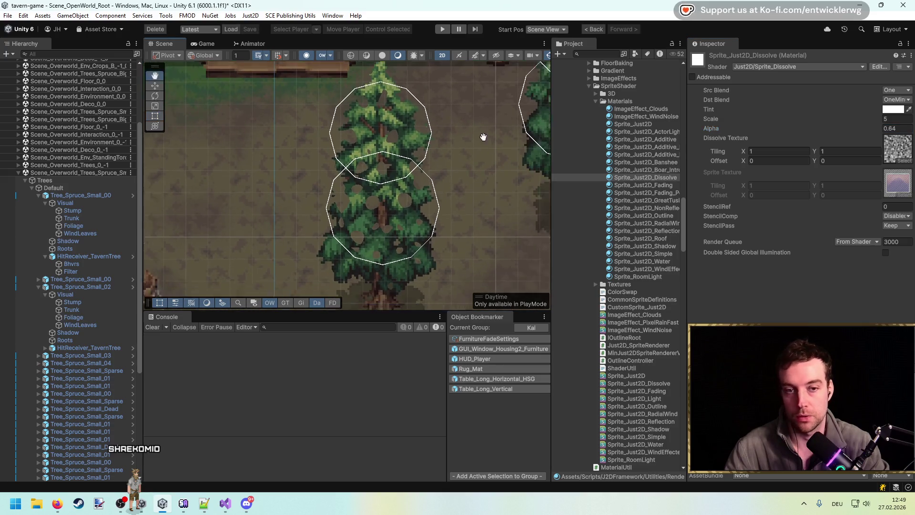
{"action": "mouse_move", "coordinate": [837, 127]}
{"action": "left_mouse_down"}
{"action": "mouse_move", "coordinate": [853, 118]}
{"action": "mouse_move", "coordinate": [796, 116]}
{"action": "left_mouse_up"}
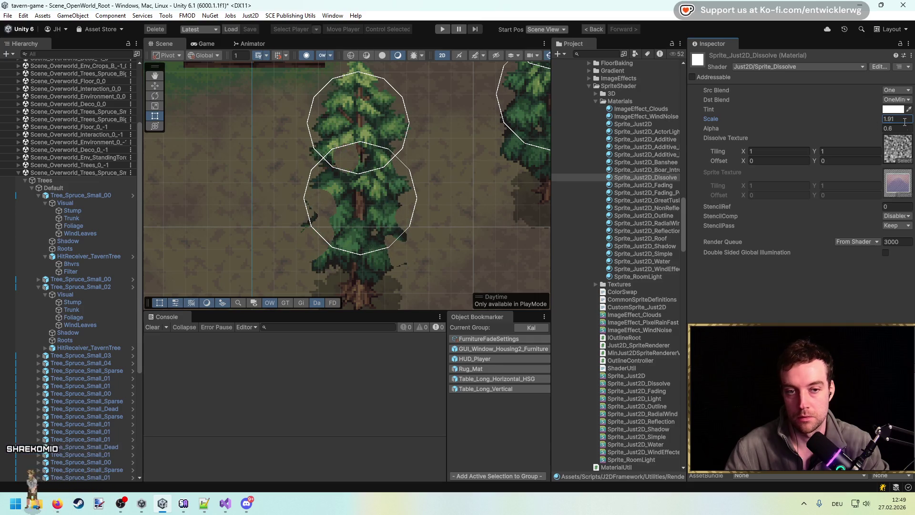
{"action": "scroll", "coordinate": [415, 148], "scroll_direction": "up", "scroll_amount": 2}
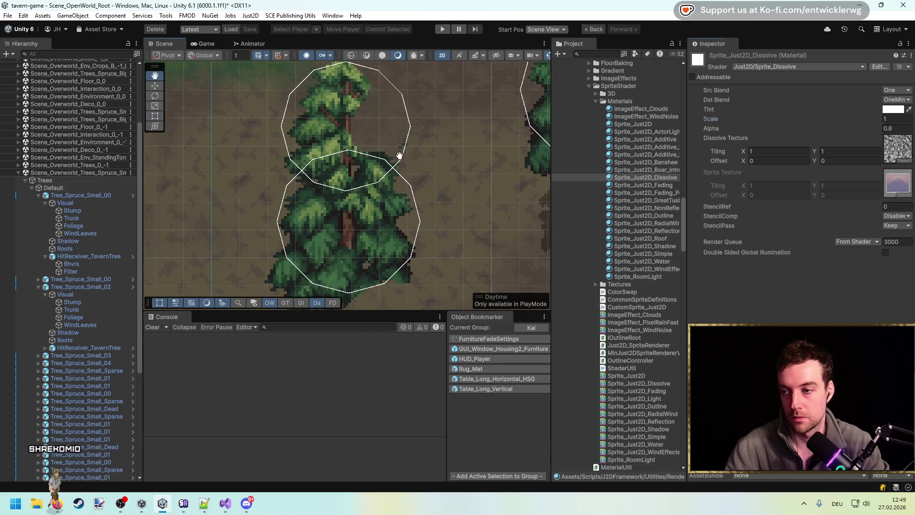
{"action": "scroll", "coordinate": [400, 154], "scroll_direction": "down", "scroll_amount": 1}
{"action": "scroll", "coordinate": [602, 221], "scroll_direction": "down", "scroll_amount": 5}
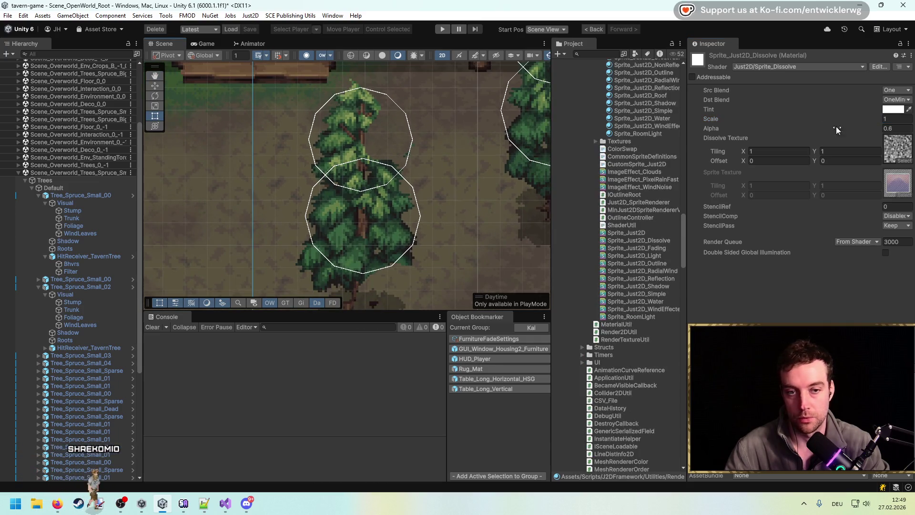
{"action": "mouse_move", "coordinate": [845, 129]}
{"action": "left_mouse_down"}
{"action": "mouse_move", "coordinate": [837, 129]}
{"action": "mouse_move", "coordinate": [848, 127]}
{"action": "left_mouse_up"}
{"action": "scroll", "coordinate": [427, 180], "scroll_direction": "down", "scroll_amount": 2}
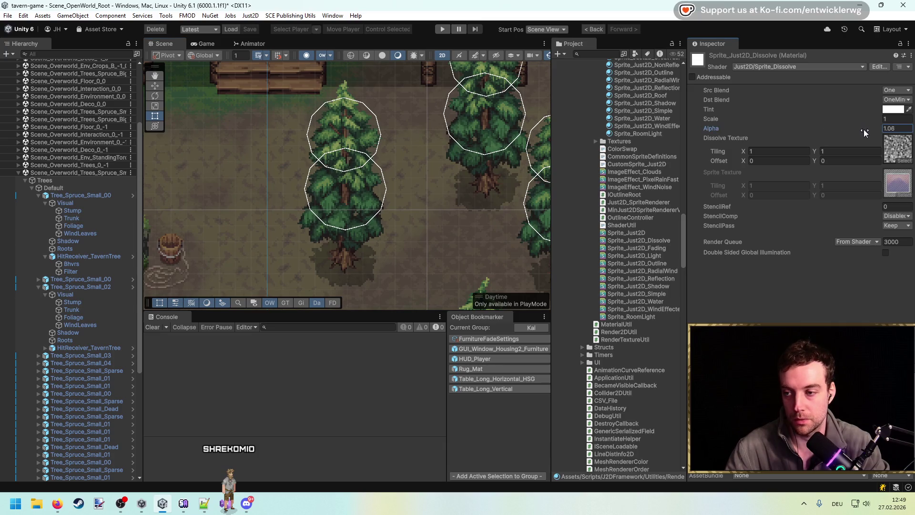
{"action": "left_click_drag", "start_coordinate": [858, 129], "coordinate": [857, 131]}
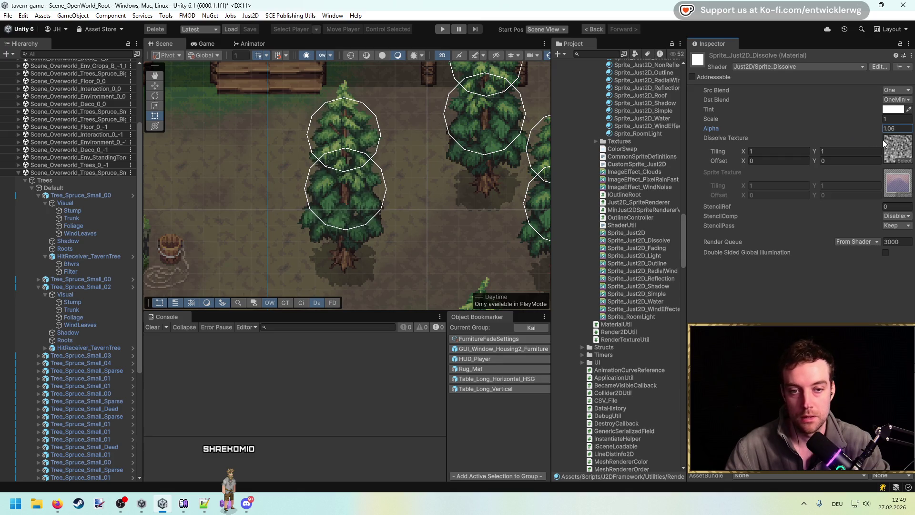
{"action": "left_click", "coordinate": [899, 145]}
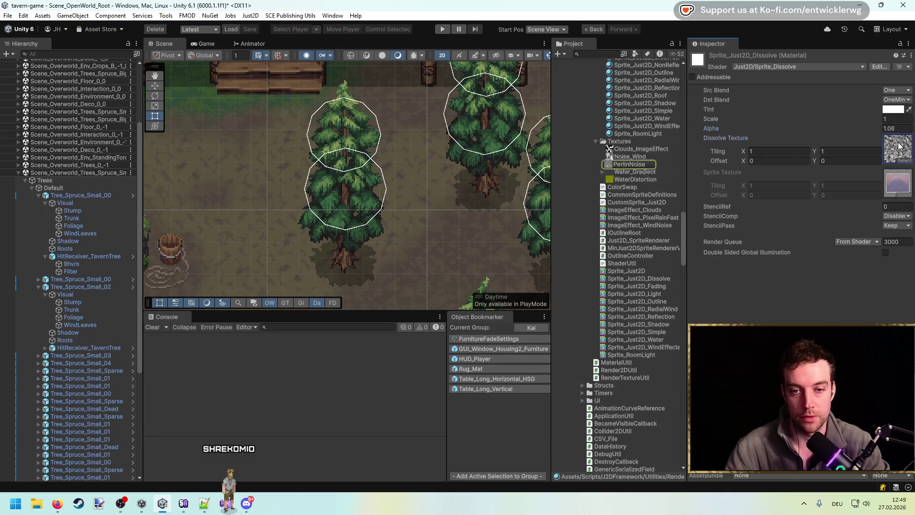
Enable the PerlinNoise texture's Default platform override with Max Size 32, then go back to the Dissolve material.
{"action": "left_click", "coordinate": [626, 163]}
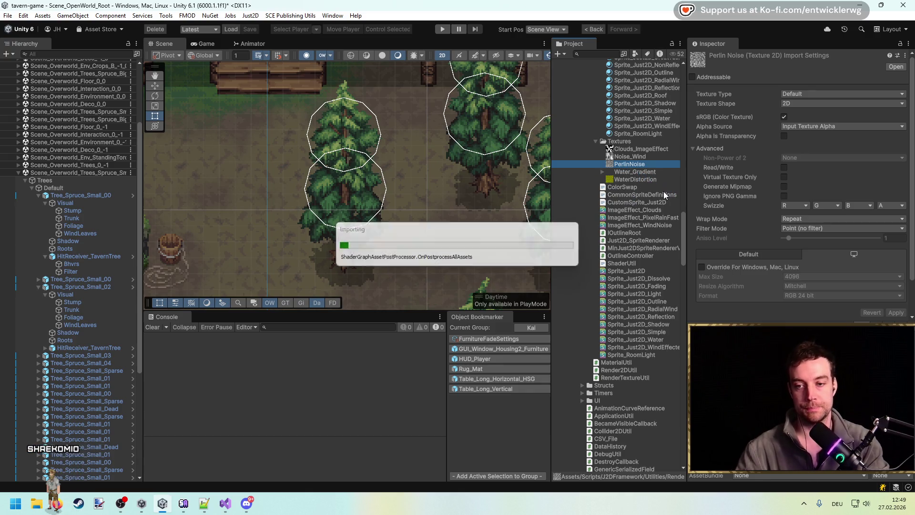
{"action": "left_click", "coordinate": [762, 266]}
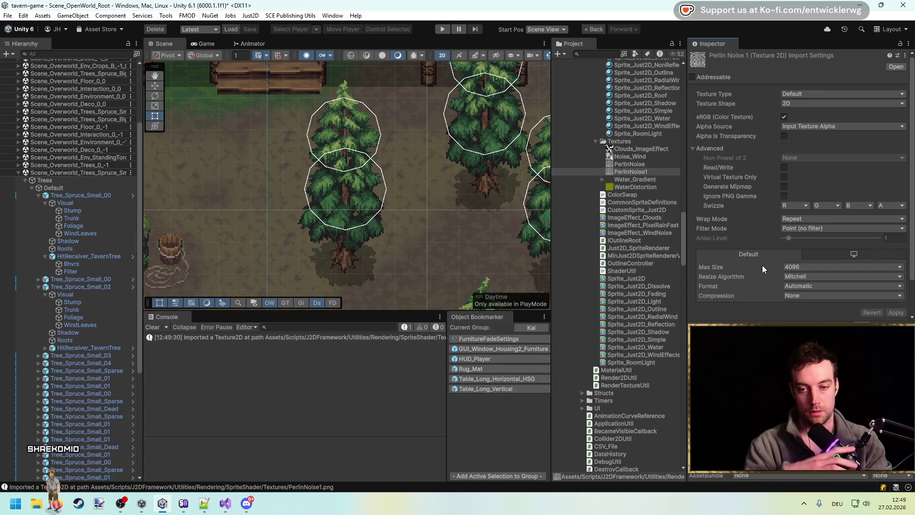
{"action": "scroll", "coordinate": [798, 259], "scroll_direction": "down", "scroll_amount": 1}
{"action": "left_click", "coordinate": [808, 241]}
{"action": "key", "text": "Escape"}
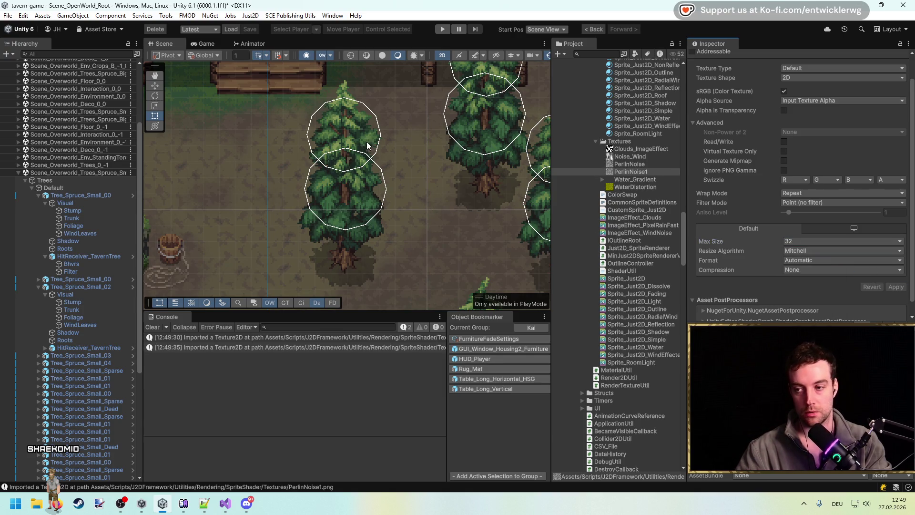
{"action": "left_click", "coordinate": [593, 30]}
{"action": "left_click", "coordinate": [898, 160]}
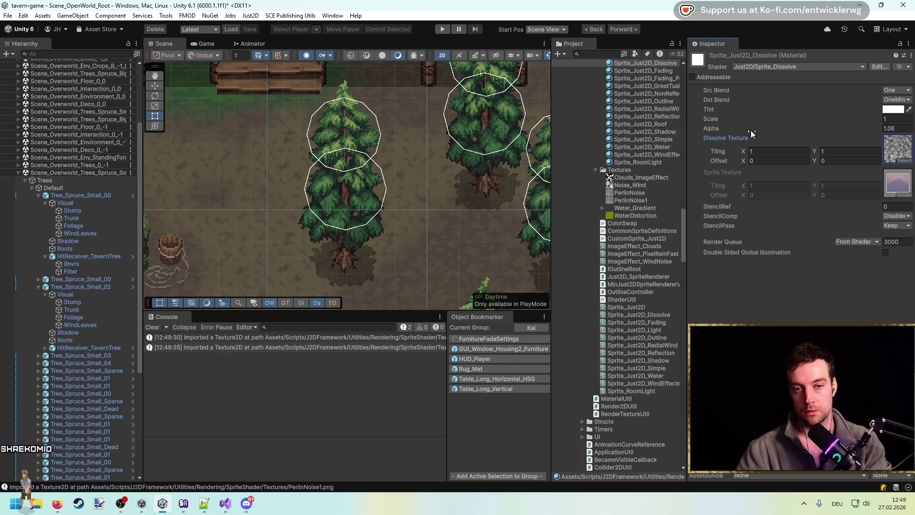
Scrub the Dissolve material's Alpha down to about 0.57 to preview the dissolve.
{"action": "left_click_drag", "start_coordinate": [751, 134], "coordinate": [873, 130]}
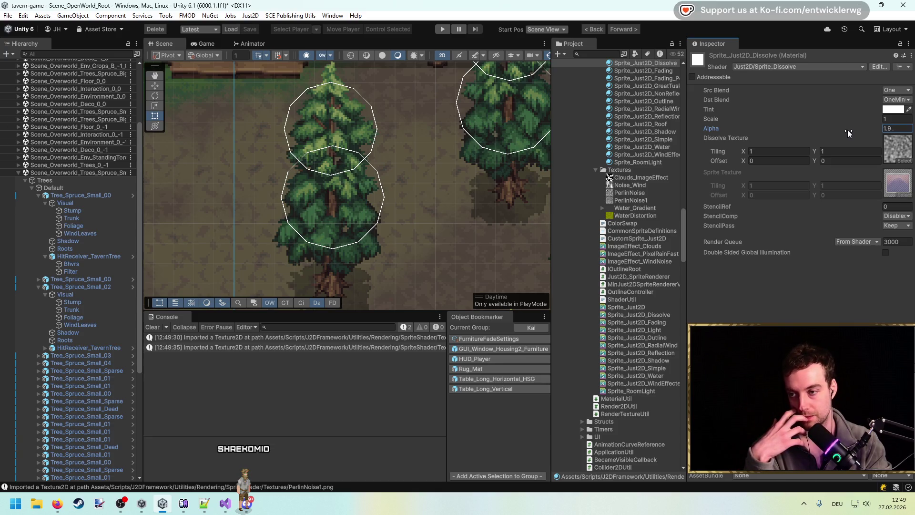
{"action": "left_click_drag", "start_coordinate": [839, 132], "coordinate": [835, 127]}
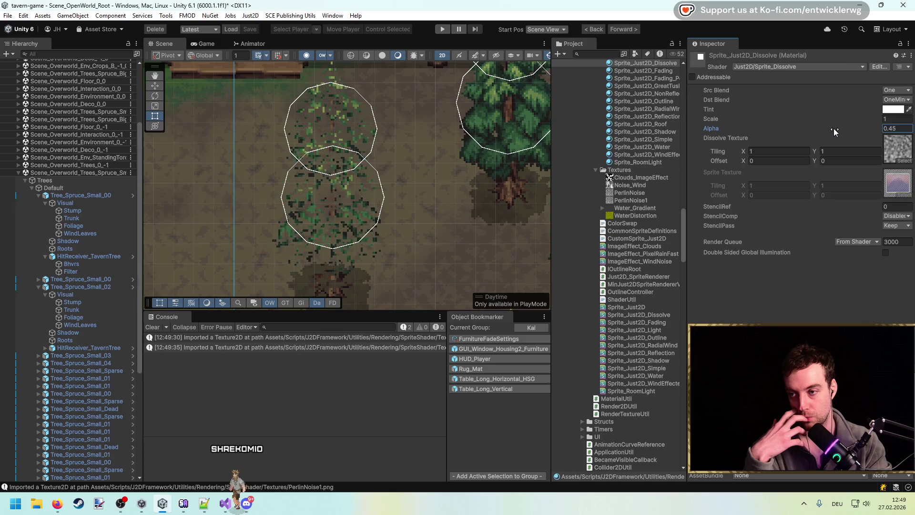
{"action": "scroll", "coordinate": [293, 131], "scroll_direction": "up", "scroll_amount": 6}
{"action": "scroll", "coordinate": [289, 131], "scroll_direction": "up", "scroll_amount": 8}
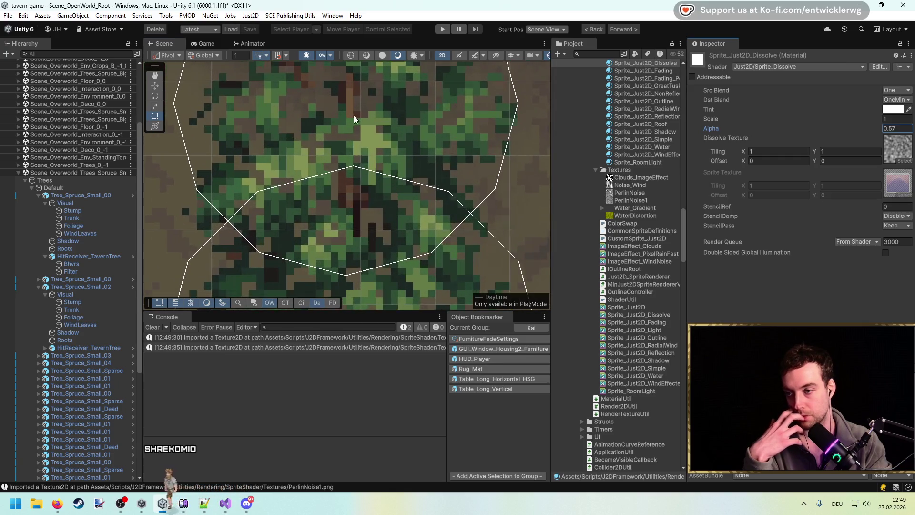
{"action": "left_click_drag", "start_coordinate": [829, 129], "coordinate": [831, 125]}
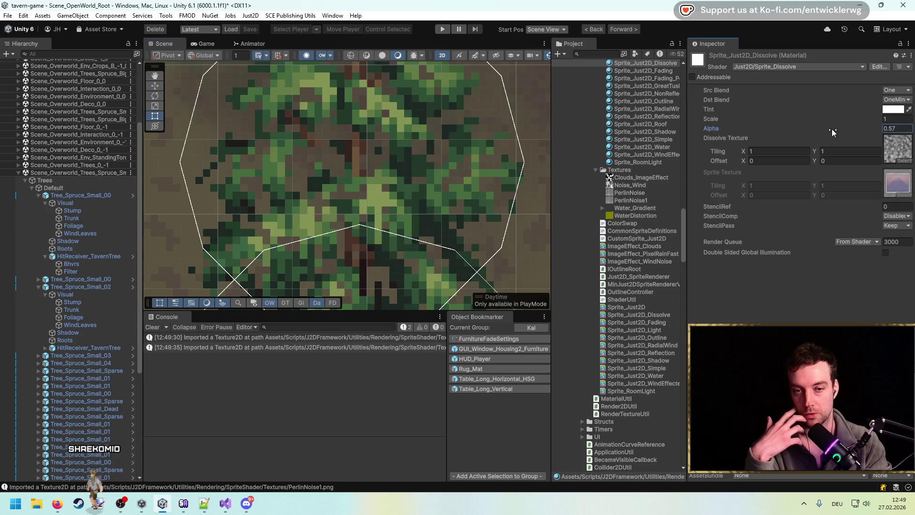
{"action": "scroll", "coordinate": [471, 159], "scroll_direction": "down", "scroll_amount": 2}
{"action": "scroll", "coordinate": [458, 158], "scroll_direction": "down", "scroll_amount": 4}
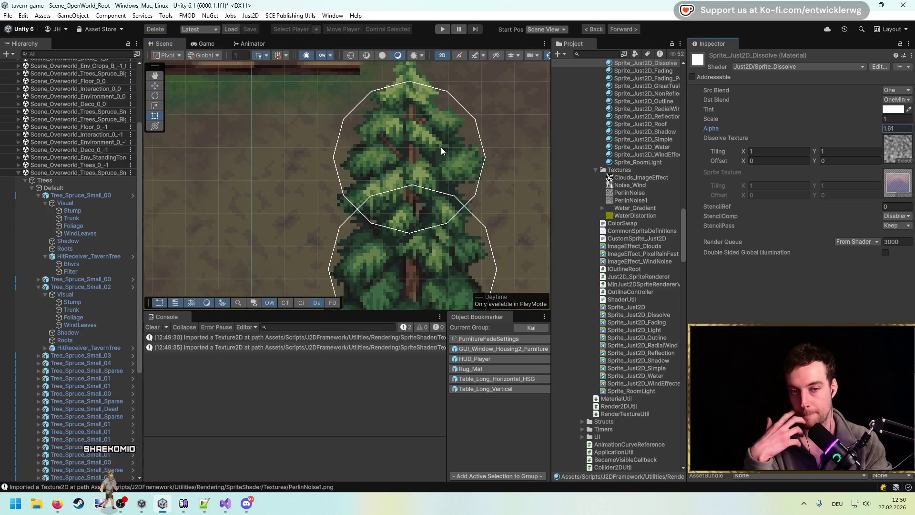
Set Scale to 1 and raise Alpha to 3.42 so the spruce renders solid.
{"action": "left_click", "coordinate": [895, 119]}
{"action": "type", "text": "2"}
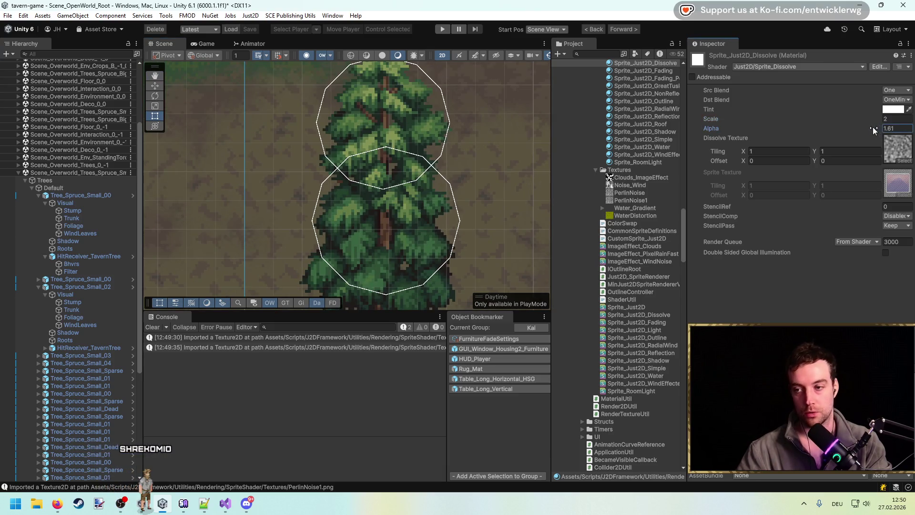
{"action": "left_click_drag", "start_coordinate": [861, 130], "coordinate": [857, 130]}
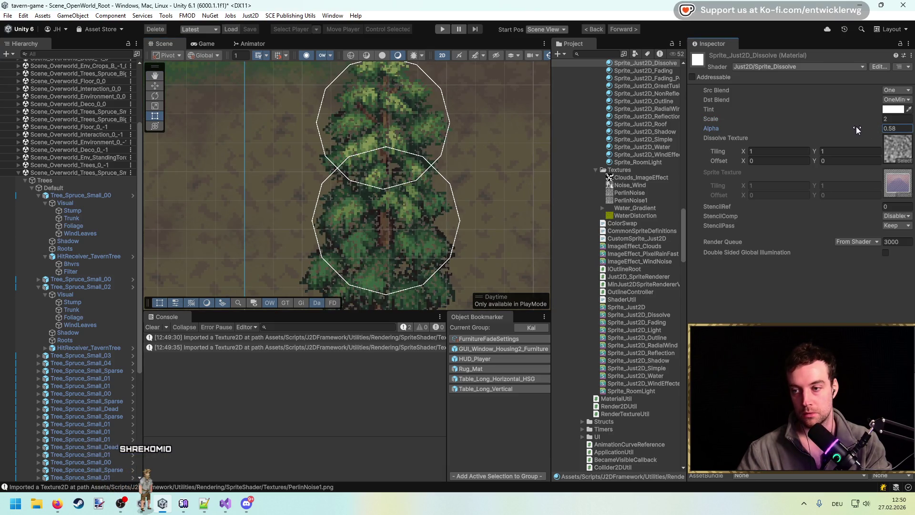
{"action": "type", "text": "1"}
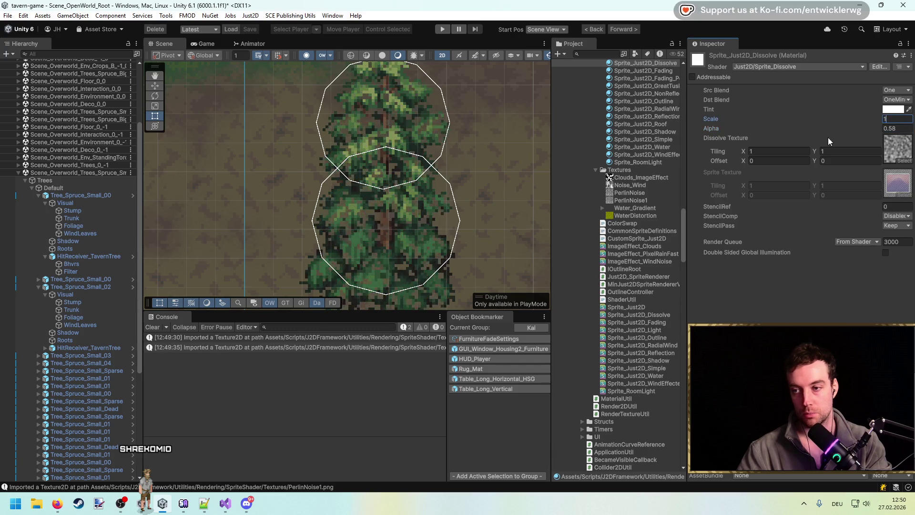
{"action": "mouse_move", "coordinate": [860, 130]}
{"action": "left_mouse_down"}
{"action": "mouse_move", "coordinate": [880, 125]}
{"action": "mouse_move", "coordinate": [796, 128]}
{"action": "mouse_move", "coordinate": [849, 123]}
{"action": "left_mouse_up"}
{"action": "scroll", "coordinate": [371, 145], "scroll_direction": "down", "scroll_amount": 3}
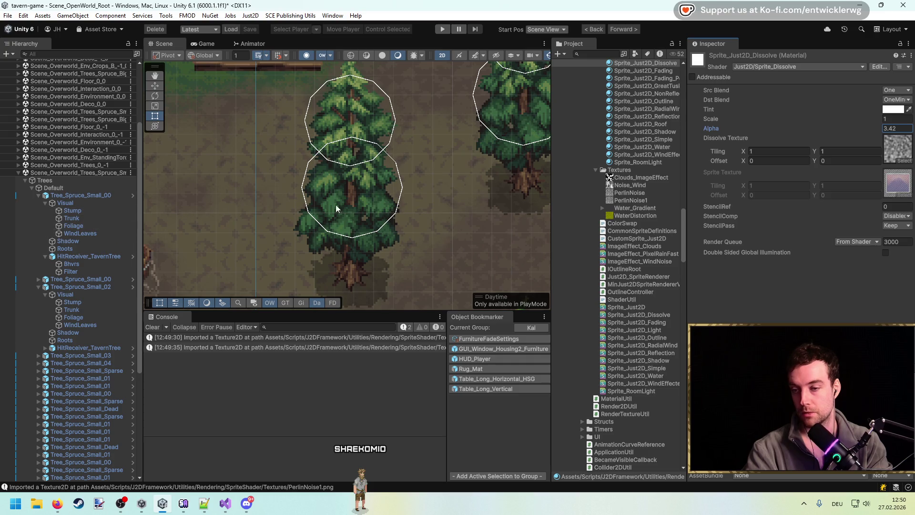
{"action": "left_click", "coordinate": [348, 266]}
{"action": "left_click", "coordinate": [100, 303]}
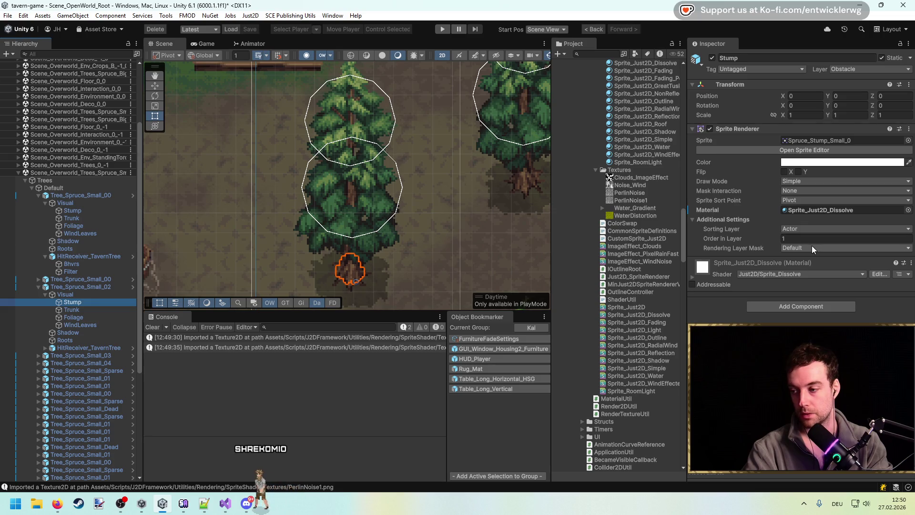
Assign the Sprite_Just2D material to the Stump and Trunk sprites.
{"action": "key", "text": "shift+Down"}
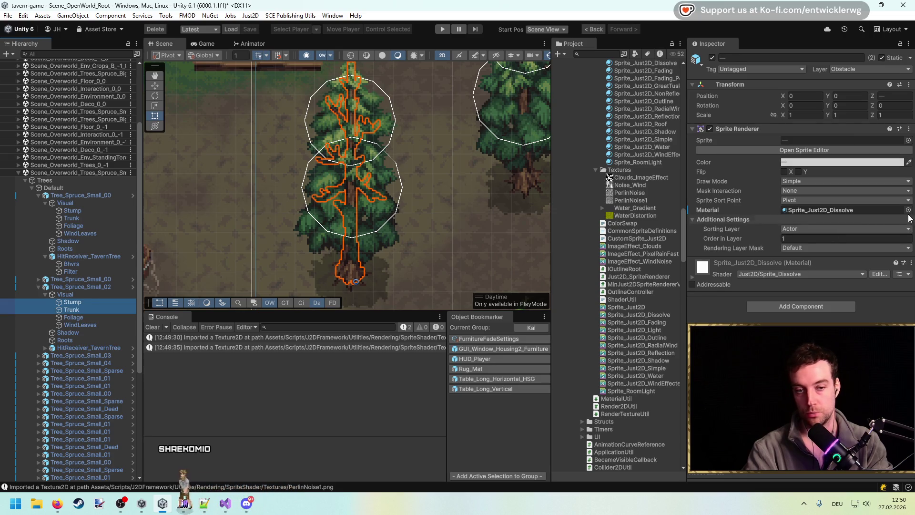
{"action": "left_click", "coordinate": [909, 209]}
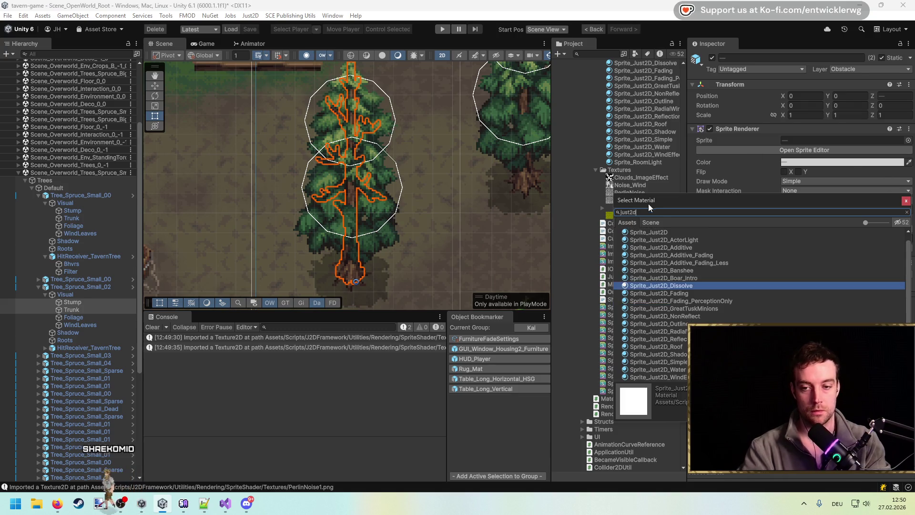
{"action": "double_click", "coordinate": [659, 232]}
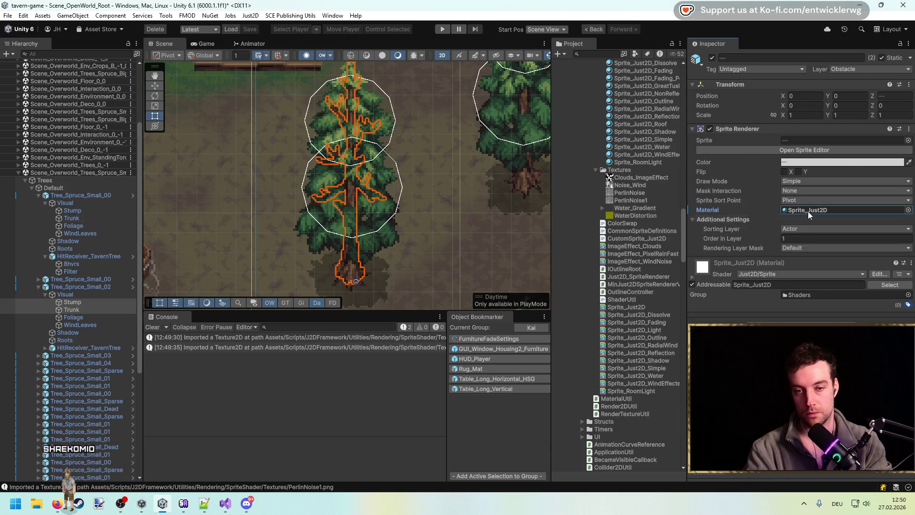
Test a partly transparent tint on Sprite_Just2D_Dissolve and scrub its Alpha to 3.51.
{"action": "left_click", "coordinate": [807, 211]}
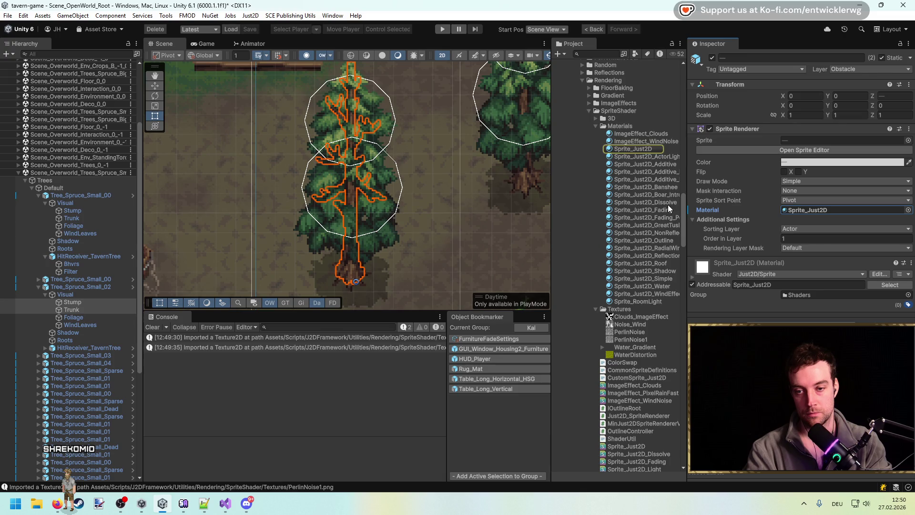
{"action": "left_click", "coordinate": [668, 204]}
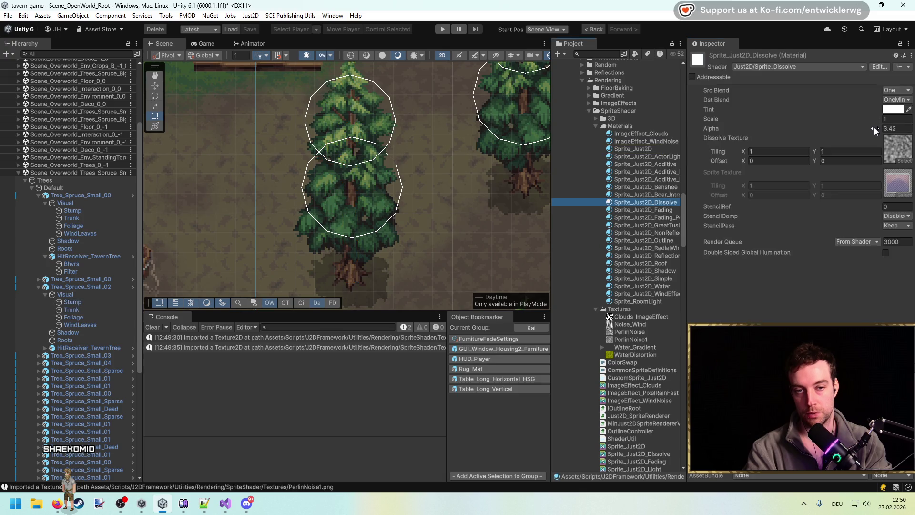
{"action": "left_click", "coordinate": [874, 127]}
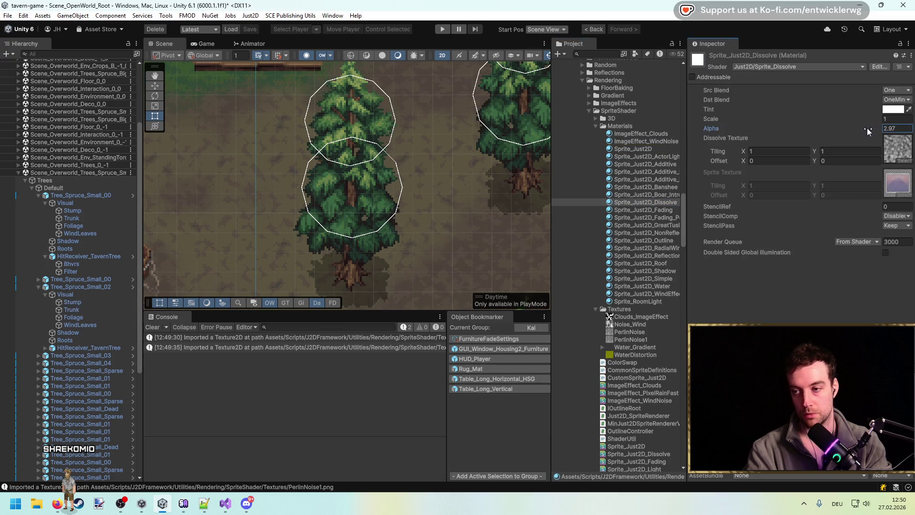
{"action": "mouse_move", "coordinate": [860, 128]}
{"action": "left_mouse_down"}
{"action": "mouse_move", "coordinate": [835, 122]}
{"action": "mouse_move", "coordinate": [850, 124]}
{"action": "left_mouse_up"}
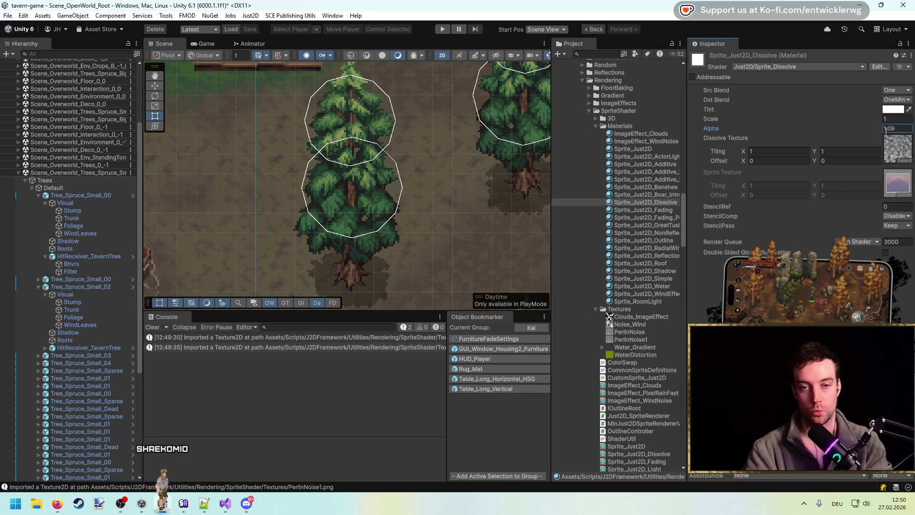
{"action": "type", "text": "1"}
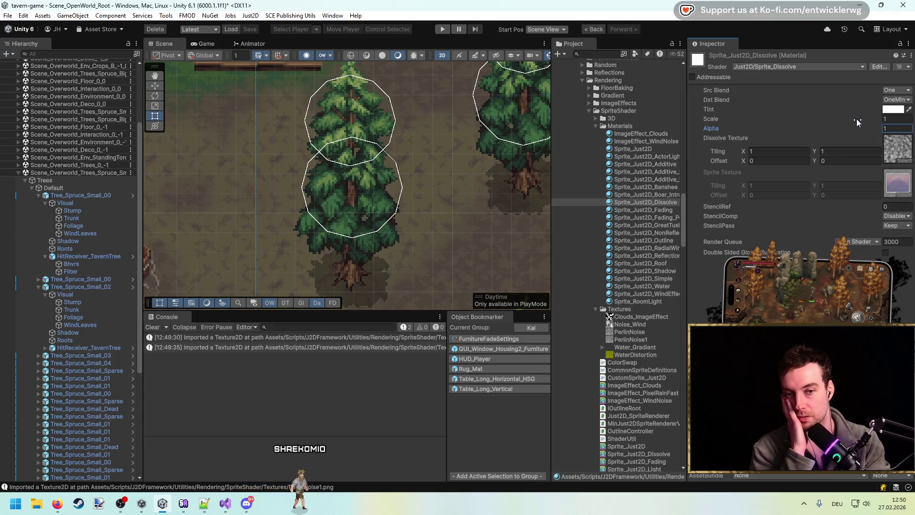
{"action": "left_click", "coordinate": [893, 109]}
{"action": "mouse_move", "coordinate": [858, 286]}
{"action": "left_mouse_down"}
{"action": "mouse_move", "coordinate": [843, 286]}
{"action": "mouse_move", "coordinate": [877, 294]}
{"action": "mouse_move", "coordinate": [844, 294]}
{"action": "mouse_move", "coordinate": [878, 294]}
{"action": "left_mouse_up"}
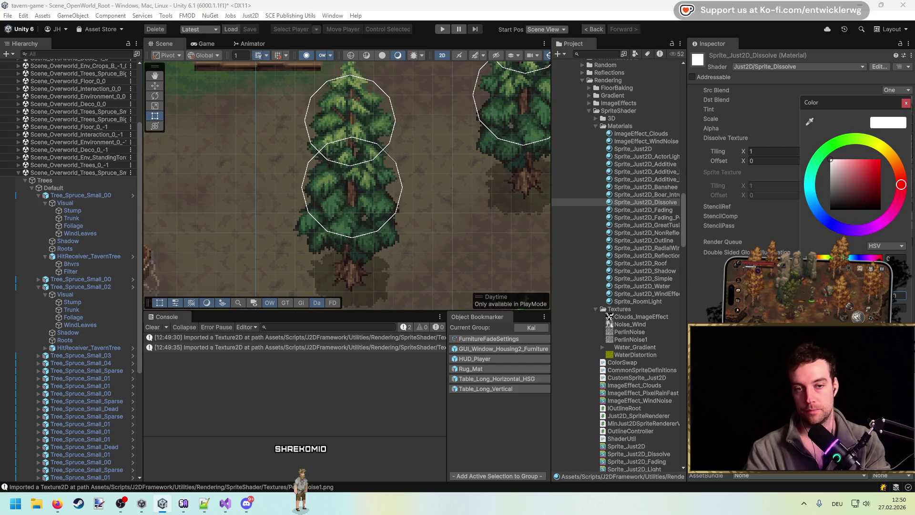
{"action": "left_click", "coordinate": [906, 104]}
{"action": "mouse_move", "coordinate": [846, 128]}
{"action": "left_mouse_down"}
{"action": "mouse_move", "coordinate": [835, 127]}
{"action": "mouse_move", "coordinate": [872, 130]}
{"action": "left_mouse_up"}
{"action": "scroll", "coordinate": [445, 159], "scroll_direction": "down", "scroll_amount": 5}
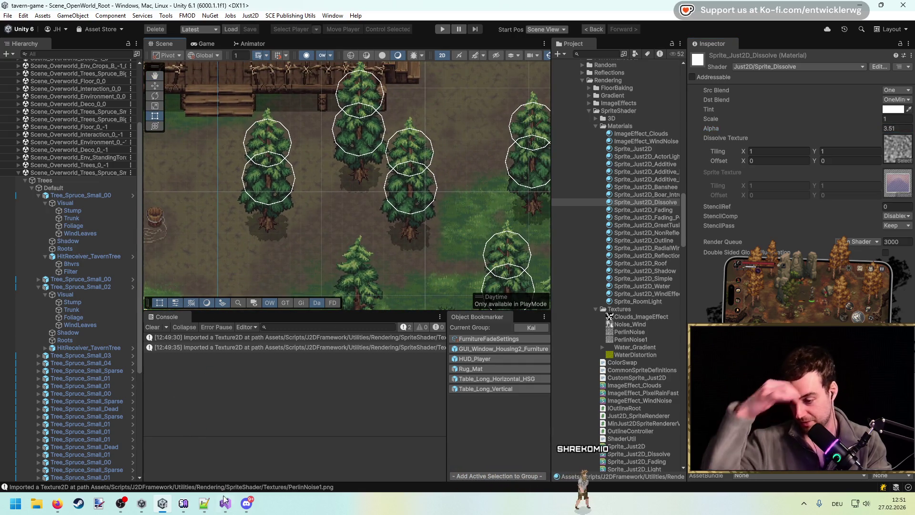
{"action": "key", "text": "alt+Tab"}
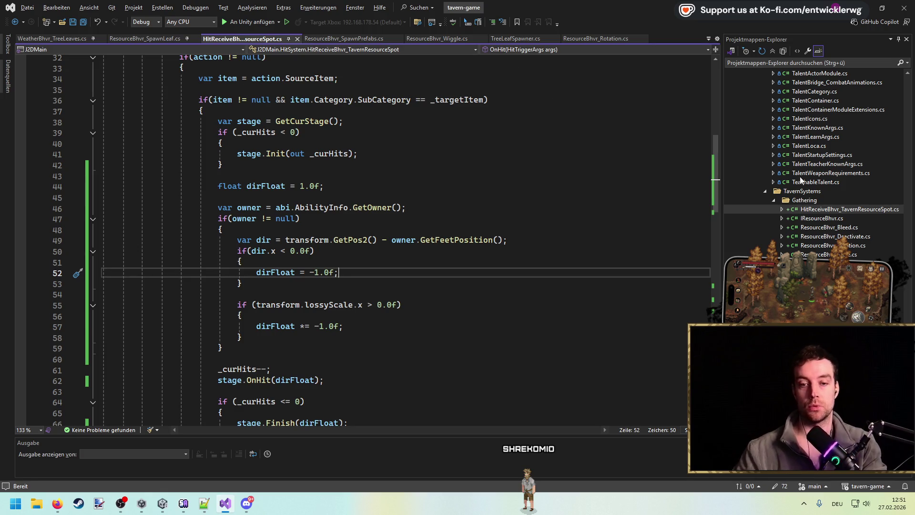
Declare a public byte enum When {OnHit, OnEnd} at the top of ResourceBhvr_SetMat.
{"action": "left_click", "coordinate": [348, 185]}
{"action": "key", "text": "Return"}
{"action": "key", "text": "Return"}
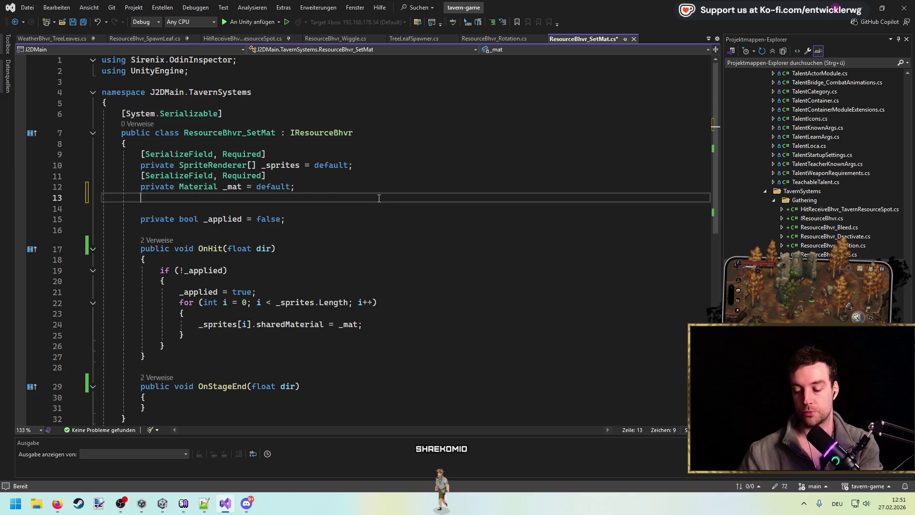
{"action": "type", "text": "pri"}
{"action": "key", "text": "BackSpace"}
{"action": "key", "text": "BackSpace"}
{"action": "key", "text": "BackSpace"}
{"action": "key", "text": "Up"}
{"action": "key", "text": "Up"}
{"action": "key", "text": "Up"}
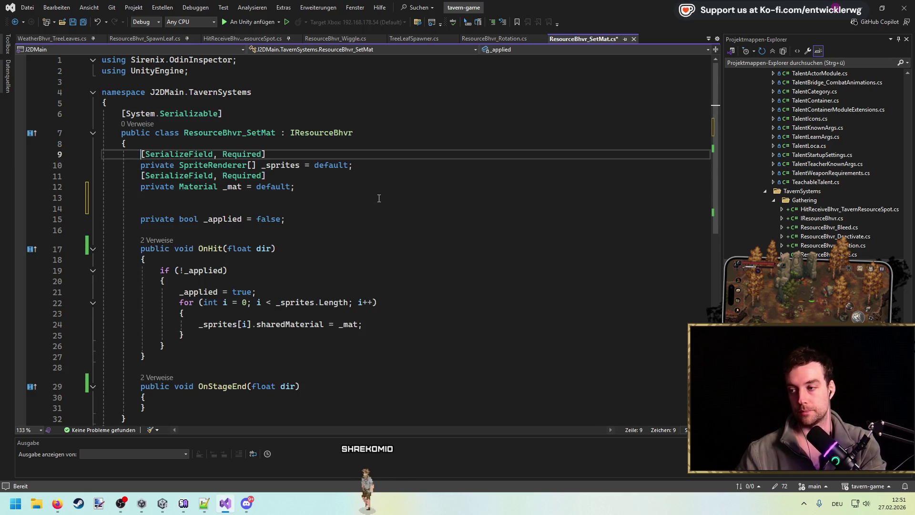
{"action": "key", "text": "Return"}
{"action": "type", "text": "public enum"}
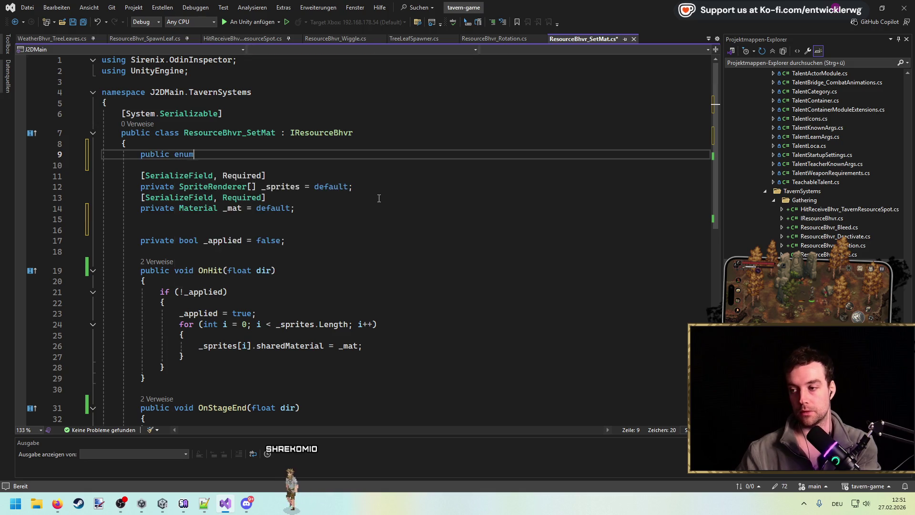
{"action": "type", "text": " When : byte { OnHit, OnEnd"}
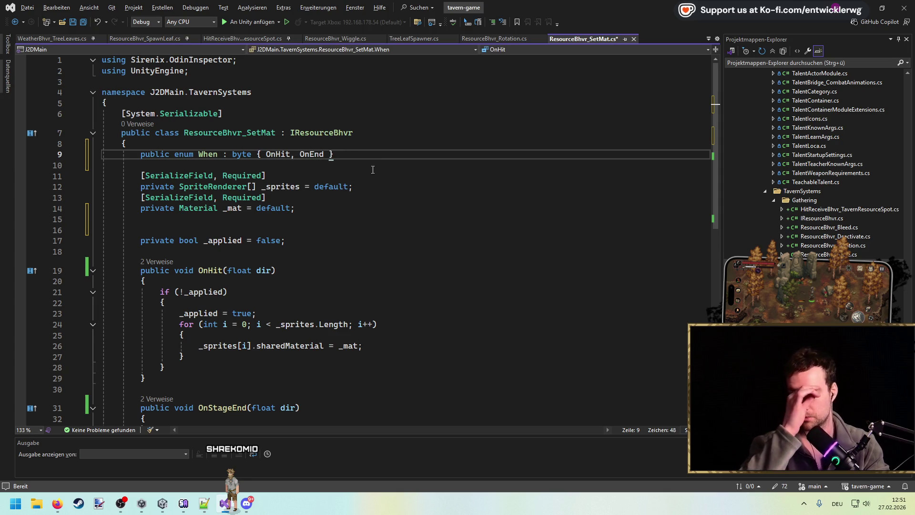
Add a [SerializeField] private When _when = default field below the material field.
{"action": "double_click", "coordinate": [208, 162]}
{"action": "left_click", "coordinate": [324, 217]}
{"action": "key", "text": "Return"}
{"action": "key", "text": "Return"}
{"action": "type", "text": "o"}
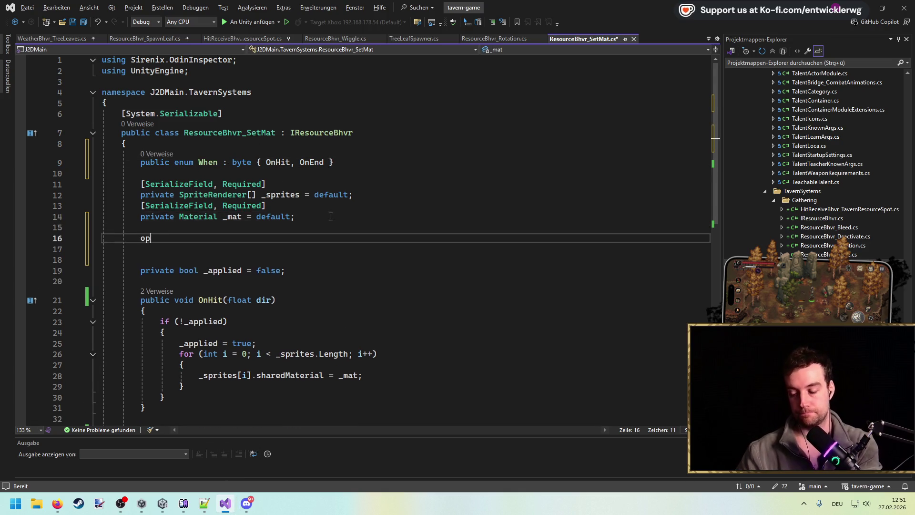
{"action": "key", "text": "BackSpace"}
{"action": "type", "text": "private When _when = d"}
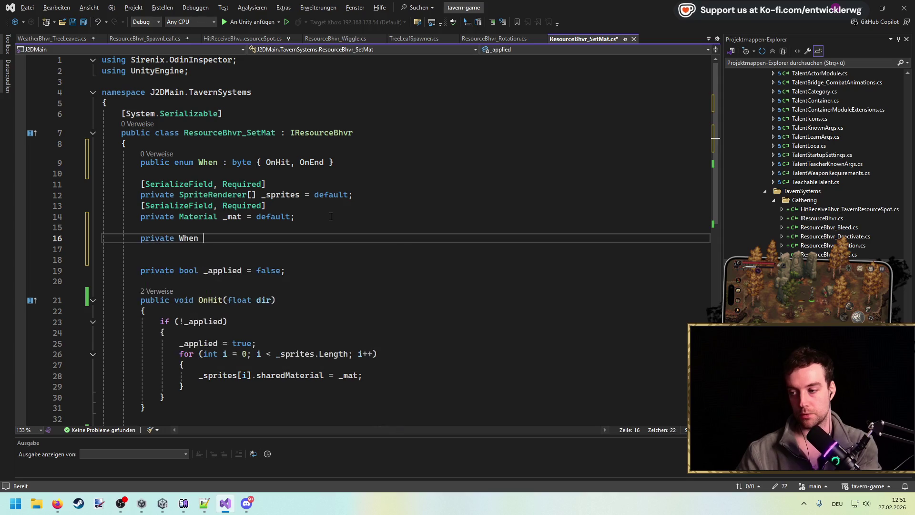
{"action": "key", "text": "Tab"}
{"action": "type", "text": ";"}
{"action": "key", "text": "Up"}
{"action": "key", "text": "Up"}
{"action": "key", "text": "Down"}
{"action": "type", "text": "[SerializeField, Required]"}
{"action": "key", "text": "Left"}
{"action": "key", "text": "ctrl+BackSpace"}
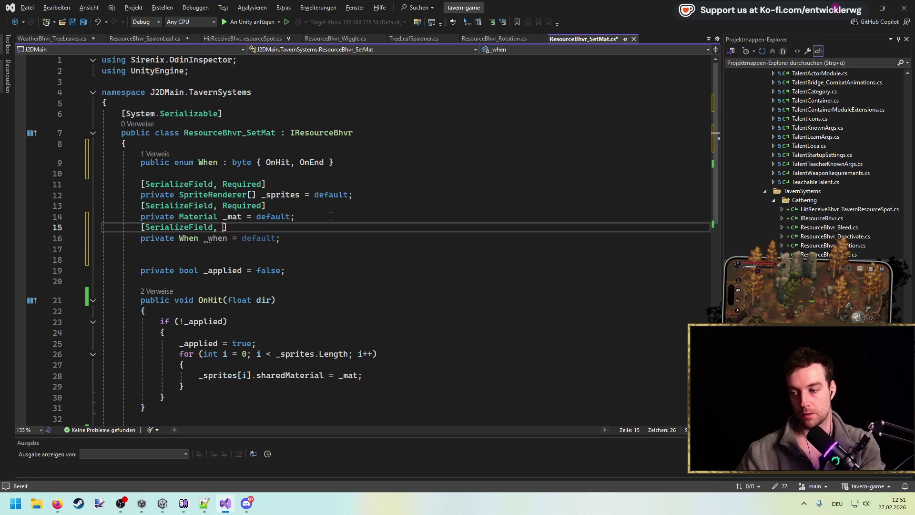
Extend OnHit's if-condition with && _when == When.OnHit.
{"action": "scroll", "coordinate": [273, 197], "scroll_direction": "down", "scroll_amount": 3}
{"action": "double_click", "coordinate": [220, 144]}
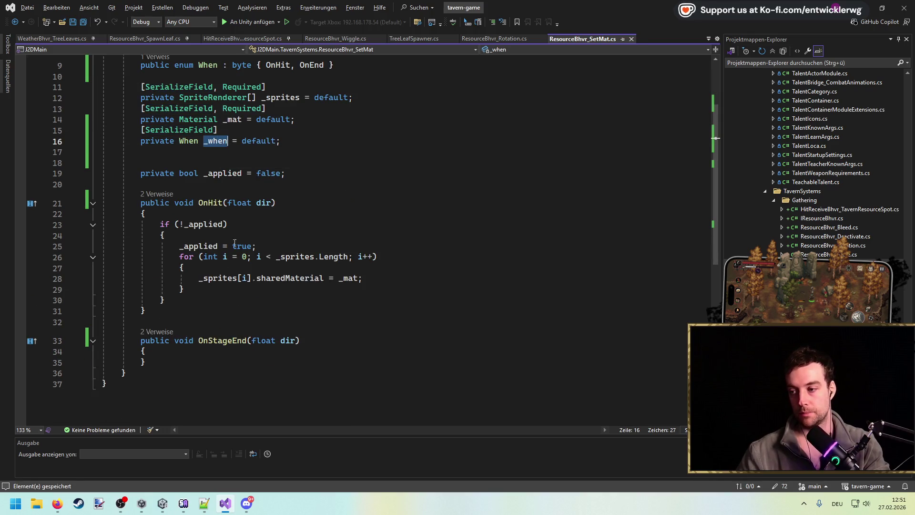
{"action": "left_click", "coordinate": [225, 224]}
{"action": "type", "text": "&& _when"}
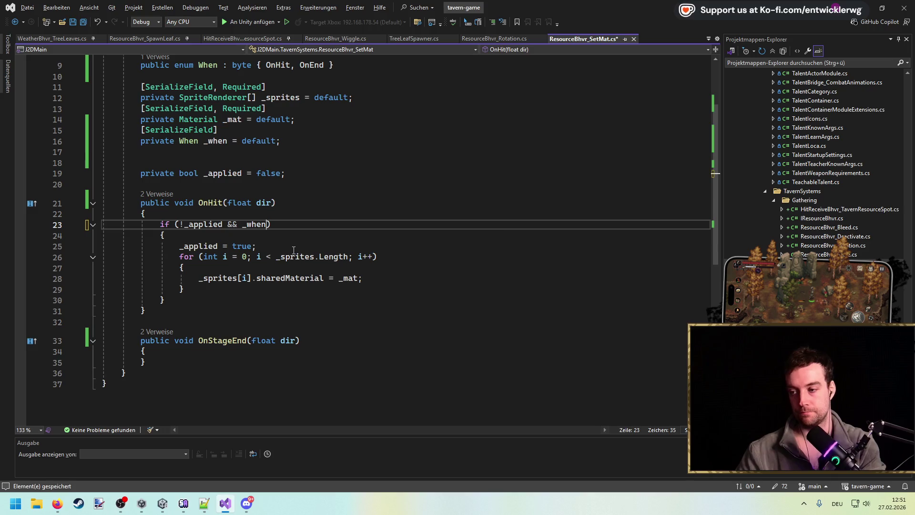
{"action": "mouse_move", "coordinate": [172, 300]}
{"action": "left_mouse_down"}
{"action": "mouse_move", "coordinate": [85, 278]}
{"action": "mouse_move", "coordinate": [76, 227]}
{"action": "left_mouse_up"}
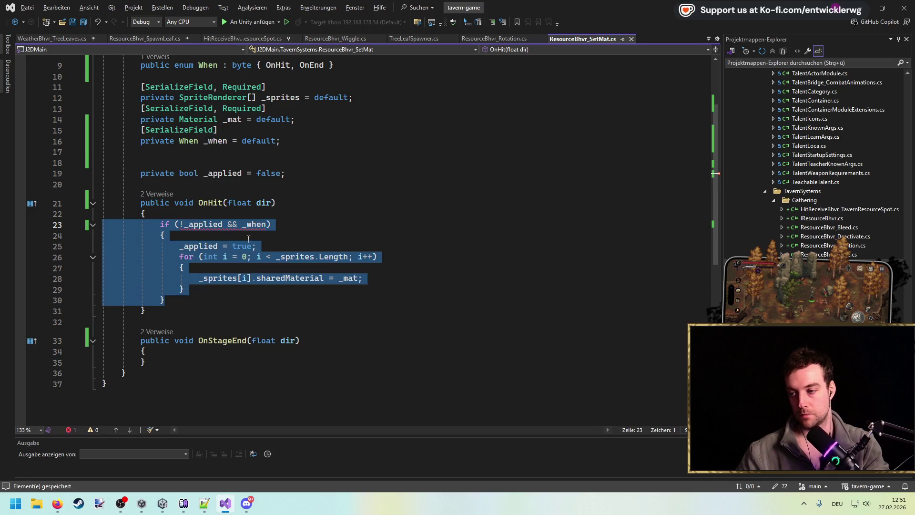
{"action": "left_click", "coordinate": [268, 224]}
{"action": "type", "text": "When.OnHit"}
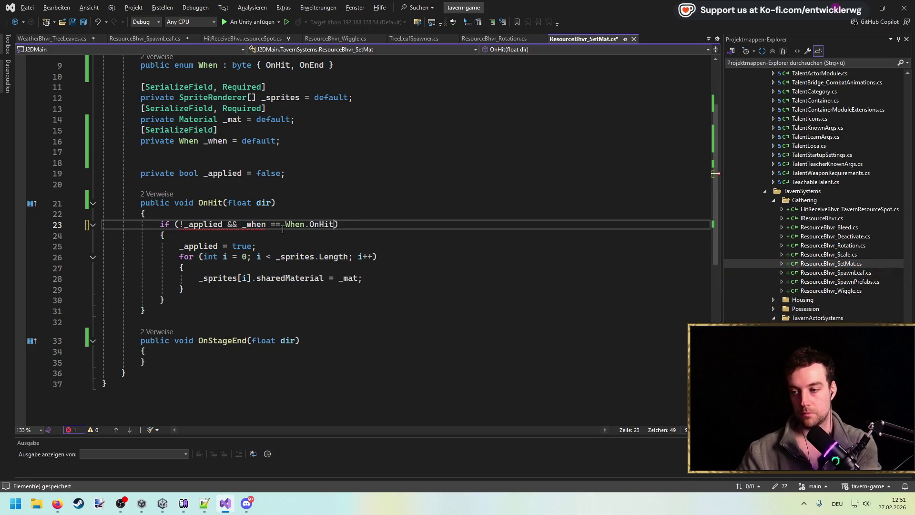
Copy the OnHit if-block into OnStageEnd, changing its check to When.OnEnd.
{"action": "left_click_drag", "start_coordinate": [180, 295], "coordinate": [70, 230]}
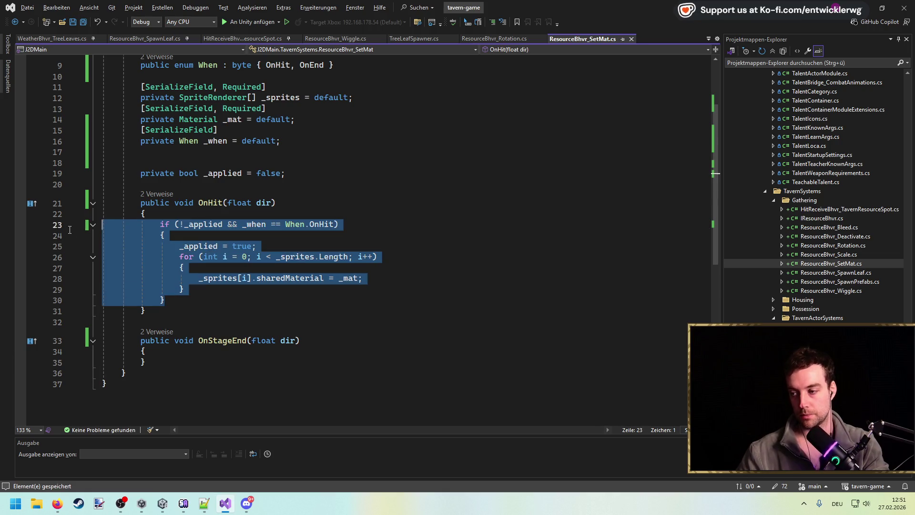
{"action": "key", "text": "ctrl+c"}
{"action": "left_click", "coordinate": [209, 348]}
{"action": "key", "text": "Return"}
{"action": "key", "text": "ctrl+v"}
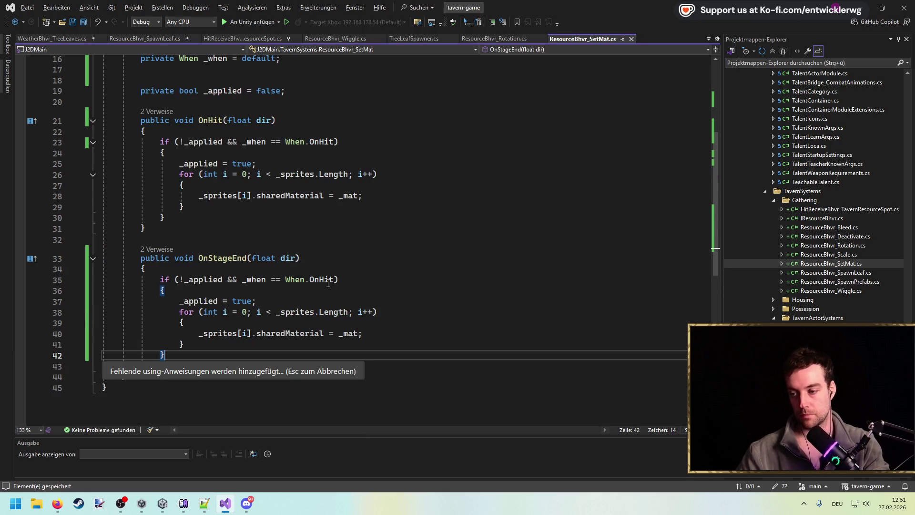
{"action": "double_click", "coordinate": [322, 279]}
{"action": "key", "text": "BackSpace"}
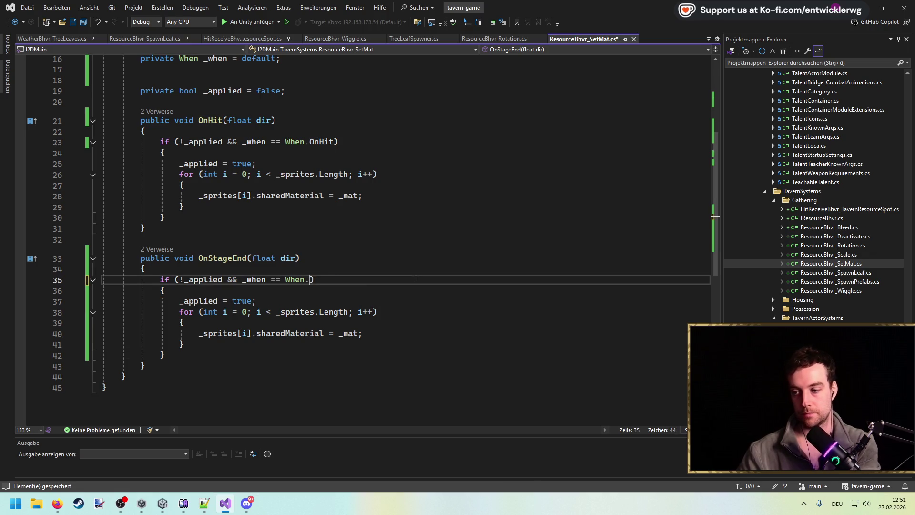
{"action": "type", "text": "OnEn"}
{"action": "key", "text": "Tab"}
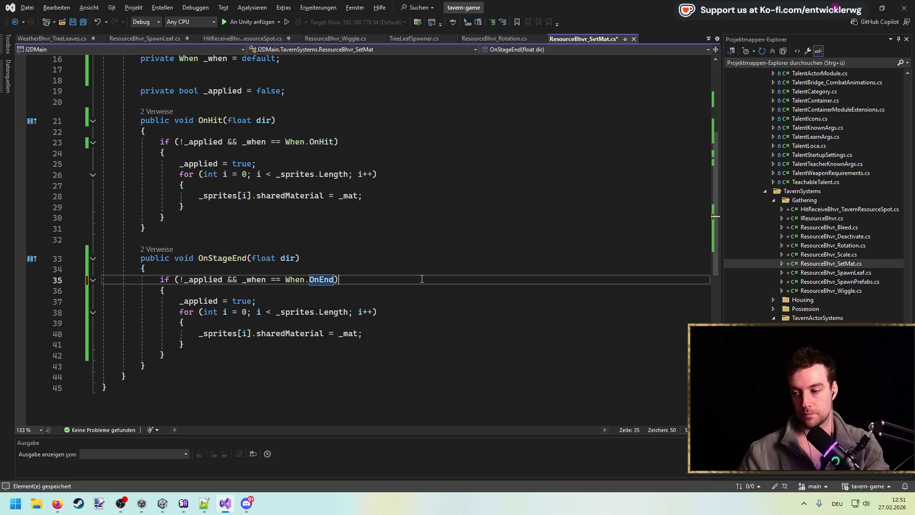
Delete the extra blank line under the fields, then return to Unity and clear the Console.
{"action": "scroll", "coordinate": [415, 279], "scroll_direction": "up", "scroll_amount": 5}
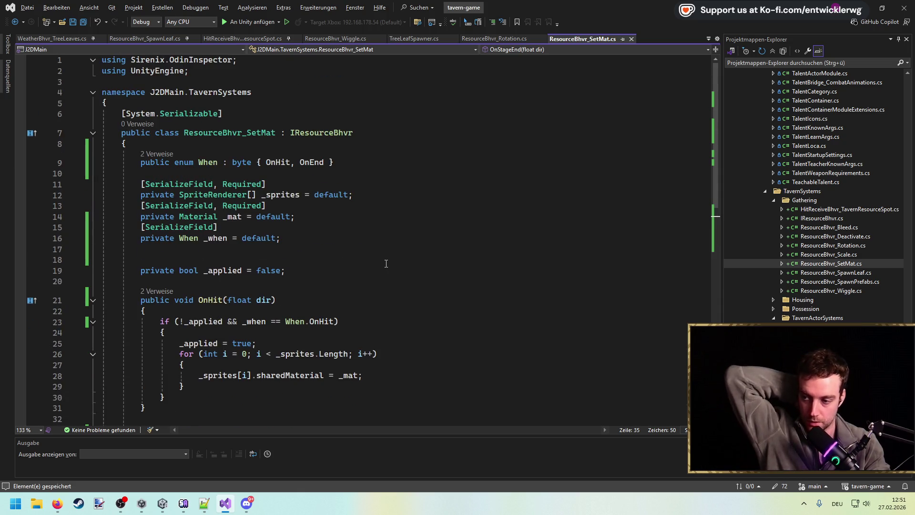
{"action": "left_click", "coordinate": [333, 257]}
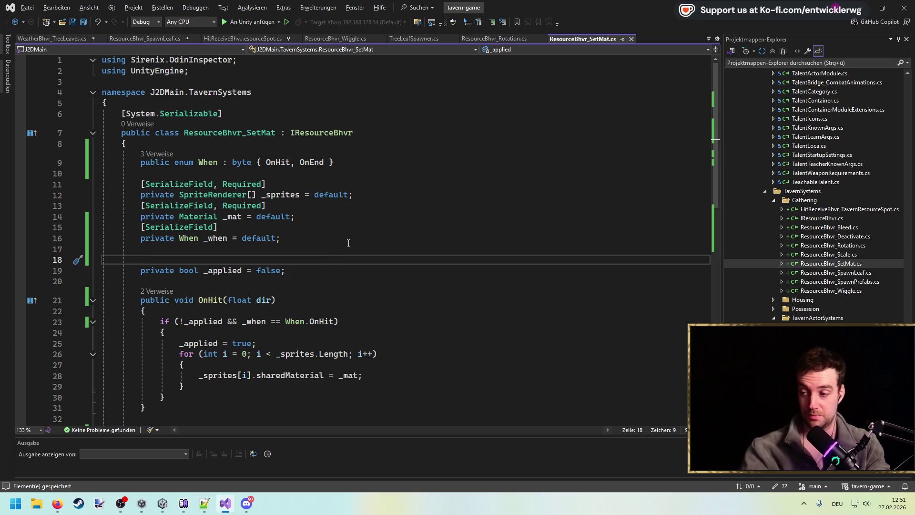
{"action": "key", "text": "BackSpace"}
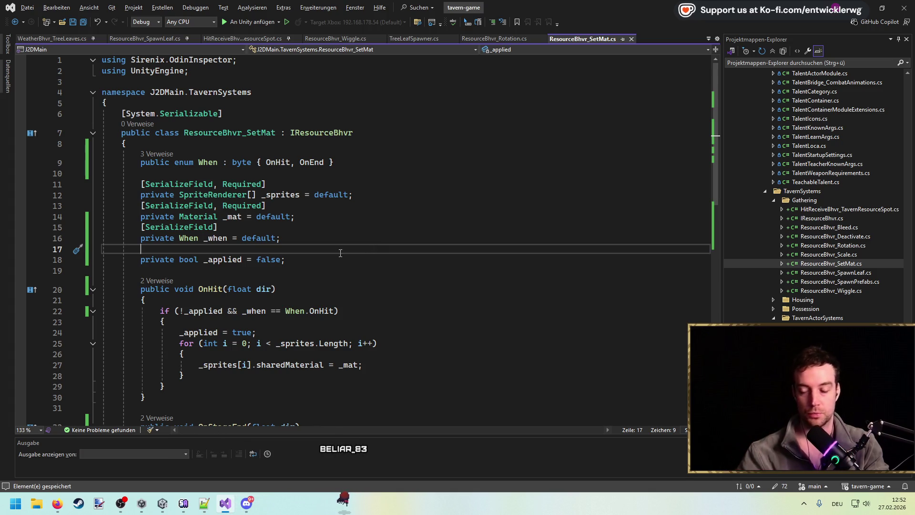
{"action": "left_click", "coordinate": [349, 229]}
{"action": "left_click", "coordinate": [861, 11]}
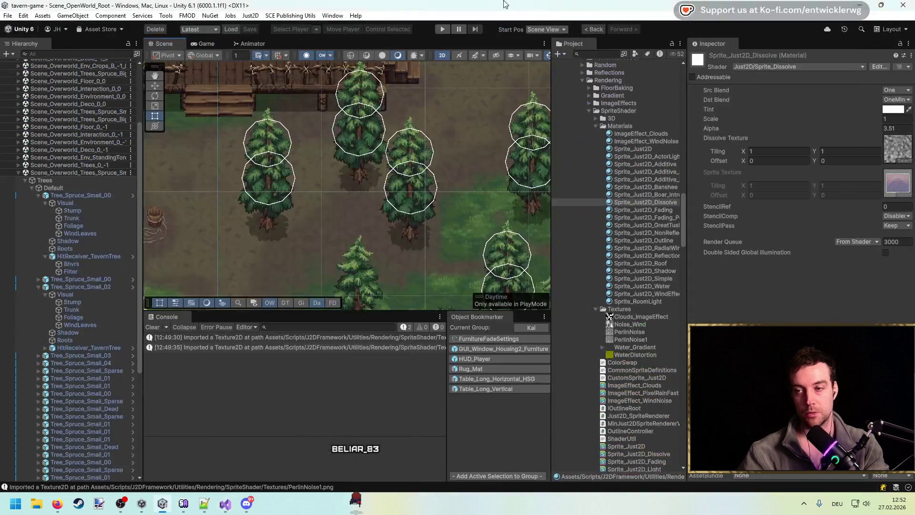
{"action": "left_click", "coordinate": [153, 327]}
{"action": "scroll", "coordinate": [352, 193], "scroll_direction": "up", "scroll_amount": 1}
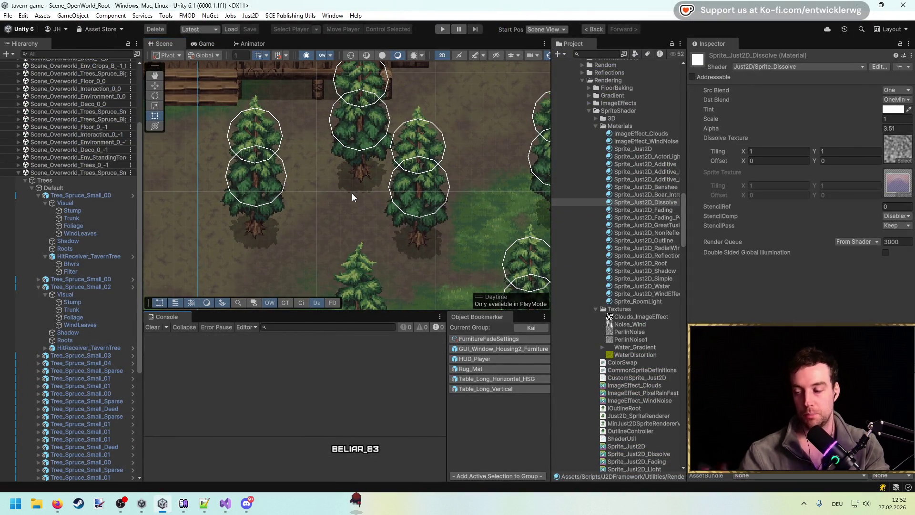
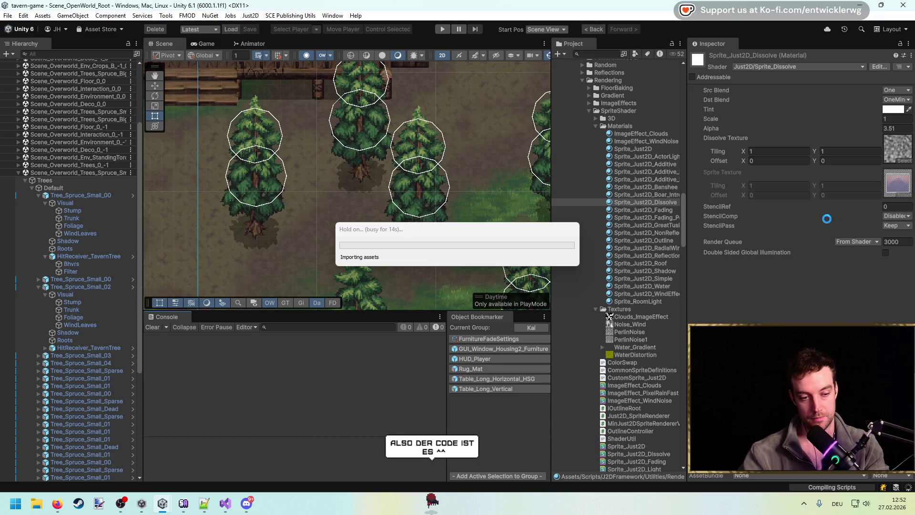
Review the ResourceBhvr_SetMat script in Visual Studio.
{"action": "left_click", "coordinate": [225, 504]}
{"action": "scroll", "coordinate": [434, 303], "scroll_direction": "down", "scroll_amount": 3}
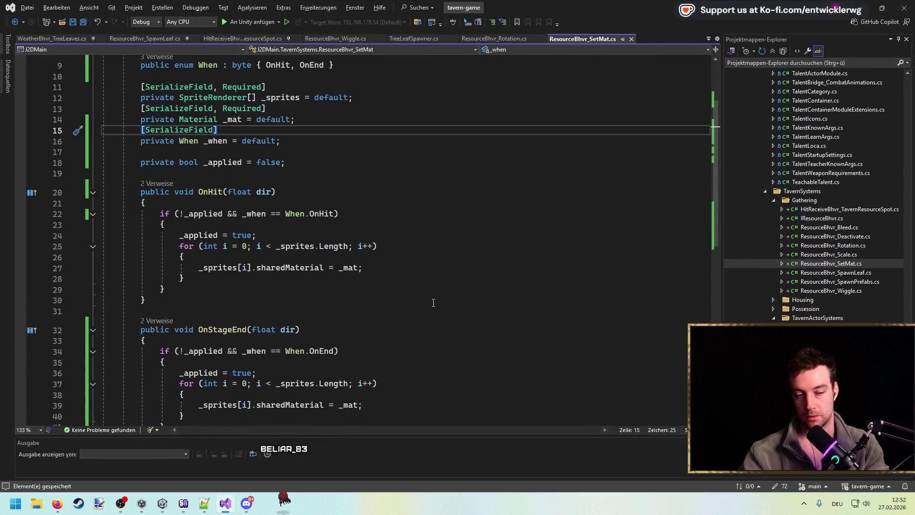
{"action": "scroll", "coordinate": [458, 234], "scroll_direction": "down", "scroll_amount": 5}
{"action": "scroll", "coordinate": [393, 244], "scroll_direction": "up", "scroll_amount": 8}
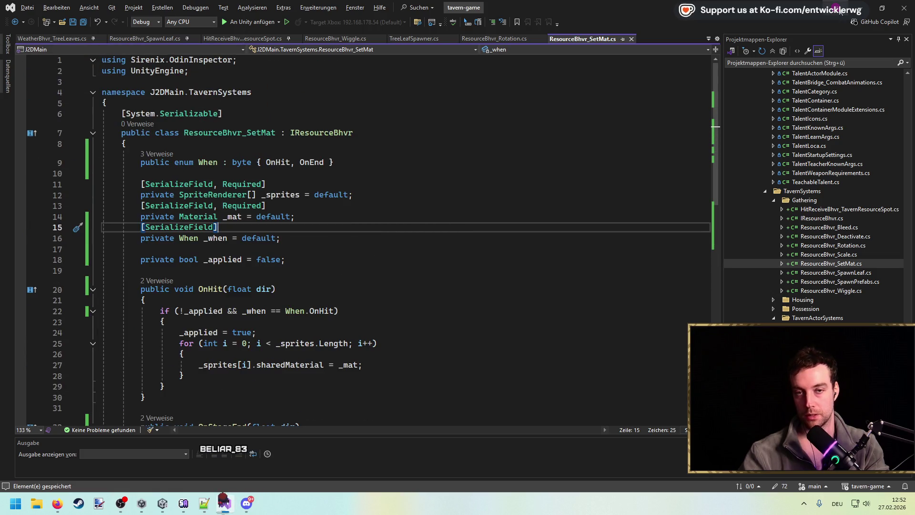
Lower the Sprite_Just2D_Dissolve material's Alpha to 0.34 so the left tree dissolves to its trunk.
{"action": "key", "text": "alt+Tab"}
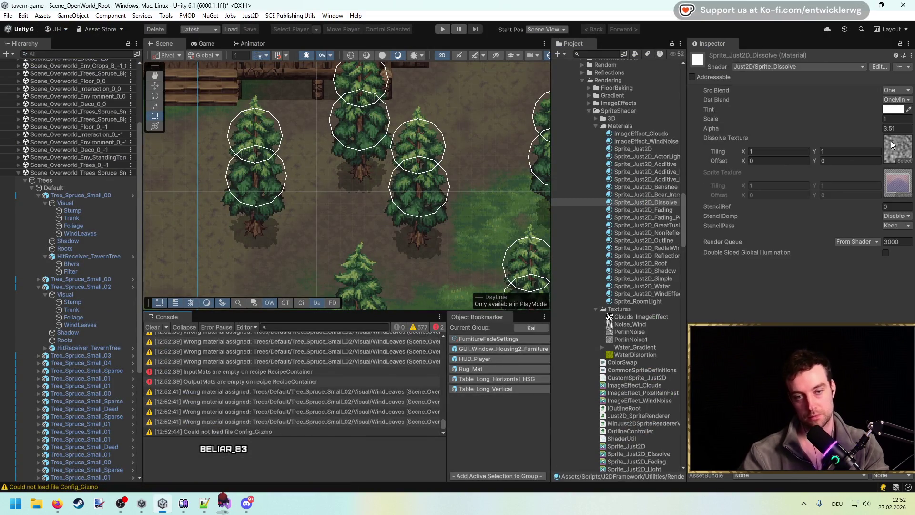
{"action": "mouse_move", "coordinate": [836, 128]}
{"action": "left_mouse_down"}
{"action": "mouse_move", "coordinate": [770, 125]}
{"action": "mouse_move", "coordinate": [782, 129]}
{"action": "left_mouse_up"}
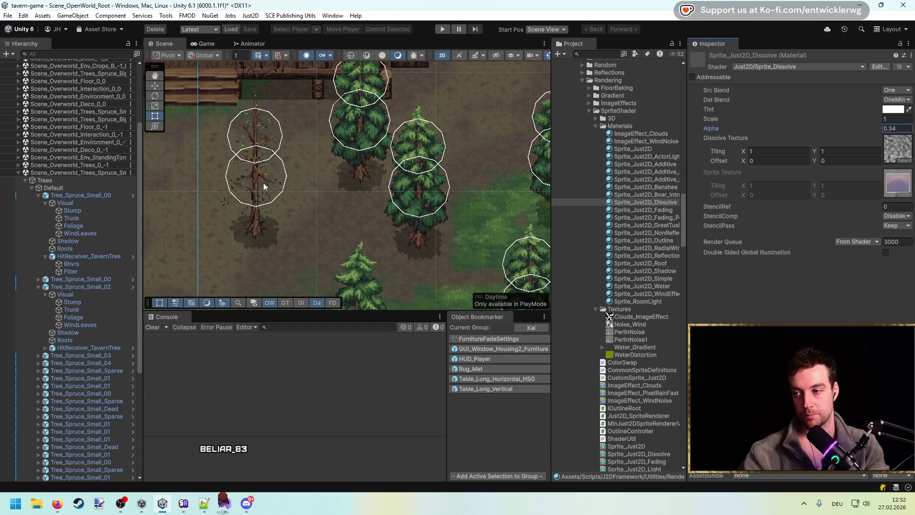
{"action": "scroll", "coordinate": [265, 187], "scroll_direction": "up", "scroll_amount": 4}
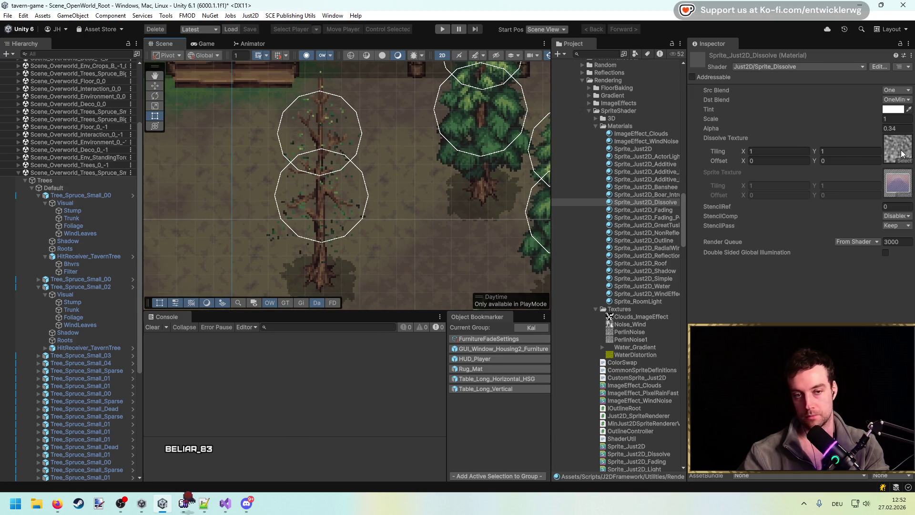
{"action": "left_click", "coordinate": [628, 339]}
Open the PerlinNoise1 texture in GIMP and pan the Scene view toward the dissolved tree.
{"action": "right_click", "coordinate": [627, 339]}
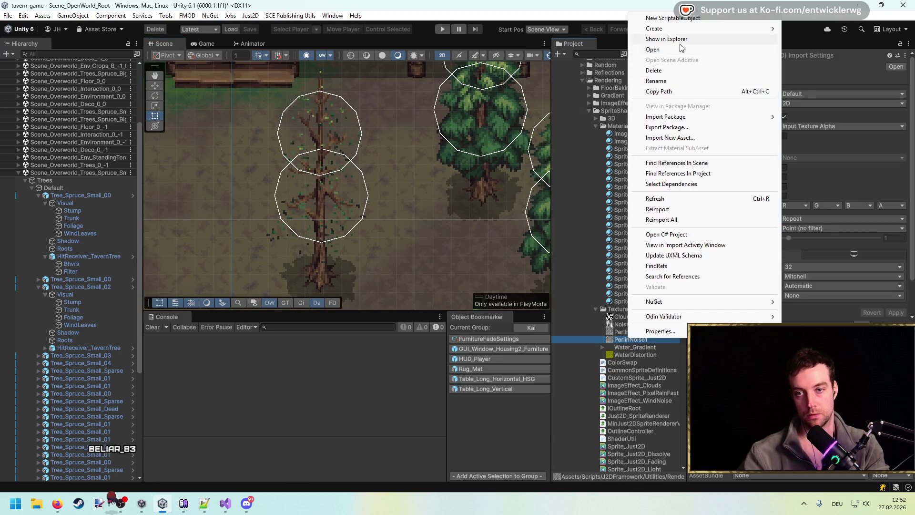
{"action": "left_click", "coordinate": [681, 47]}
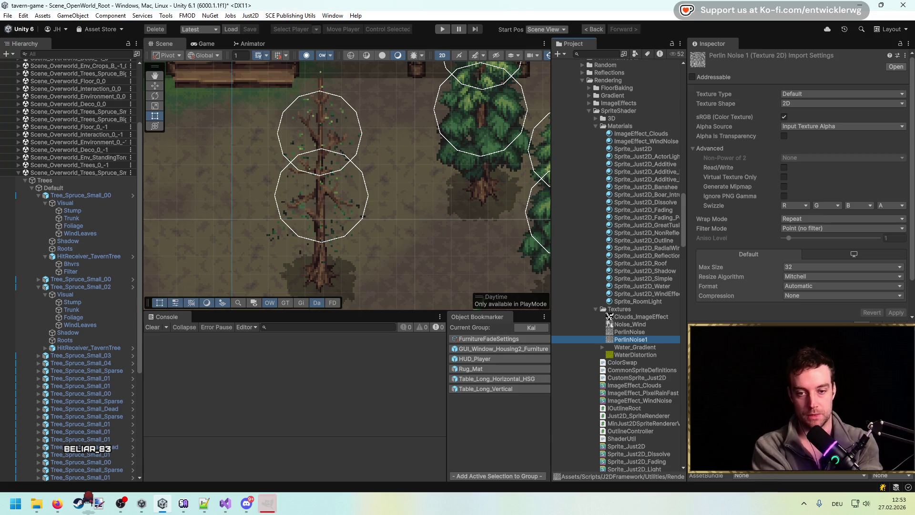
{"action": "left_click_drag", "start_coordinate": [458, 231], "coordinate": [435, 218]}
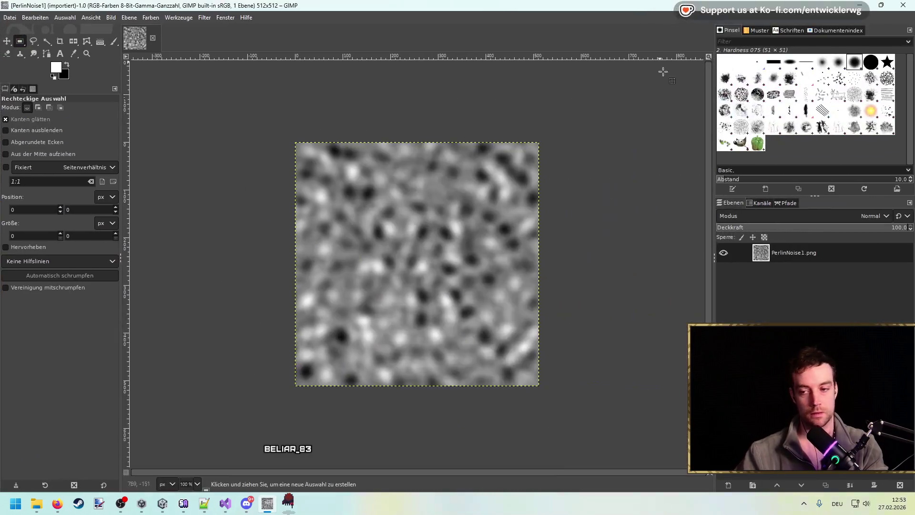
Scale the noise layer down to 32×32 pixels with interpolation set to None.
{"action": "key", "text": "ctrl+s"}
{"action": "key", "text": "Escape"}
{"action": "key", "text": "shift+s"}
{"action": "left_click", "coordinate": [452, 273]}
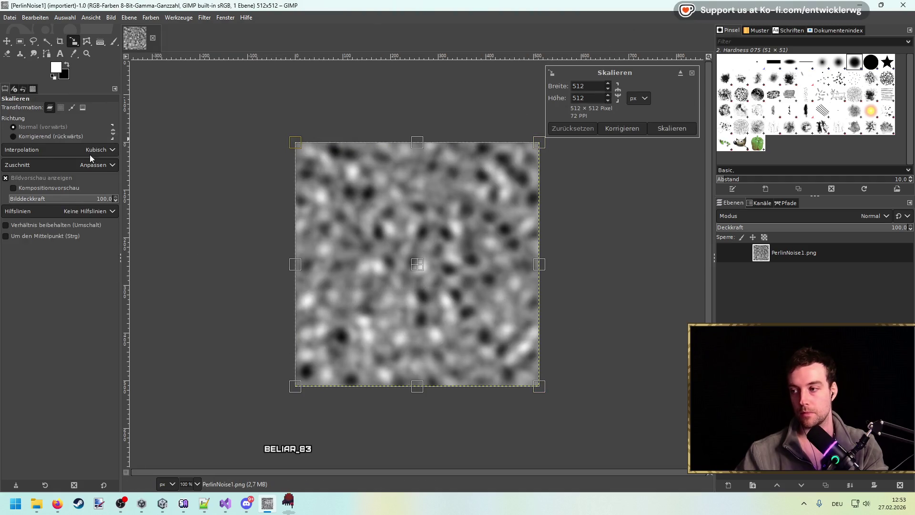
{"action": "left_click", "coordinate": [60, 150]}
{"action": "left_click", "coordinate": [57, 162]}
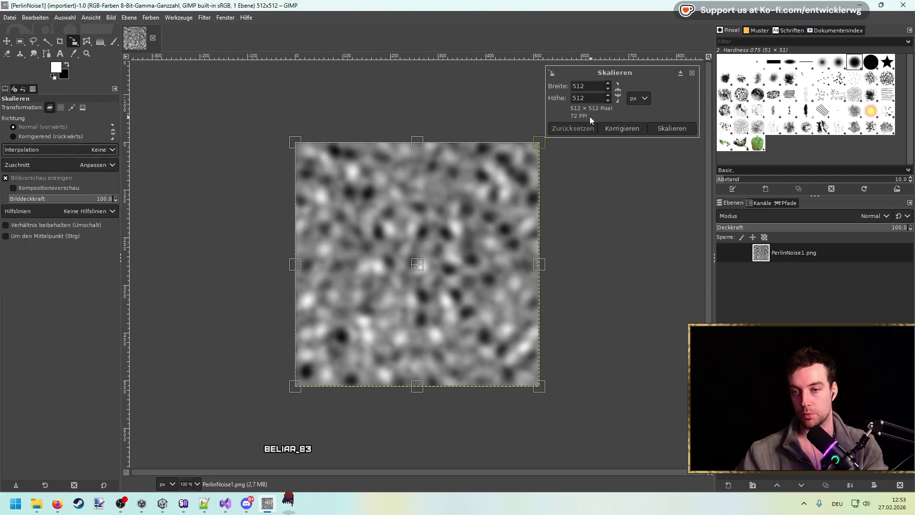
{"action": "type", "text": "32"}
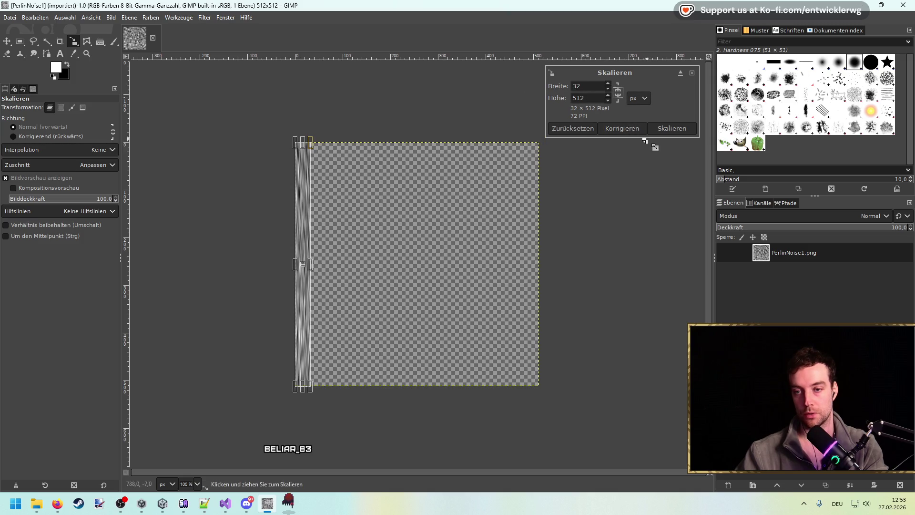
{"action": "left_click", "coordinate": [663, 129]}
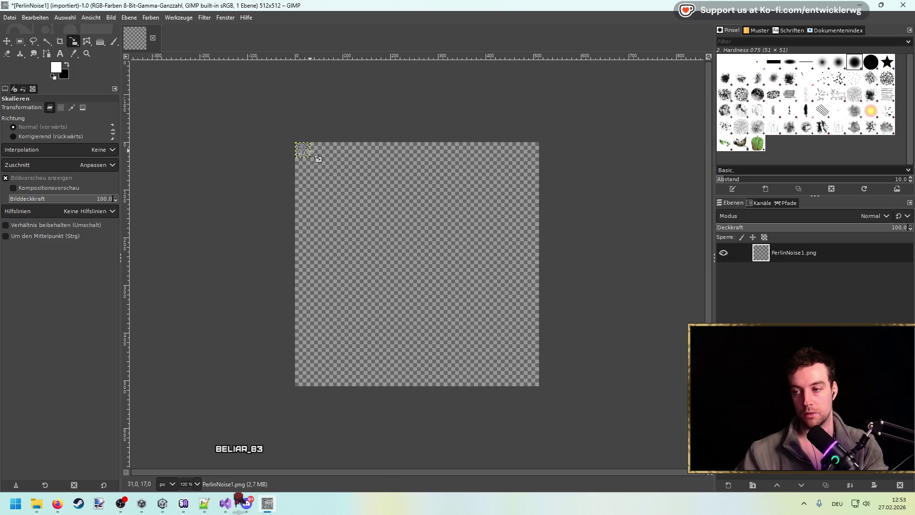
Copy the 32×32 noise and paste it as a new image.
{"action": "scroll", "coordinate": [317, 157], "scroll_direction": "up", "scroll_amount": 6}
{"action": "scroll", "coordinate": [419, 190], "scroll_direction": "down", "scroll_amount": 6}
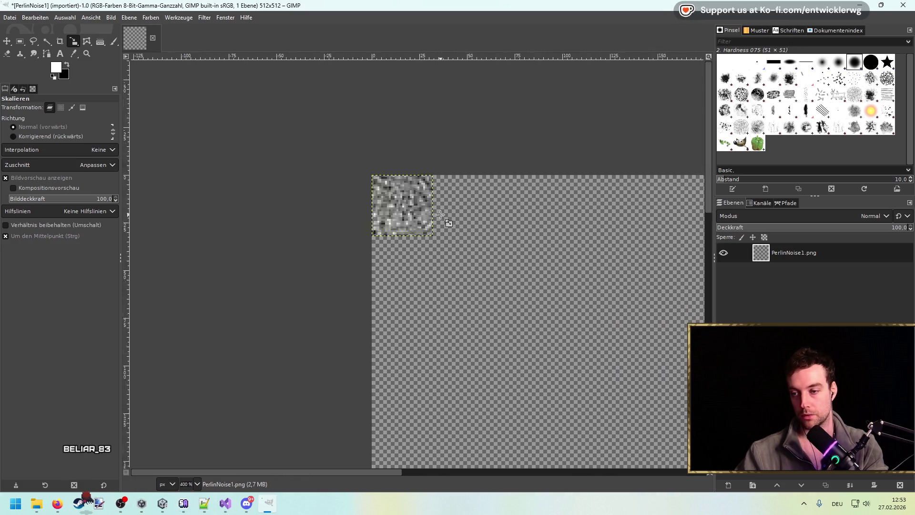
{"action": "scroll", "coordinate": [420, 210], "scroll_direction": "up", "scroll_amount": 6}
{"action": "key", "text": "r"}
{"action": "key", "text": "ctrl+c"}
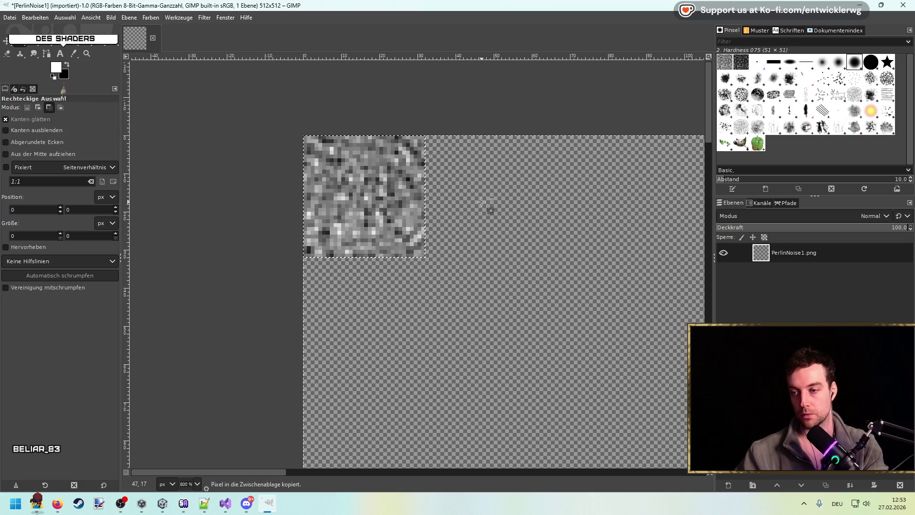
{"action": "key", "text": "ctrl+shift+v"}
{"action": "scroll", "coordinate": [386, 275], "scroll_direction": "up", "scroll_amount": 7}
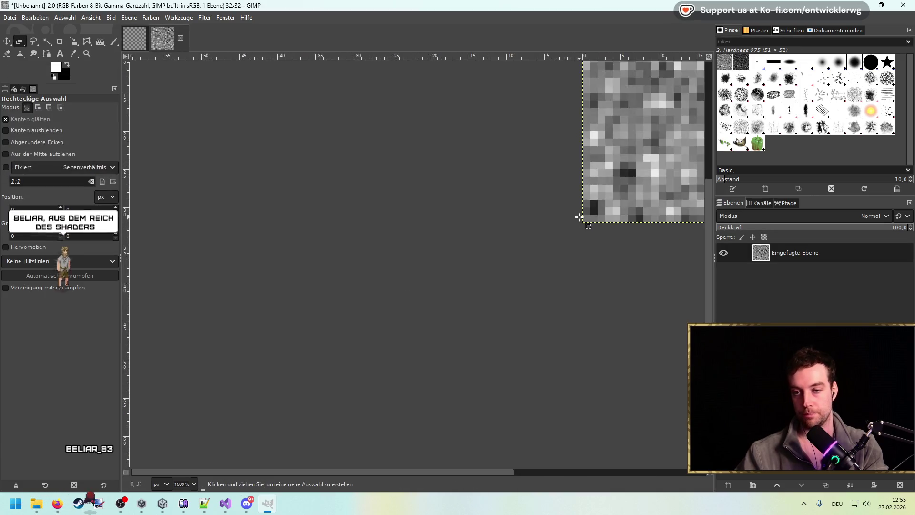
{"action": "left_click", "coordinate": [205, 19]}
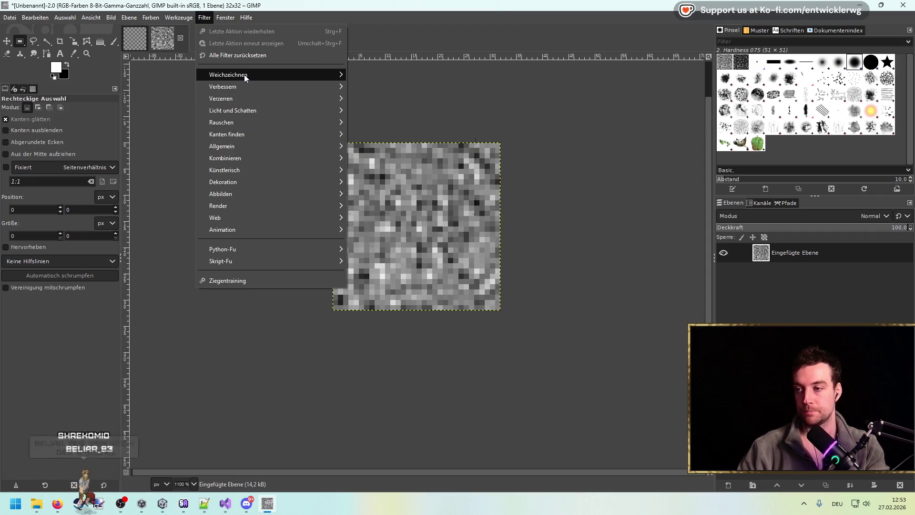
{"action": "mouse_move", "coordinate": [244, 74]}
{"action": "left_click", "coordinate": [404, 88]}
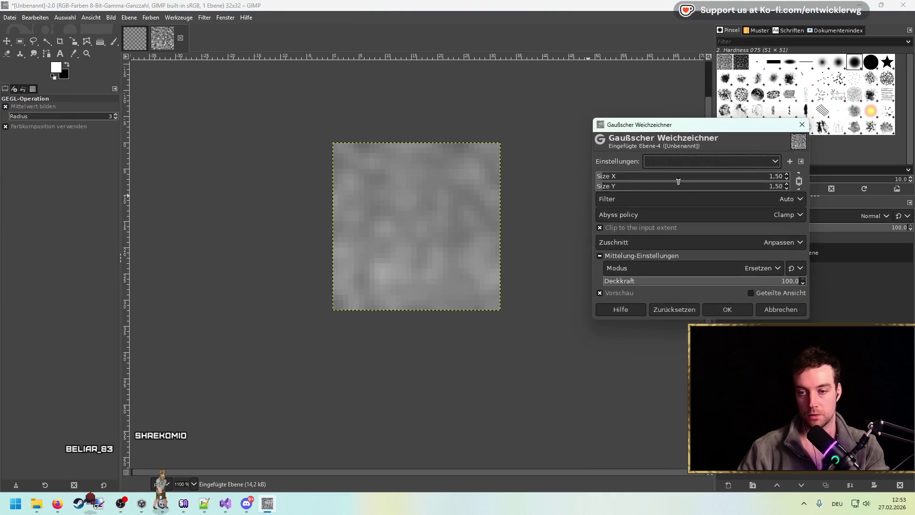
{"action": "left_click", "coordinate": [787, 178]}
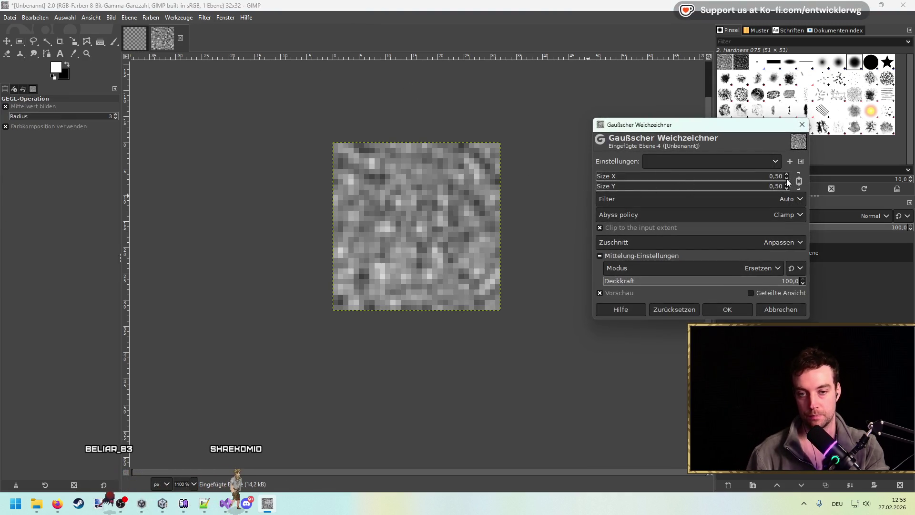
{"action": "left_click", "coordinate": [787, 174]}
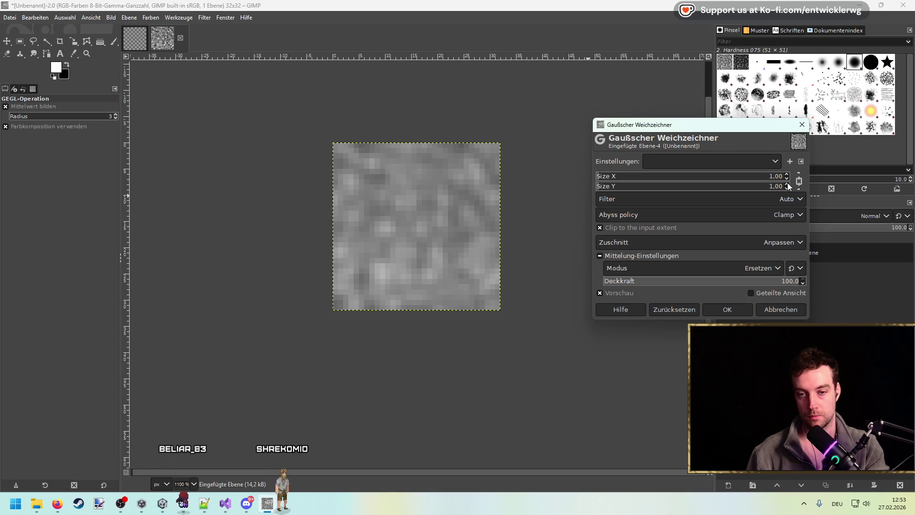
{"action": "left_click", "coordinate": [788, 184]}
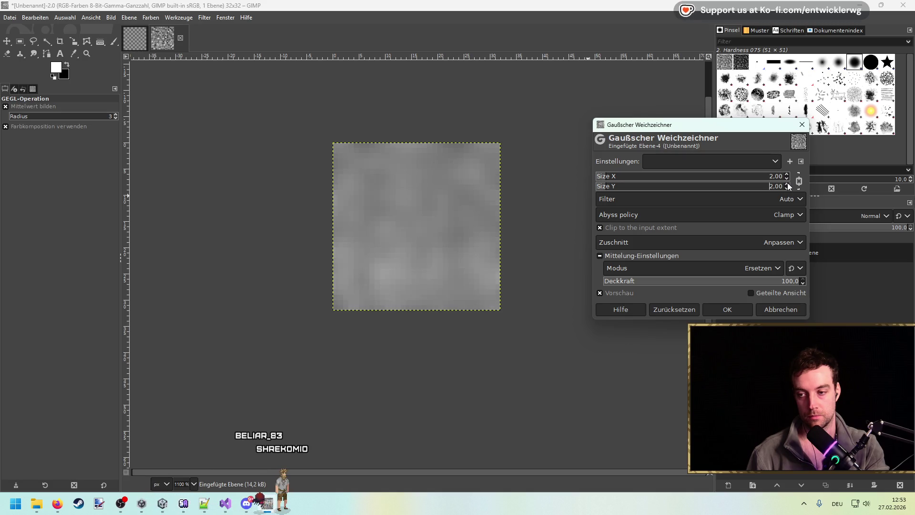
{"action": "left_click", "coordinate": [786, 188]}
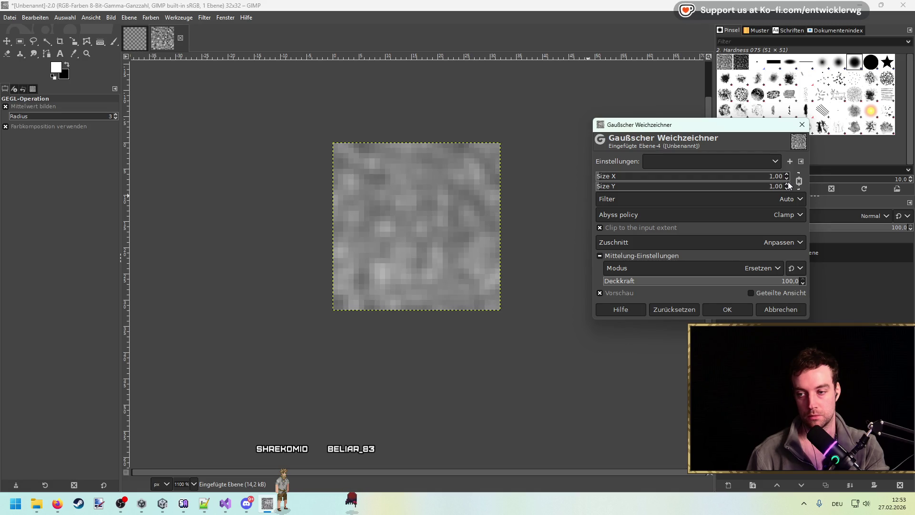
{"action": "left_click", "coordinate": [777, 308]}
{"action": "left_click", "coordinate": [216, 20]}
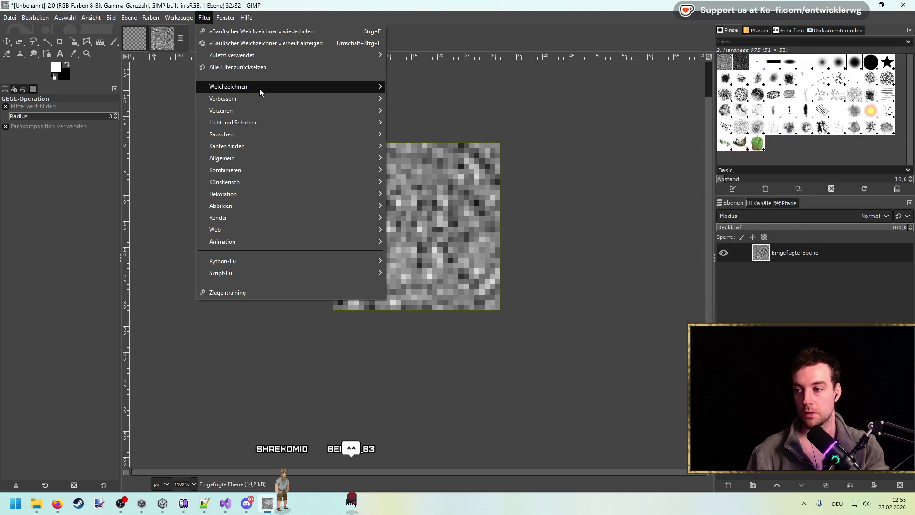
{"action": "mouse_move", "coordinate": [259, 87]}
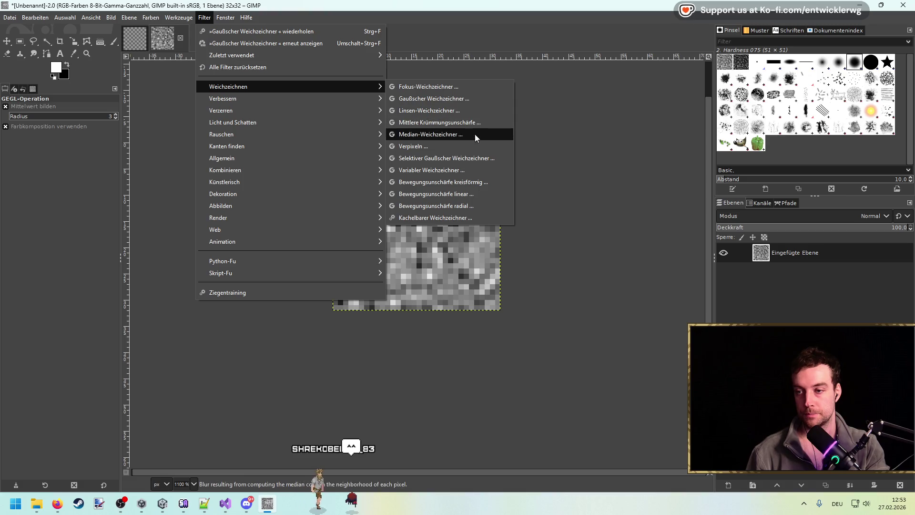
{"action": "left_click", "coordinate": [475, 134]}
{"action": "left_click", "coordinate": [803, 195]}
{"action": "left_click", "coordinate": [803, 195]}
{"action": "left_click", "coordinate": [803, 194]}
{"action": "left_click", "coordinate": [803, 189]}
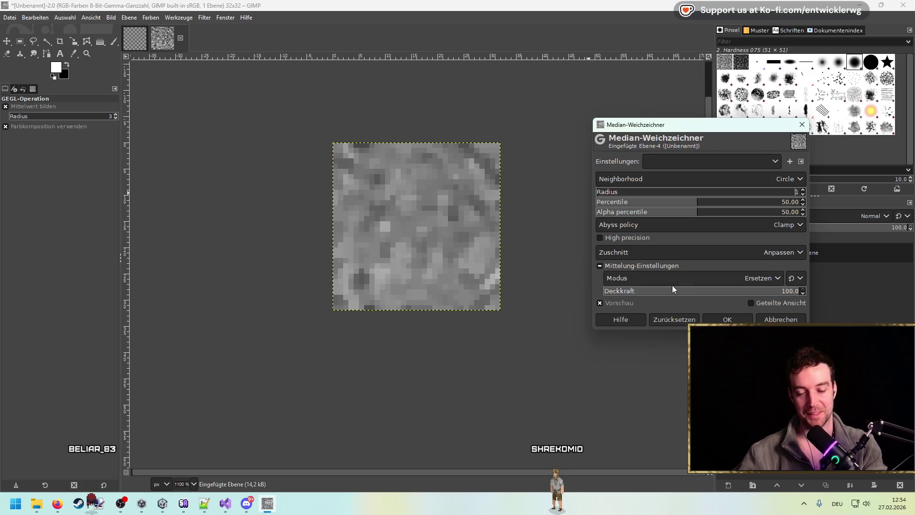
{"action": "mouse_move", "coordinate": [692, 203]}
{"action": "left_mouse_down"}
{"action": "mouse_move", "coordinate": [762, 202]}
{"action": "mouse_move", "coordinate": [575, 200]}
{"action": "mouse_move", "coordinate": [680, 199]}
{"action": "mouse_move", "coordinate": [616, 212]}
{"action": "left_mouse_up"}
{"action": "key", "text": "Escape"}
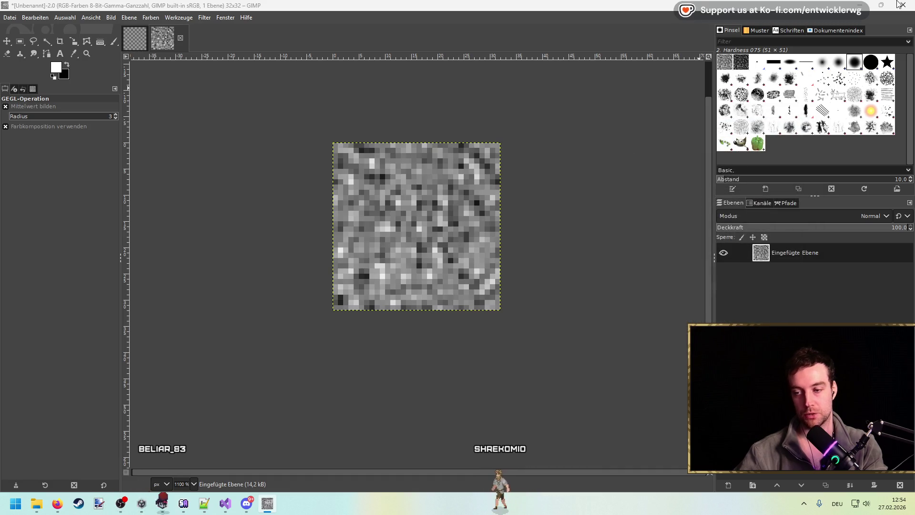
{"action": "key", "text": "alt+Tab"}
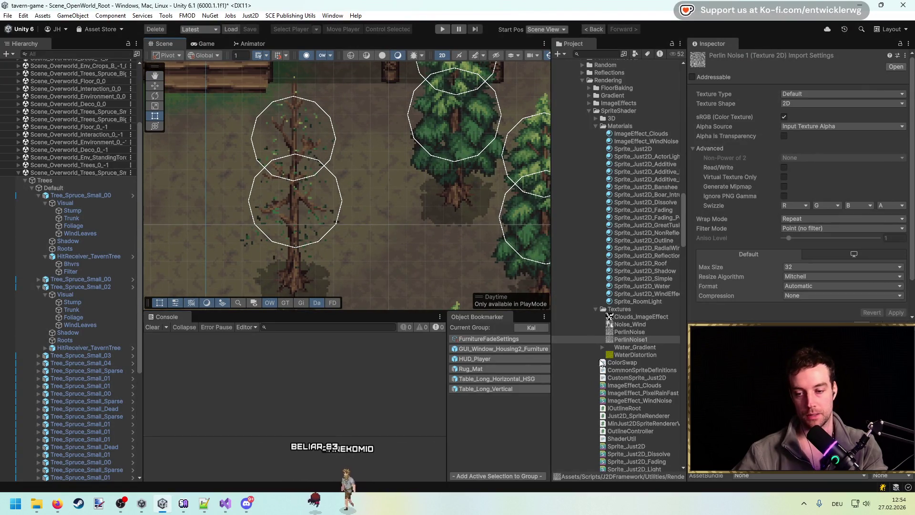
Scrub the Sprite_Just2D_Dissolve Alpha to preview the dissolve, then set it back to 1.
{"action": "left_click", "coordinate": [596, 30]}
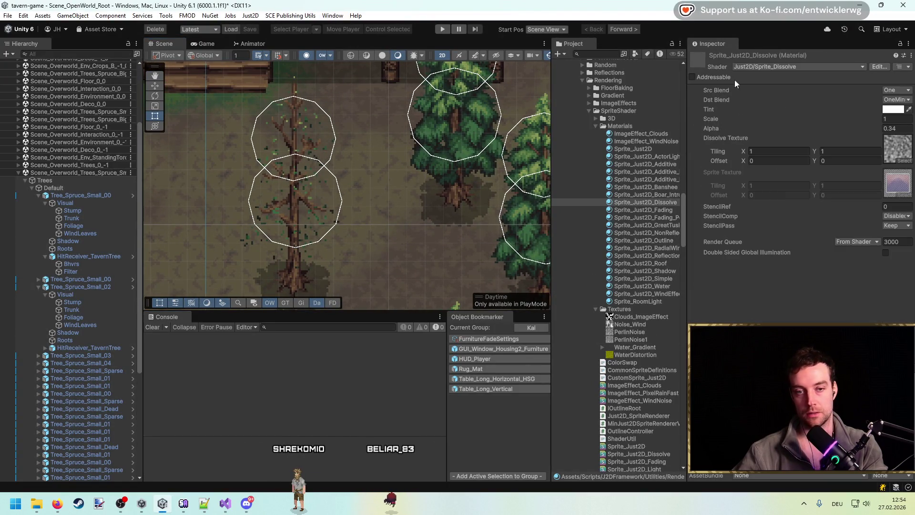
{"action": "type", "text": "1"}
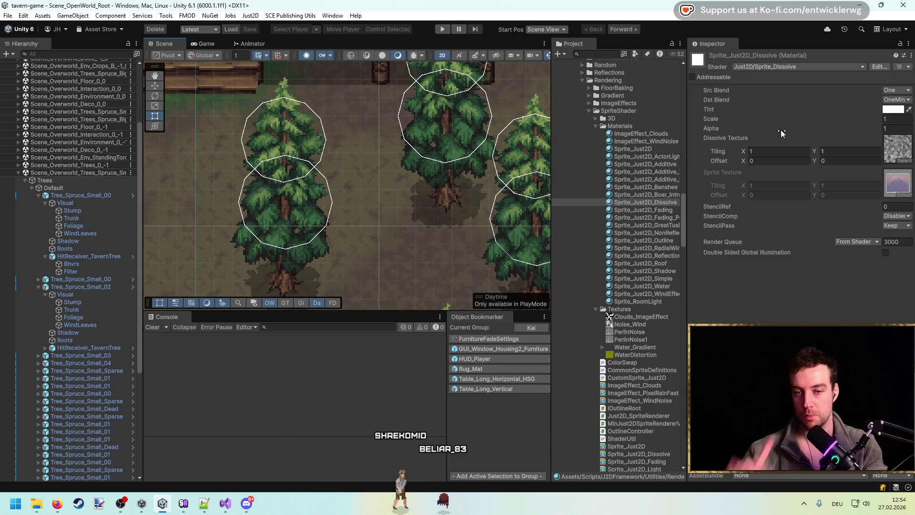
{"action": "mouse_move", "coordinate": [774, 130]}
{"action": "left_mouse_down"}
{"action": "mouse_move", "coordinate": [756, 130]}
{"action": "mouse_move", "coordinate": [802, 131]}
{"action": "left_mouse_up"}
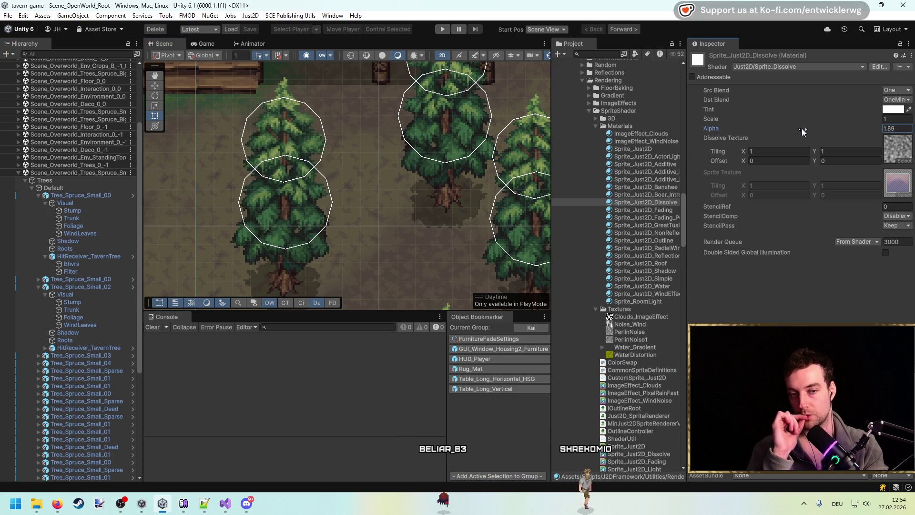
{"action": "left_click", "coordinate": [899, 128]}
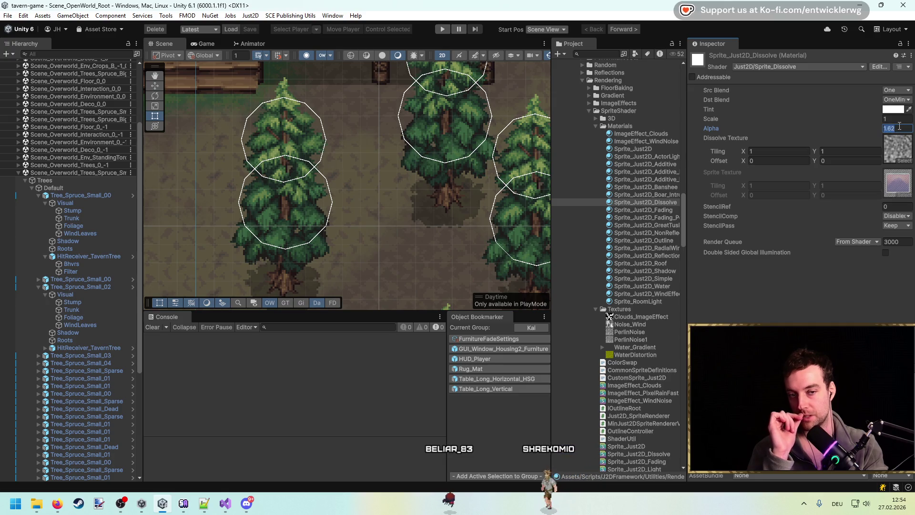
{"action": "type", "text": "1"}
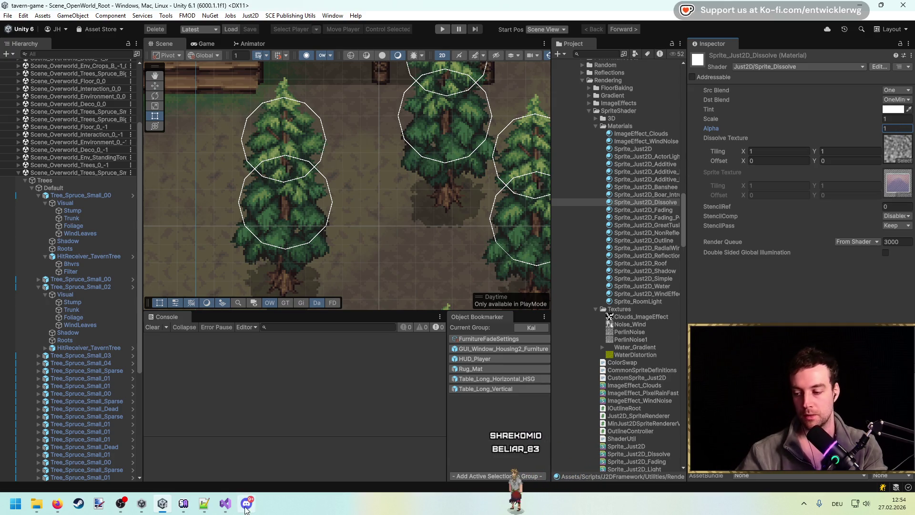
{"action": "key", "text": "alt+Tab"}
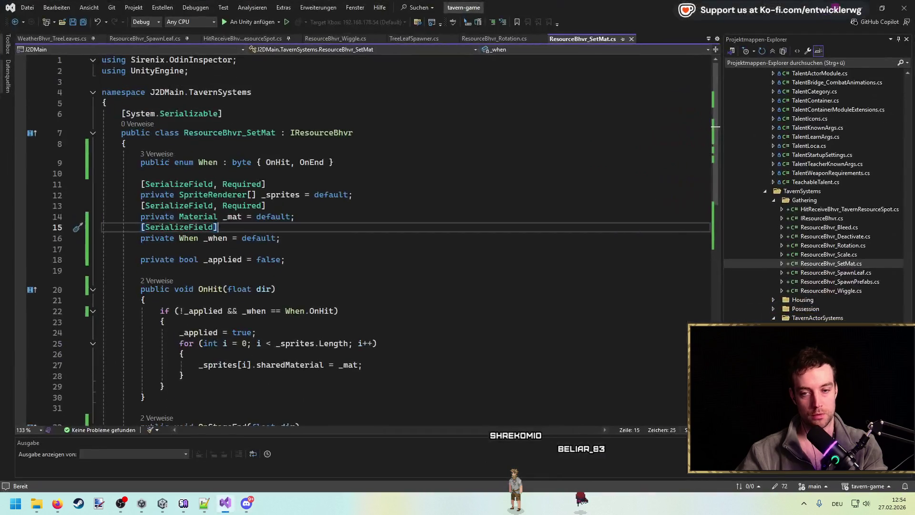
Create a new ResourceBhvr_Dissolve script in the Gathering folder.
{"action": "scroll", "coordinate": [336, 227], "scroll_direction": "down", "scroll_amount": 2}
{"action": "left_click", "coordinate": [337, 191]}
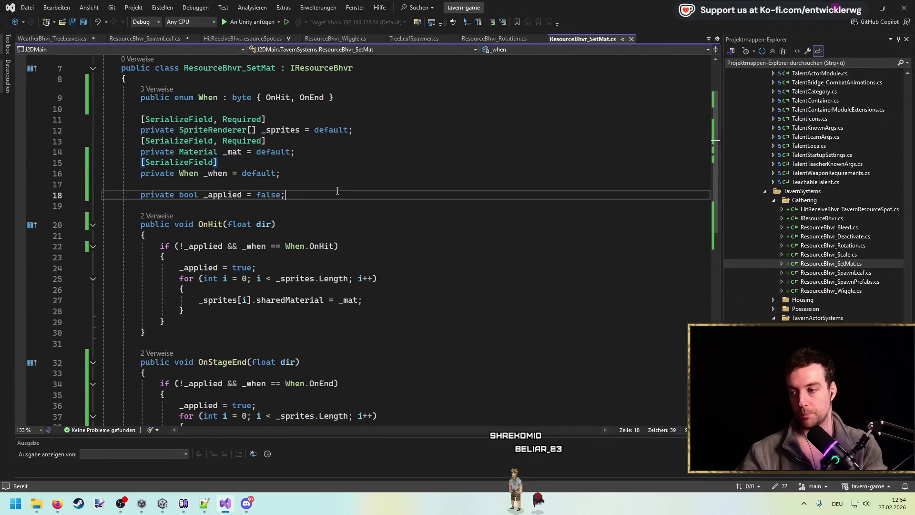
{"action": "scroll", "coordinate": [505, 165], "scroll_direction": "up", "scroll_amount": 1}
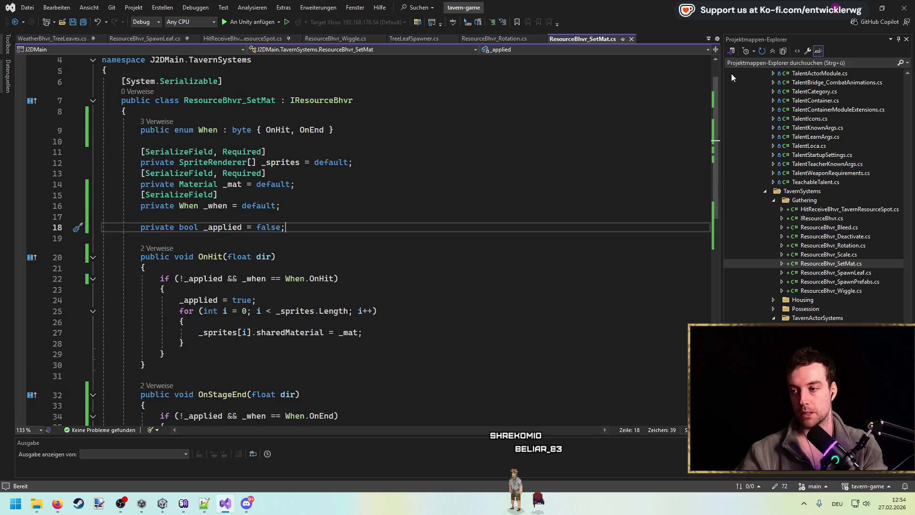
{"action": "scroll", "coordinate": [810, 247], "scroll_direction": "up", "scroll_amount": 1}
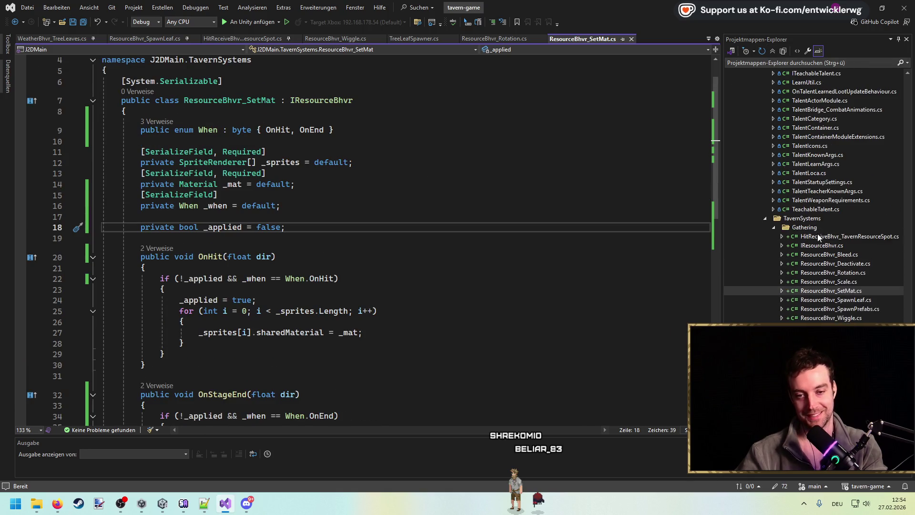
{"action": "right_click", "coordinate": [819, 230]}
{"action": "mouse_move", "coordinate": [802, 240]}
{"action": "left_click", "coordinate": [625, 240]}
{"action": "type", "text": "ResourceBhvr_Dissolve"}
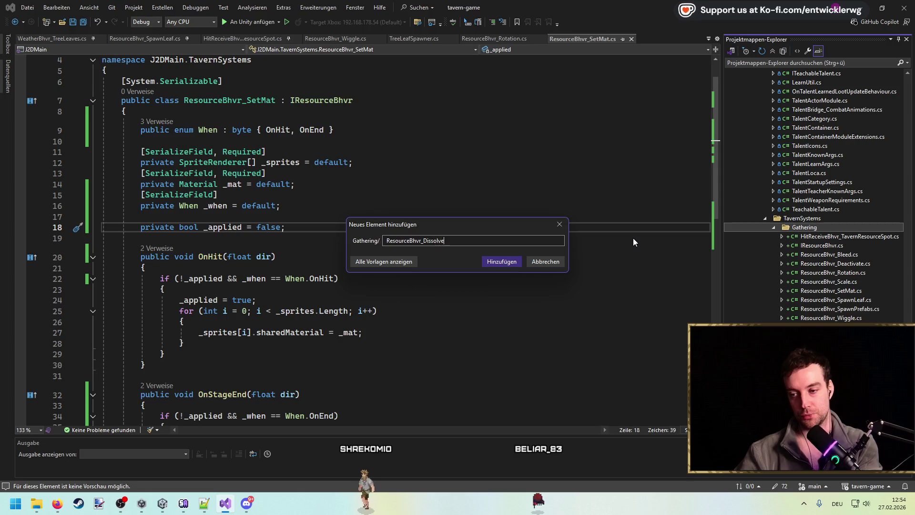
{"action": "key", "text": "Return"}
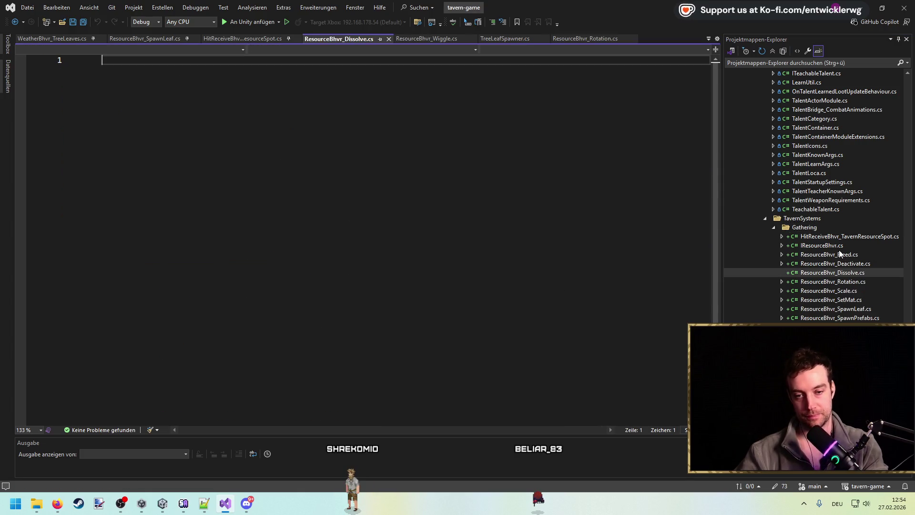
Copy all of ResourceBhvr_Bleed's code into the Dissolve file and save it.
{"action": "left_click", "coordinate": [851, 254]}
{"action": "key", "text": "ctrl+a"}
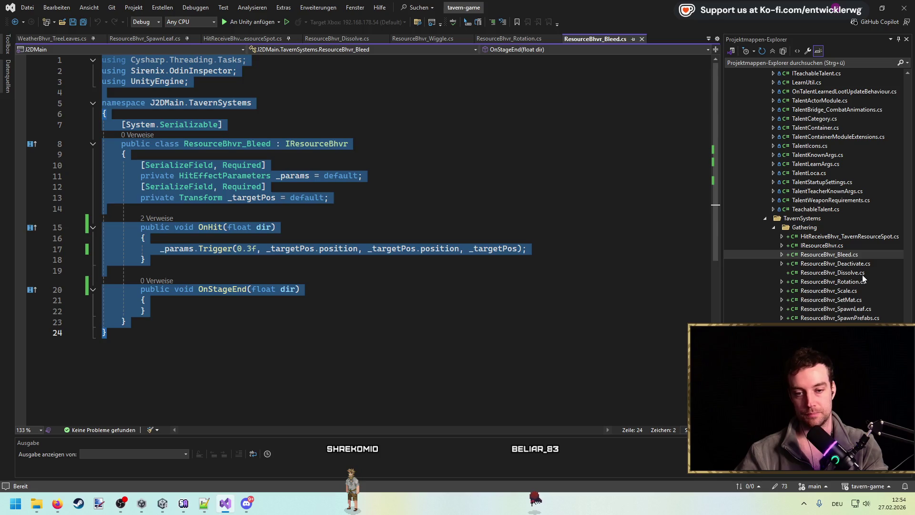
{"action": "key", "text": "ctrl+c"}
{"action": "left_click", "coordinate": [860, 272]}
{"action": "key", "text": "ctrl+v"}
{"action": "key", "text": "ctrl+s"}
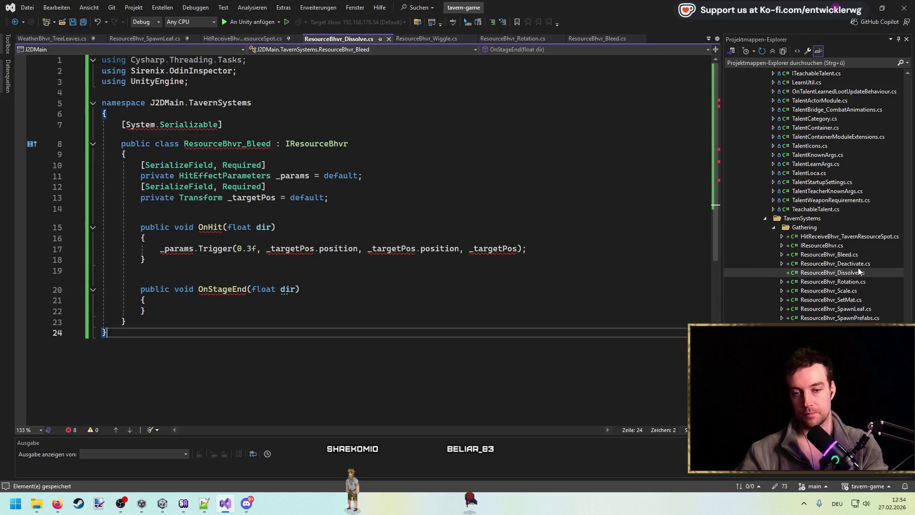
Rename the class to ResourceBhvr_Dissolve and remove the Trigger call from OnHit.
{"action": "double_click", "coordinate": [261, 144]}
{"action": "type", "text": "ResourceBhvr_Dissolve"}
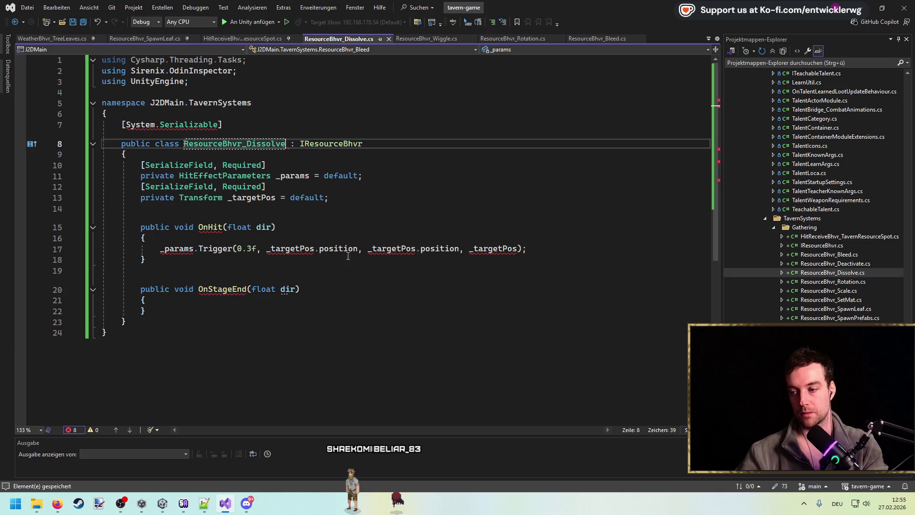
{"action": "left_click", "coordinate": [348, 248]}
{"action": "key", "text": "ctrl+x"}
{"action": "left_click_drag", "start_coordinate": [329, 198], "coordinate": [69, 172]}
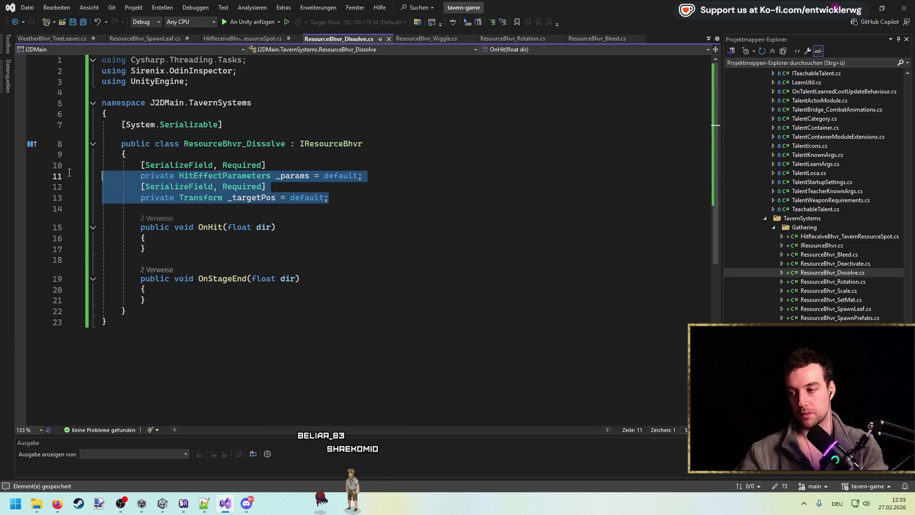
Delete Bleed's leftover fields in Dissolve and cut SetMat's OnEnd material block from OnStageEnd.
{"action": "key", "text": "Delete"}
{"action": "key", "text": "ctrl+x"}
{"action": "key", "text": "ctrl+x"}
{"action": "left_click", "coordinate": [546, 202]}
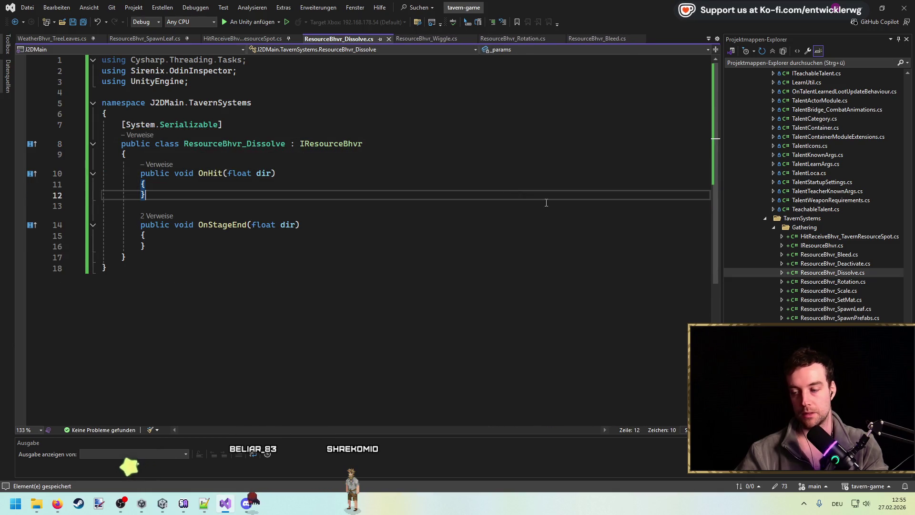
{"action": "double_click", "coordinate": [831, 299]}
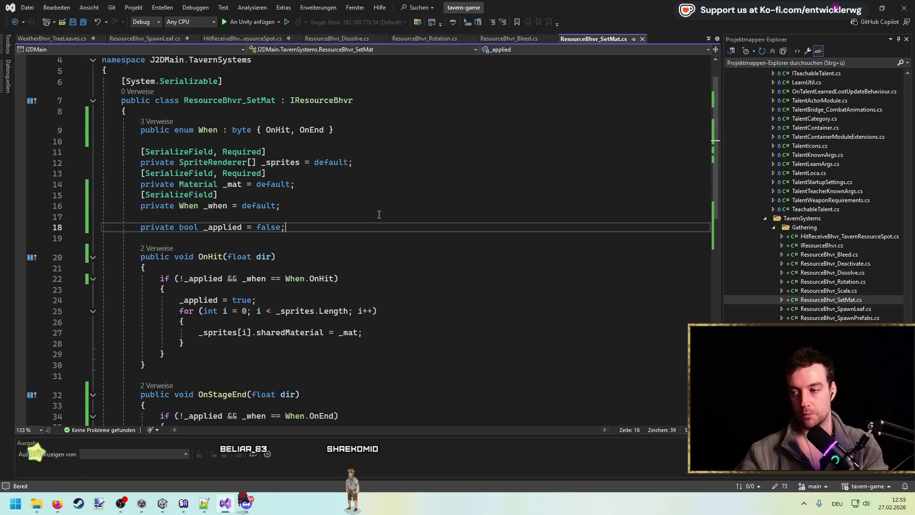
{"action": "scroll", "coordinate": [382, 207], "scroll_direction": "down", "scroll_amount": 4}
{"action": "mouse_move", "coordinate": [165, 329]}
{"action": "left_mouse_down"}
{"action": "mouse_move", "coordinate": [109, 277]}
{"action": "mouse_move", "coordinate": [57, 258]}
{"action": "left_mouse_up"}
{"action": "key", "text": "Delete"}
{"action": "key", "text": "BackSpace"}
{"action": "key", "text": "ctrl+s"}
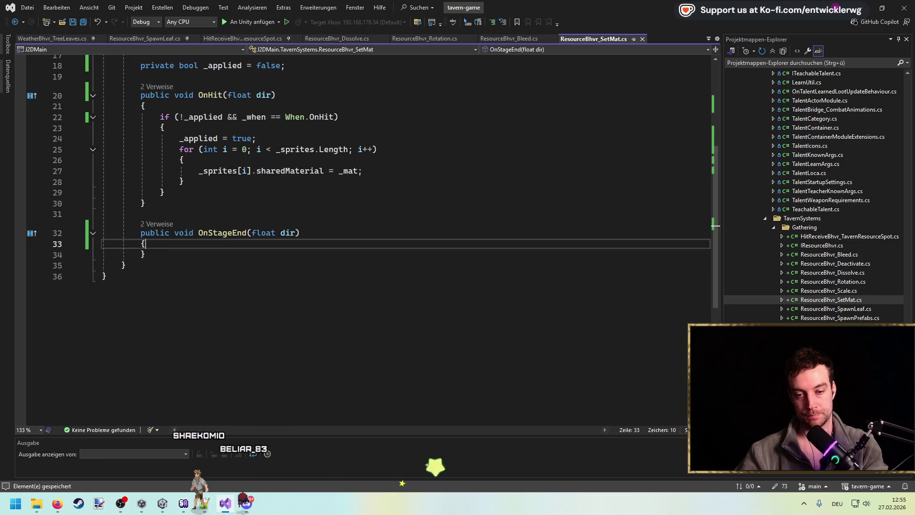
Paste the material-swap block into Dissolve's OnStageEnd body and save.
{"action": "double_click", "coordinate": [832, 272]}
{"action": "left_click_drag", "start_coordinate": [147, 245], "coordinate": [60, 224]}
{"action": "key", "text": "ctrl+v"}
{"action": "key", "text": "ctrl+z"}
{"action": "left_click", "coordinate": [214, 241]}
{"action": "key", "text": "ctrl+v"}
{"action": "key", "text": "ctrl+s"}
Remove the When enum and the _when field from ResourceBhvr_SetMat.
{"action": "double_click", "coordinate": [831, 300]}
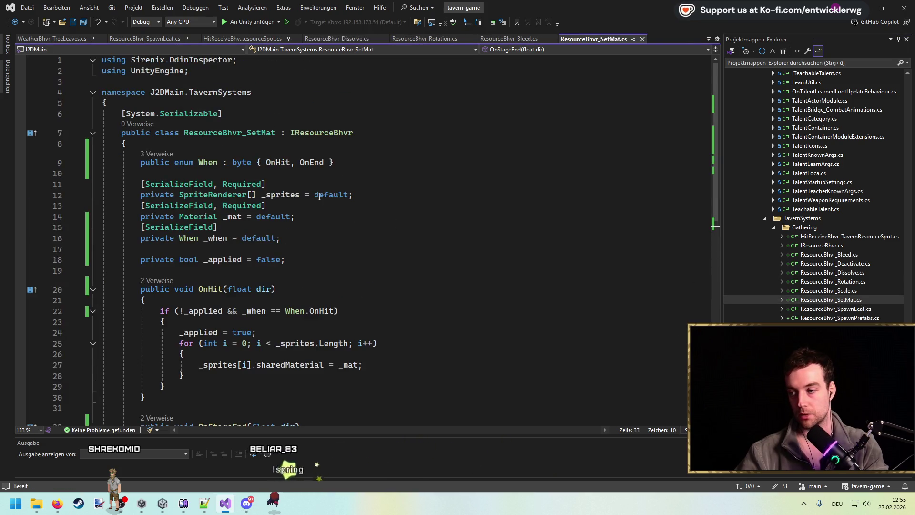
{"action": "left_click", "coordinate": [310, 162]}
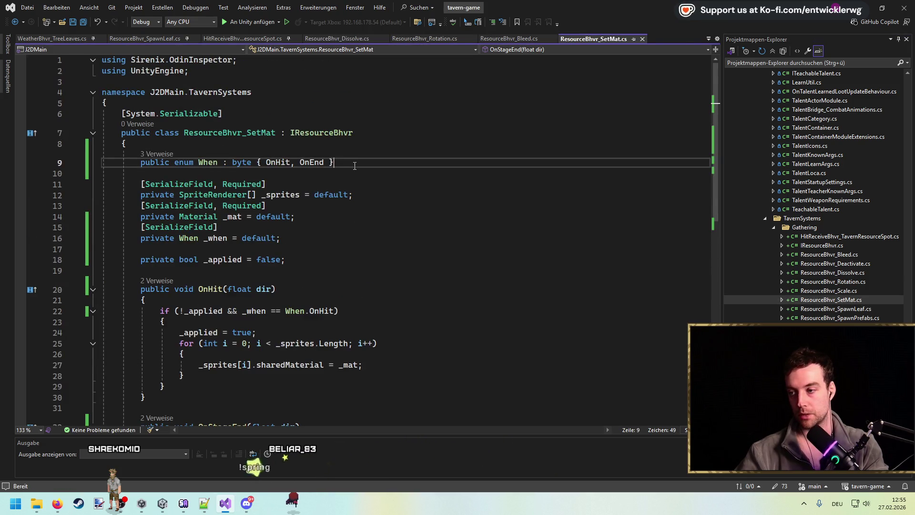
{"action": "key", "text": "ctrl+x"}
{"action": "key", "text": "ctrl+x"}
{"action": "key", "text": "ctrl+s"}
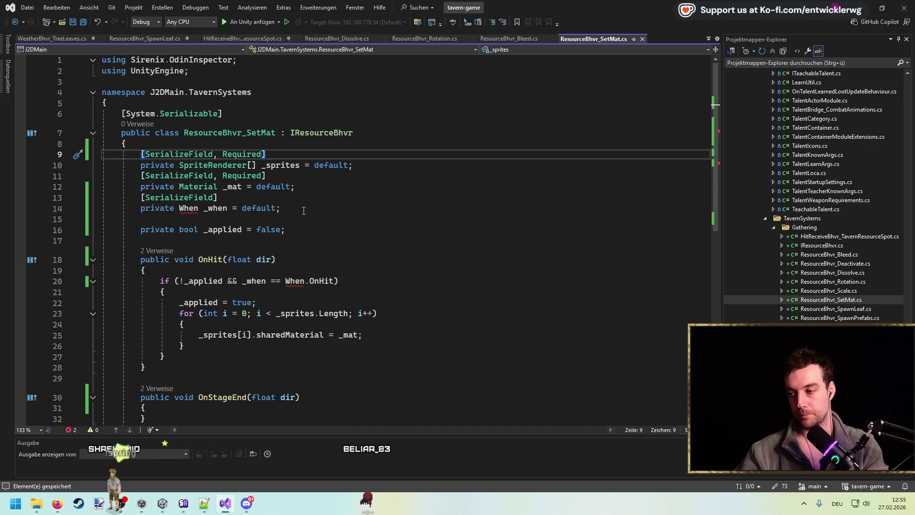
{"action": "left_click_drag", "start_coordinate": [308, 189], "coordinate": [286, 210]}
{"action": "key", "text": "Delete"}
{"action": "key", "text": "Delete"}
{"action": "key", "text": "ctrl+s"}
Drop the _when comparison from SetMat's OnHit condition.
{"action": "scroll", "coordinate": [344, 251], "scroll_direction": "down", "scroll_amount": 3}
{"action": "double_click", "coordinate": [329, 162]}
{"action": "key", "text": "BackSpace"}
{"action": "key", "text": "ctrl+BackSpace"}
{"action": "key", "text": "ctrl+BackSpace"}
{"action": "key", "text": "ctrl+BackSpace"}
{"action": "scroll", "coordinate": [331, 163], "scroll_direction": "up", "scroll_amount": 3}
{"action": "mouse_move", "coordinate": [141, 197]}
{"action": "left_mouse_down"}
{"action": "mouse_move", "coordinate": [102, 165]}
{"action": "mouse_move", "coordinate": [138, 153]}
{"action": "left_mouse_up"}
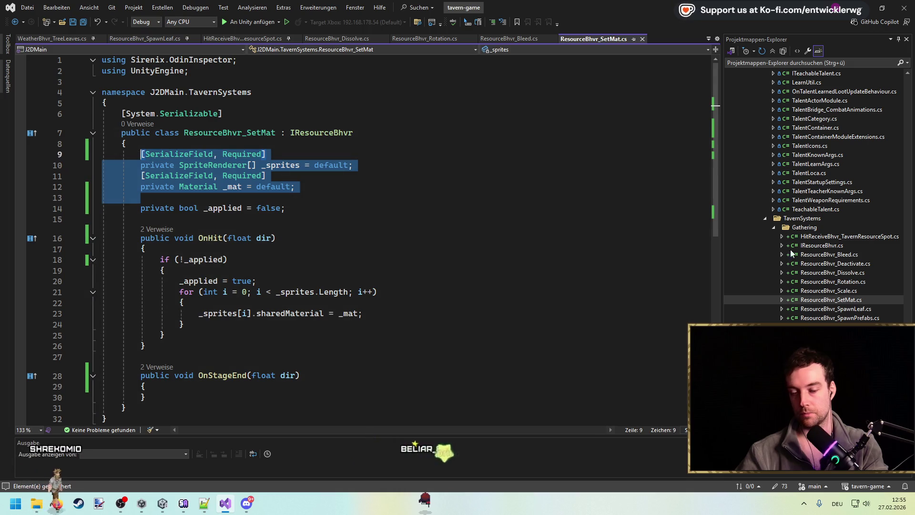
Paste the _sprites and _mat fields into Dissolve and remove .OnEnd from its OnStageEnd condition.
{"action": "left_click", "coordinate": [853, 273]}
{"action": "left_click", "coordinate": [334, 153]}
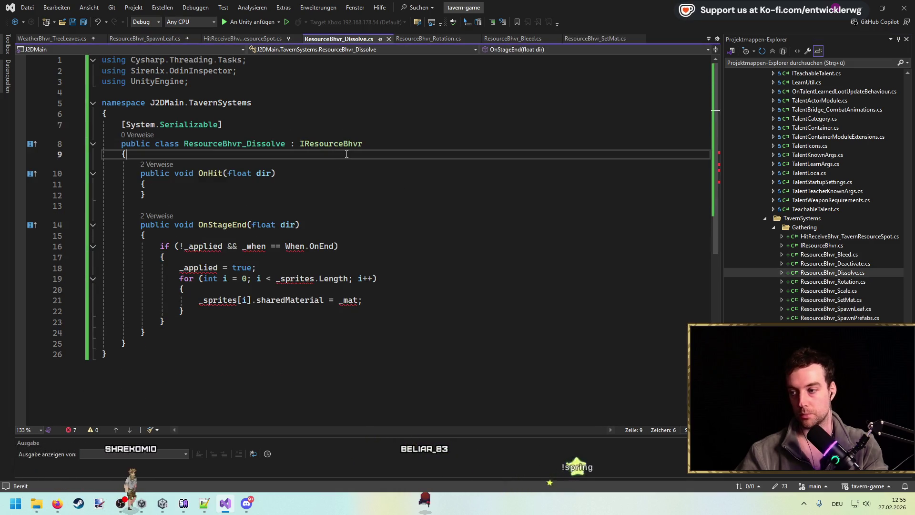
{"action": "key", "text": "Return"}
{"action": "key", "text": "ctrl+v"}
{"action": "key", "text": "ctrl+s"}
{"action": "key", "text": "Delete"}
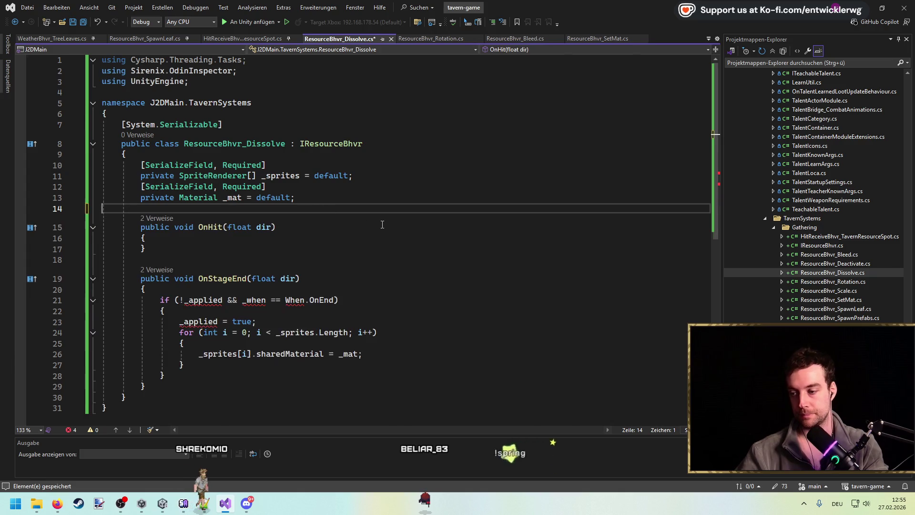
{"action": "double_click", "coordinate": [321, 300]}
{"action": "key", "text": "BackSpace"}
{"action": "key", "text": "BackSpace"}
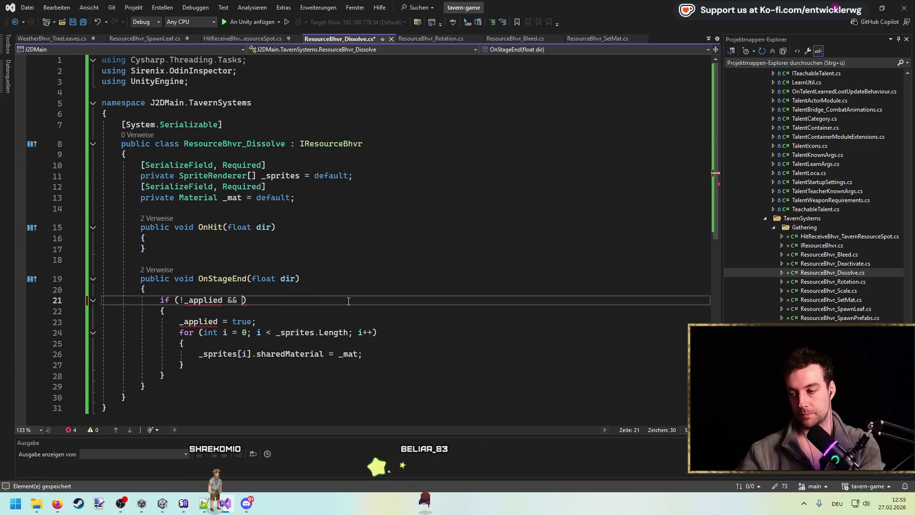
{"action": "key", "text": "ctrl+s"}
Add a private bool _applied = false field and have OnStageEnd check only !_applied.
{"action": "key", "text": "Return"}
{"action": "key", "text": "Return"}
{"action": "type", "text": "private bool _appli"}
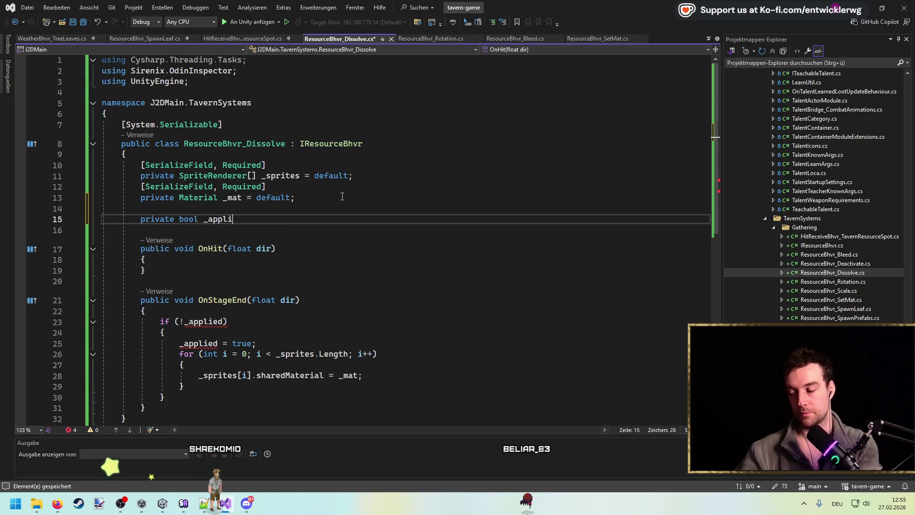
{"action": "type", "text": "ed = false;"}
{"action": "key", "text": "Up"}
{"action": "key", "text": "Up"}
{"action": "key", "text": "Up"}
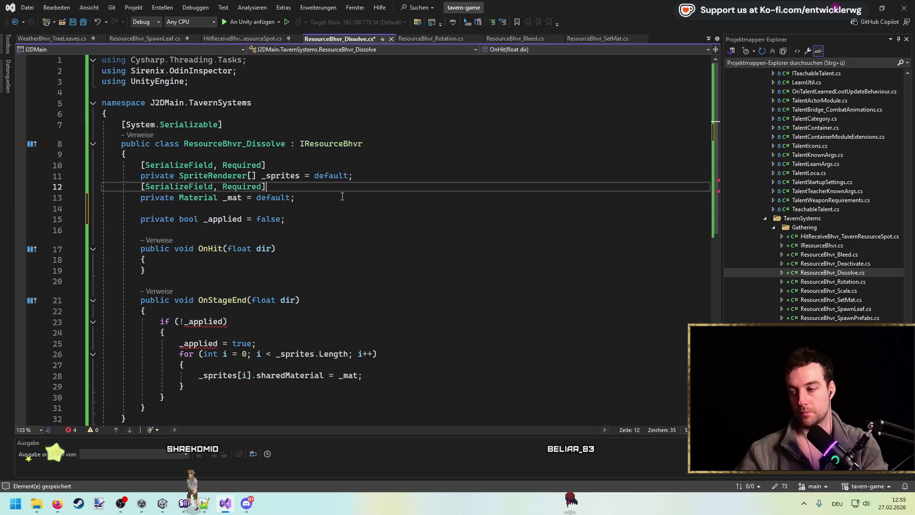
{"action": "left_click", "coordinate": [224, 219]}
{"action": "scroll", "coordinate": [224, 218], "scroll_direction": "down", "scroll_amount": 3}
{"action": "left_click", "coordinate": [229, 224]}
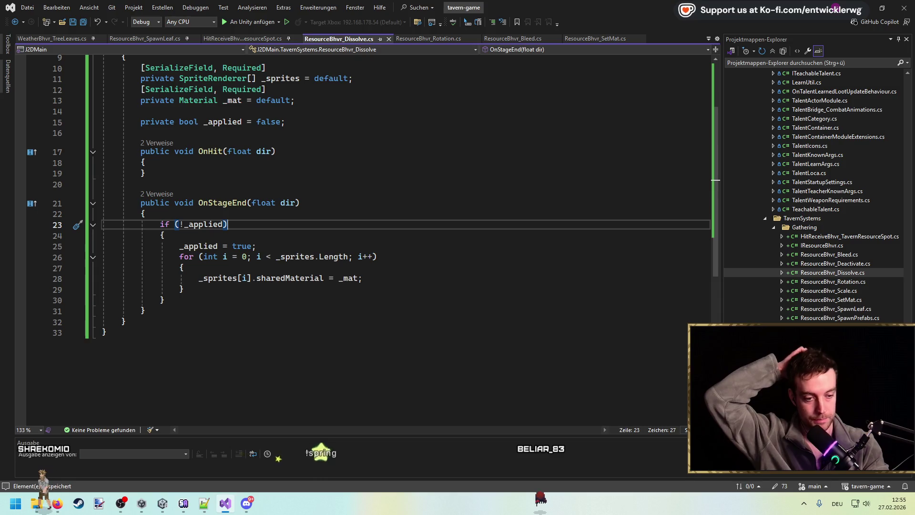
{"action": "left_click", "coordinate": [373, 112]}
{"action": "scroll", "coordinate": [426, 152], "scroll_direction": "up", "scroll_amount": 2}
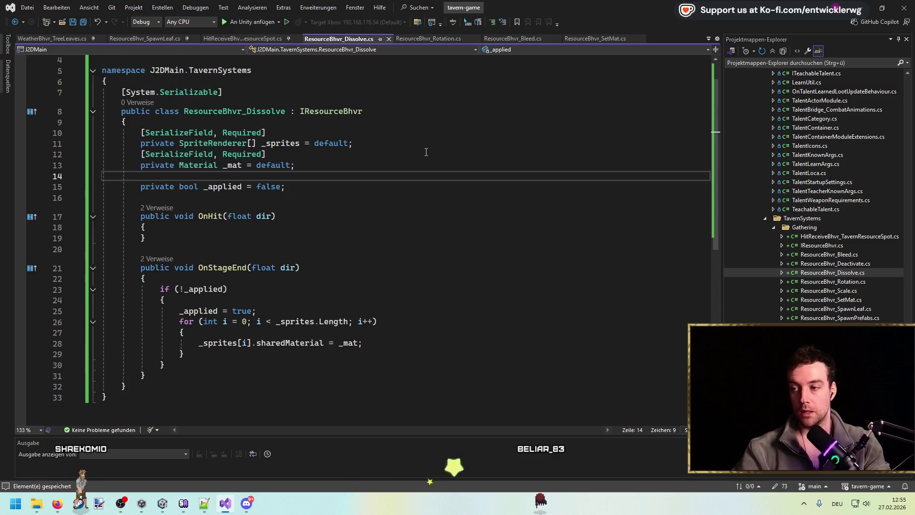
Add a serialized private AnimationCurve _curve field to ResourceBhvr_Dissolve.
{"action": "key", "text": "Return"}
{"action": "key", "text": "Return"}
{"action": "type", "text": "private Animati"}
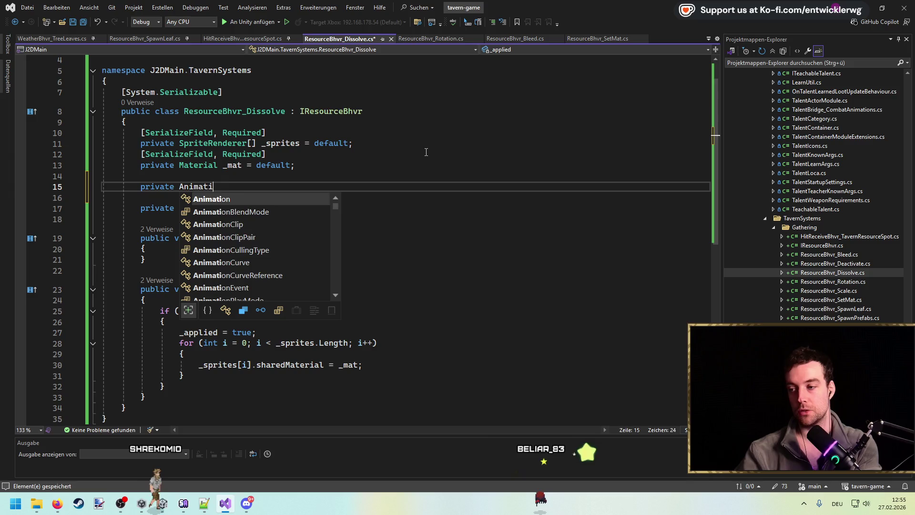
{"action": "type", "text": "onCurve _curve ="}
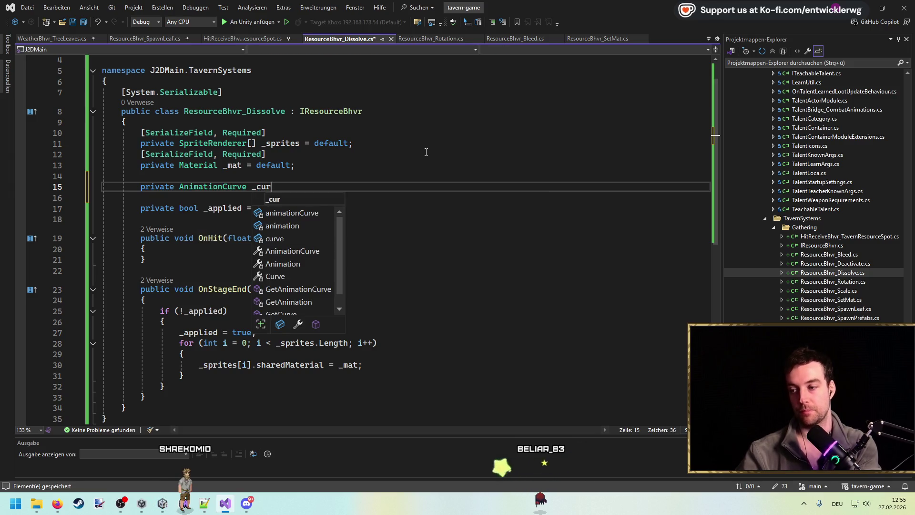
{"action": "key", "text": "Up"}
{"action": "key", "text": "Up"}
{"action": "key", "text": "Up"}
{"action": "key", "text": "ctrl+c"}
{"action": "key", "text": "Down"}
{"action": "key", "text": "Down"}
{"action": "key", "text": "ctrl+v"}
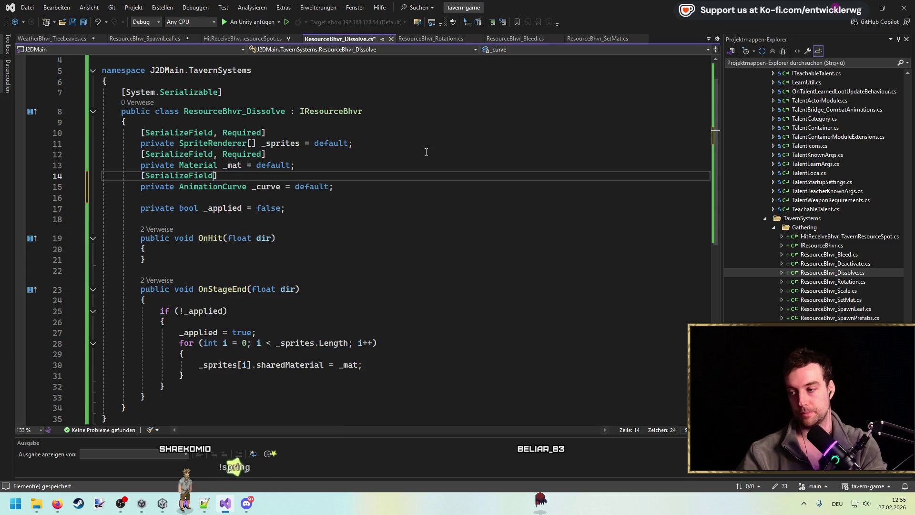
{"action": "key", "text": "Down"}
Add a serialized private float _time = default field below _curve.
{"action": "key", "text": "End"}
{"action": "key", "text": "Return"}
{"action": "key", "text": "Return"}
{"action": "type", "text": "private float _time = default;"}
{"action": "key", "text": "Up"}
{"action": "key", "text": "Up"}
{"action": "key", "text": "Up"}
{"action": "key", "text": "ctrl+c"}
{"action": "key", "text": "Down"}
{"action": "key", "text": "Down"}
{"action": "key", "text": "ctrl+v"}
Start a DissolveRoutine().Forget() call in OnStageEnd right after the sprite loop.
{"action": "right_click", "coordinate": [412, 143]}
{"action": "key", "text": "Escape"}
{"action": "left_click", "coordinate": [220, 208]}
{"action": "scroll", "coordinate": [296, 267], "scroll_direction": "down", "scroll_amount": 2}
{"action": "left_click", "coordinate": [293, 328]}
{"action": "key", "text": "Return"}
{"action": "key", "text": "Return"}
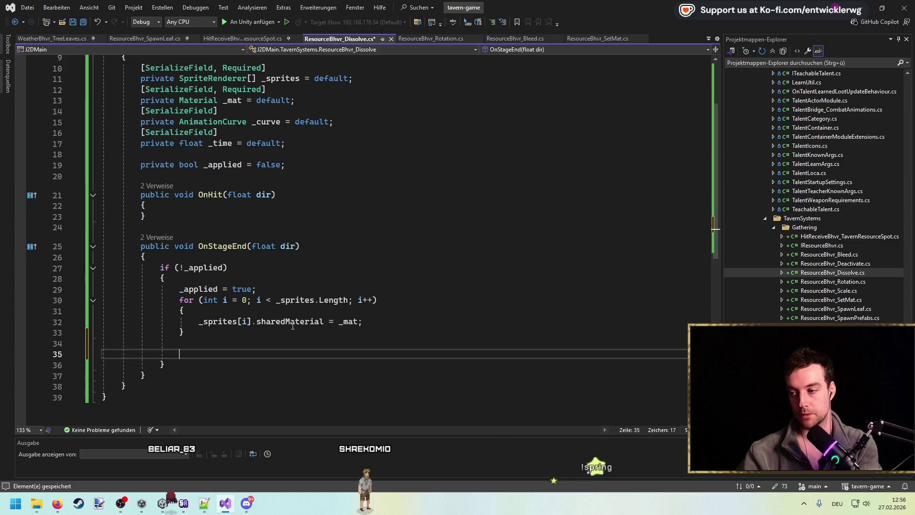
{"action": "type", "text": "DissolveRouti"}
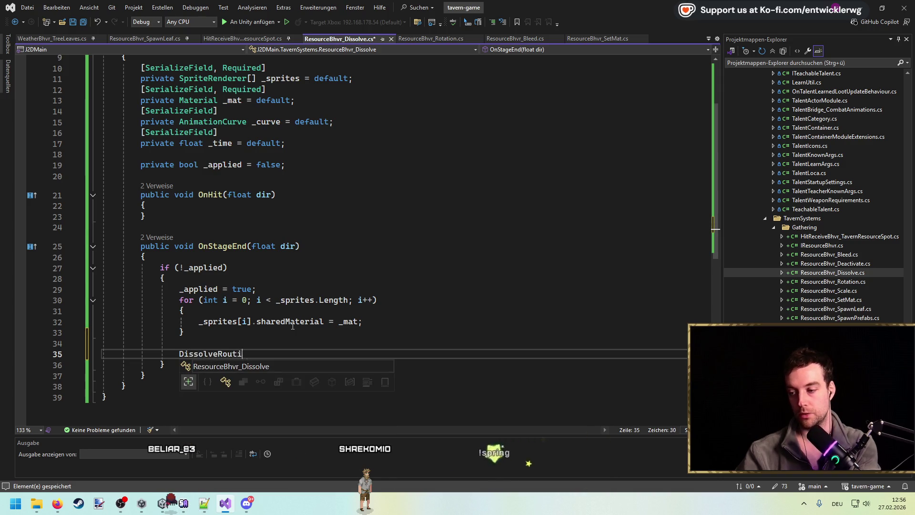
{"action": "type", "text": "ne().Forget();"}
Generate a DissolveRoutine method stub from the OnStageEnd call and remove its placeholder exception.
{"action": "key", "text": "ctrl+s"}
{"action": "key", "text": "ctrl+period"}
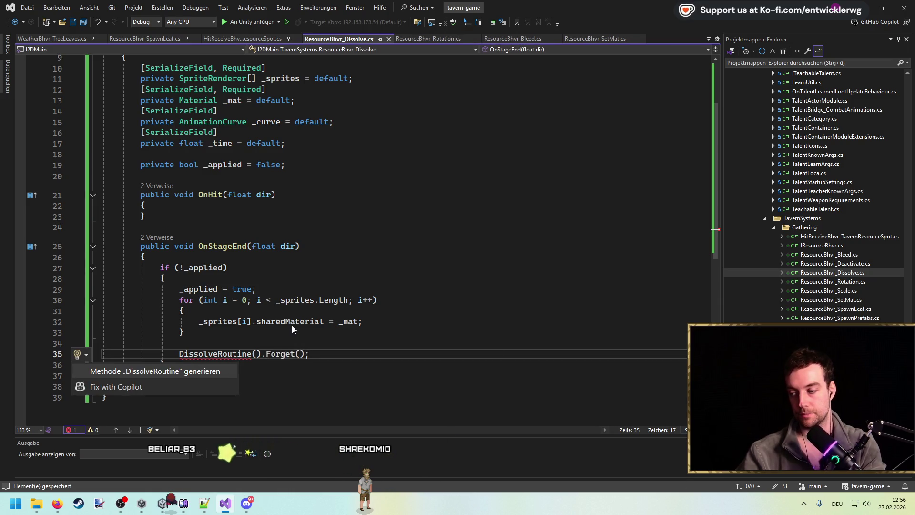
{"action": "key", "text": "Return"}
{"action": "scroll", "coordinate": [398, 364], "scroll_direction": "down", "scroll_amount": 2}
{"action": "left_click", "coordinate": [398, 364]}
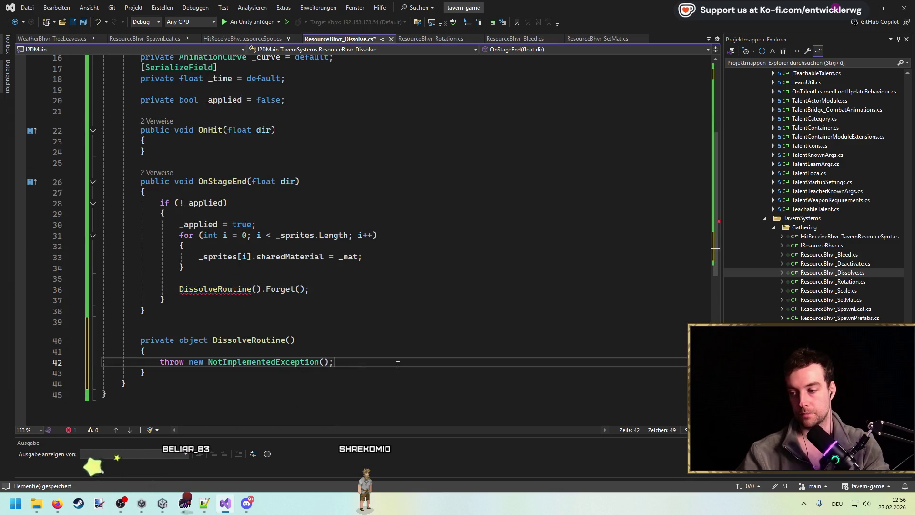
{"action": "key", "text": "shift+Home"}
{"action": "key", "text": "BackSpace"}
Change DissolveRoutine's return type to async UniTaskVoid.
{"action": "key", "text": "Up"}
{"action": "key", "text": "Up"}
{"action": "key", "text": "ctrl+Right"}
{"action": "key", "text": "ctrl+shift+Right"}
{"action": "key", "text": "BackSpace"}
{"action": "type", "text": "async UniTaskVoid"}
{"action": "key", "text": "Escape"}
{"action": "left_click", "coordinate": [398, 363]}
{"action": "scroll", "coordinate": [307, 113], "scroll_direction": "up", "scroll_amount": 3}
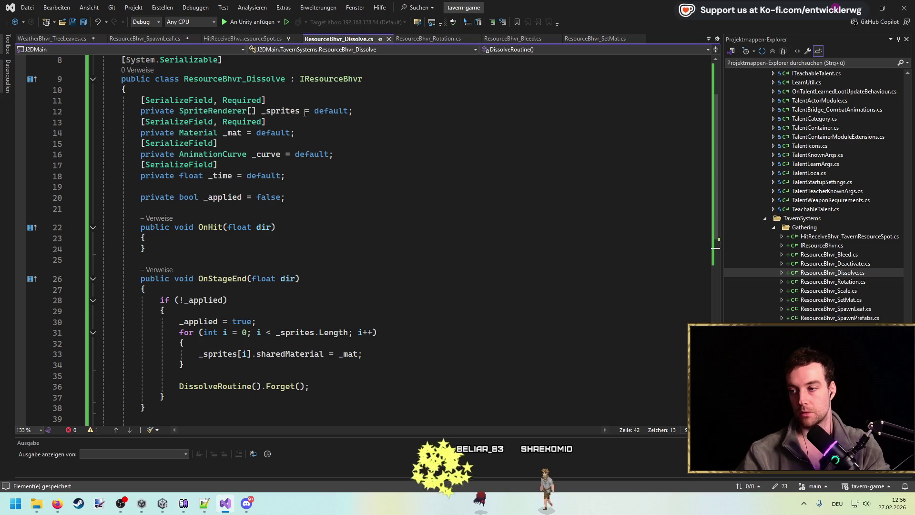
{"action": "left_click", "coordinate": [236, 132]}
{"action": "scroll", "coordinate": [236, 138], "scroll_direction": "down", "scroll_amount": 3}
{"action": "left_click", "coordinate": [192, 362]}
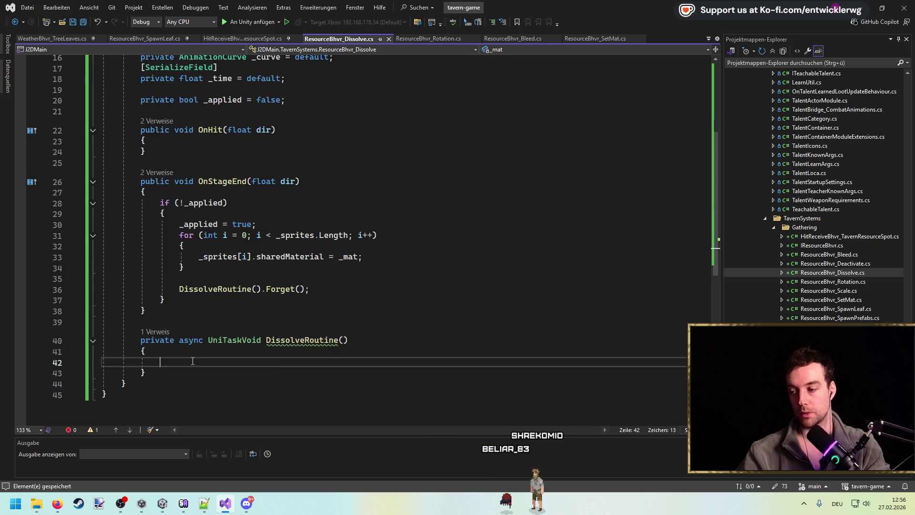
{"action": "type", "text": "for"}
Add a while loop in DissolveRoutine that runs while curTime <= _time.
{"action": "key", "text": "Tab"}
{"action": "key", "text": "Tab"}
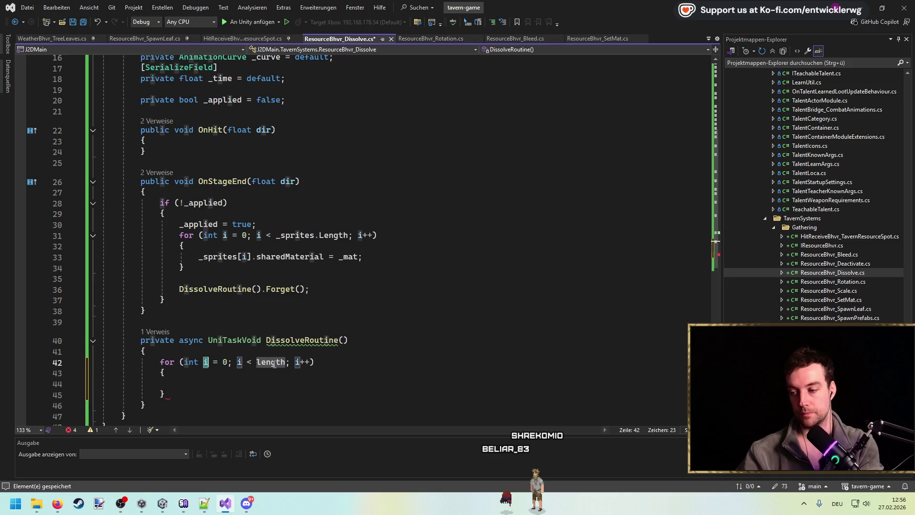
{"action": "type", "text": "while(_time "}
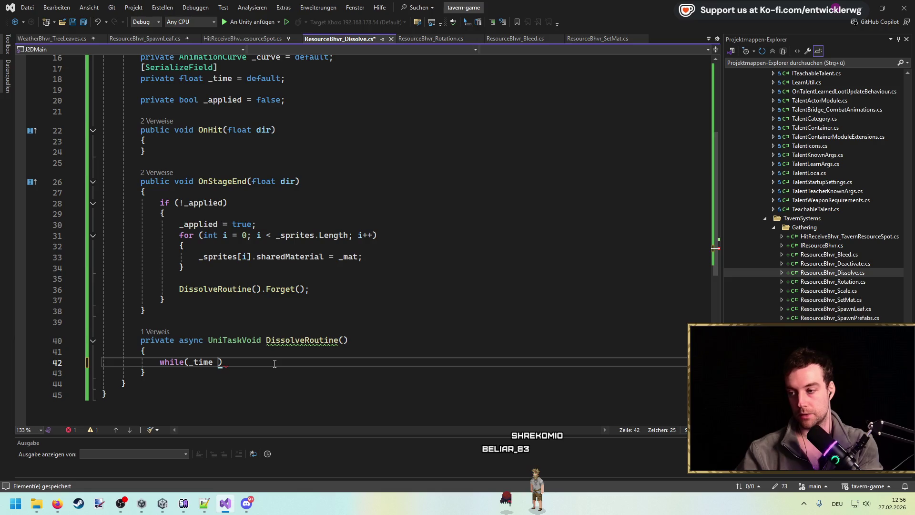
{"action": "type", "text": "float curTime = 0.0f;"}
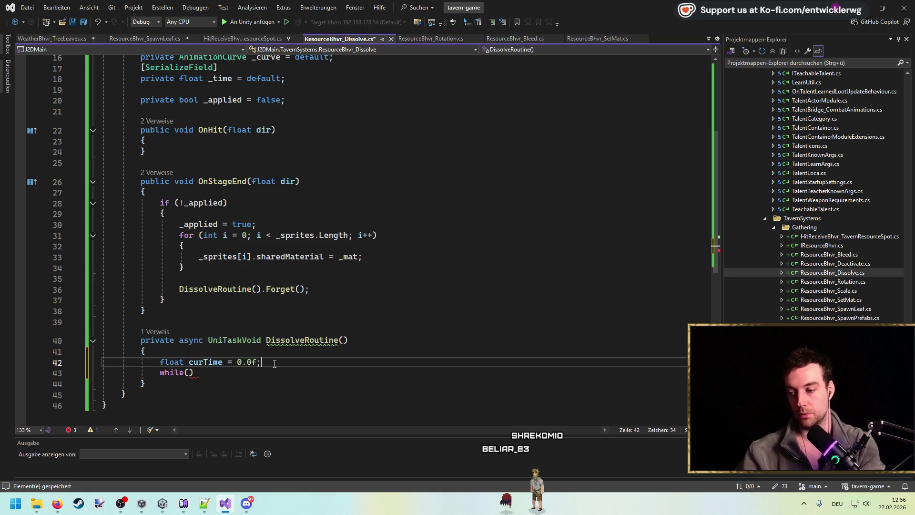
{"action": "key", "text": "Down"}
{"action": "key", "text": "Left"}
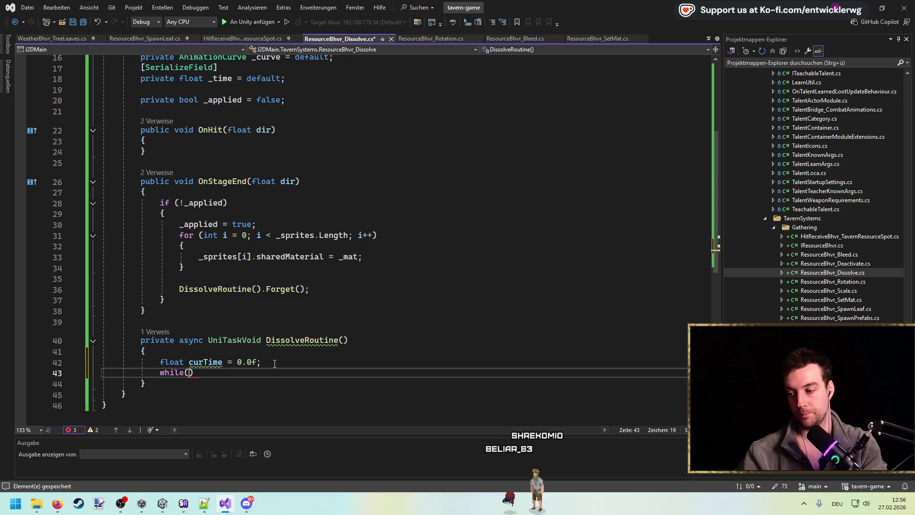
{"action": "type", "text": "_"}
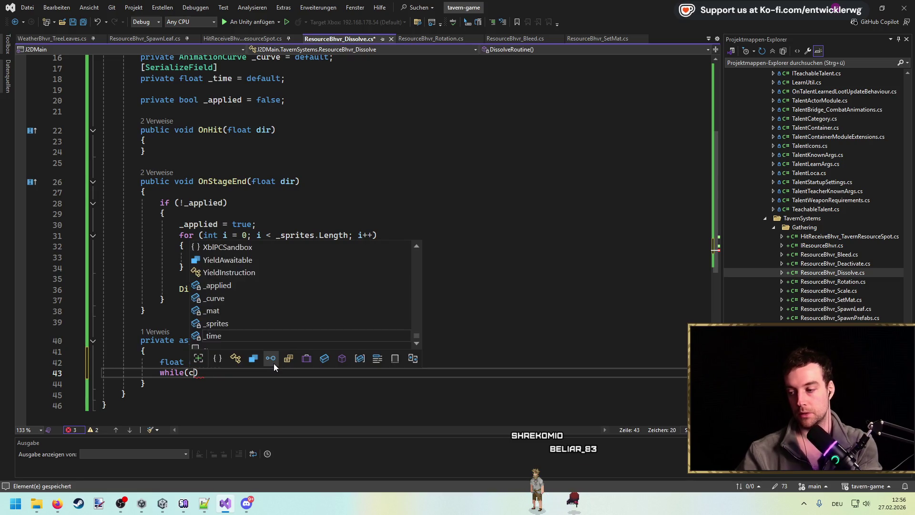
{"action": "key", "text": "BackSpace"}
{"action": "type", "text": "ci"}
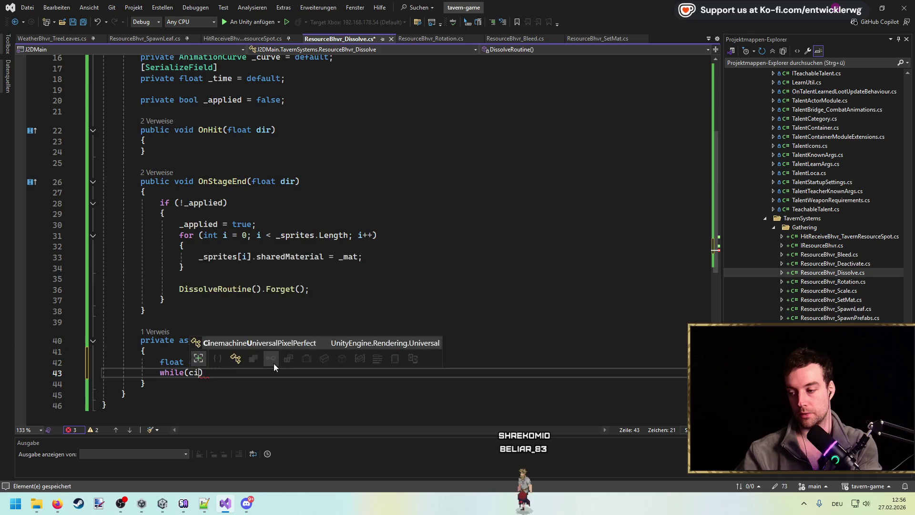
{"action": "key", "text": "BackSpace"}
{"action": "type", "text": "urT"}
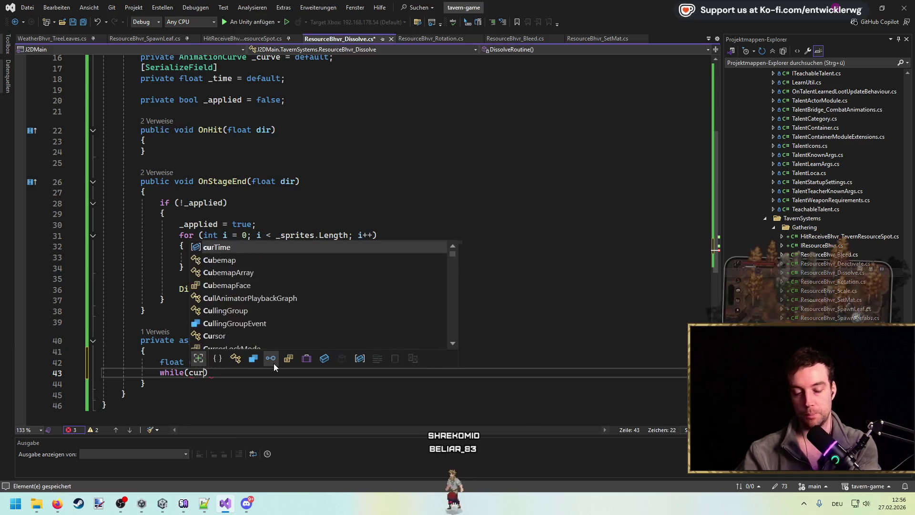
{"action": "type", "text": " <= _mat"}
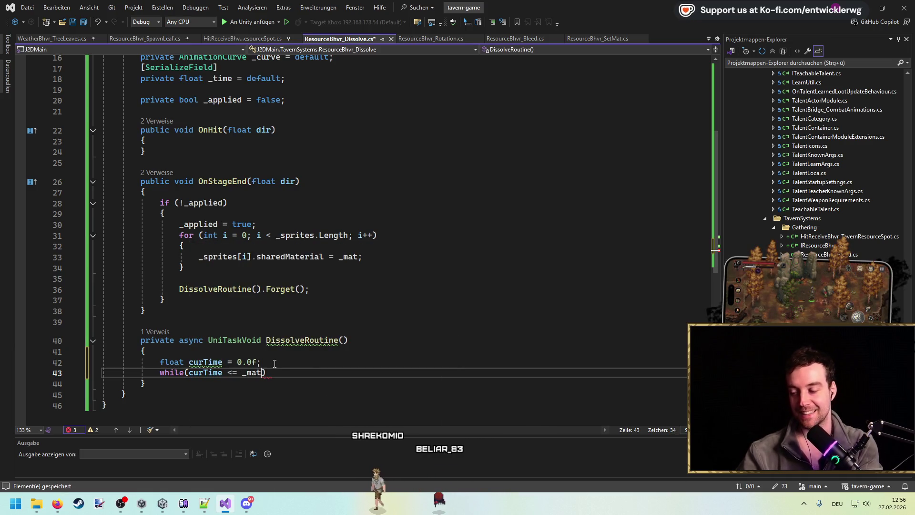
{"action": "type", "text": ") {"}
{"action": "key", "text": "Return"}
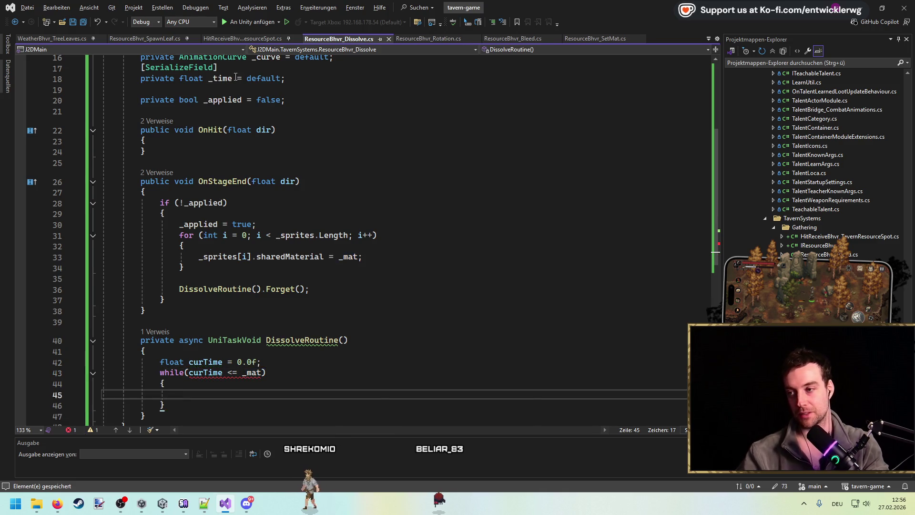
{"action": "double_click", "coordinate": [236, 77]}
{"action": "key", "text": "ctrl+c"}
{"action": "scroll", "coordinate": [236, 77], "scroll_direction": "down", "scroll_amount": 2}
{"action": "double_click", "coordinate": [252, 307]}
{"action": "key", "text": "ctrl+v"}
{"action": "left_click", "coordinate": [200, 333]}
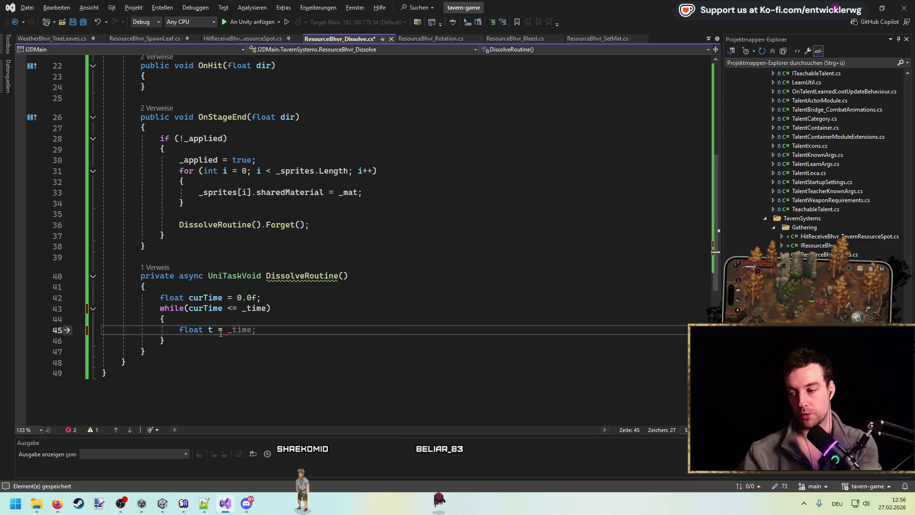
In the loop, add Time.deltaTime to curTime and set t to Mathf.Clamp01(curTime / _time).
{"action": "key", "text": "ctrl+Return"}
{"action": "type", "text": "cu"}
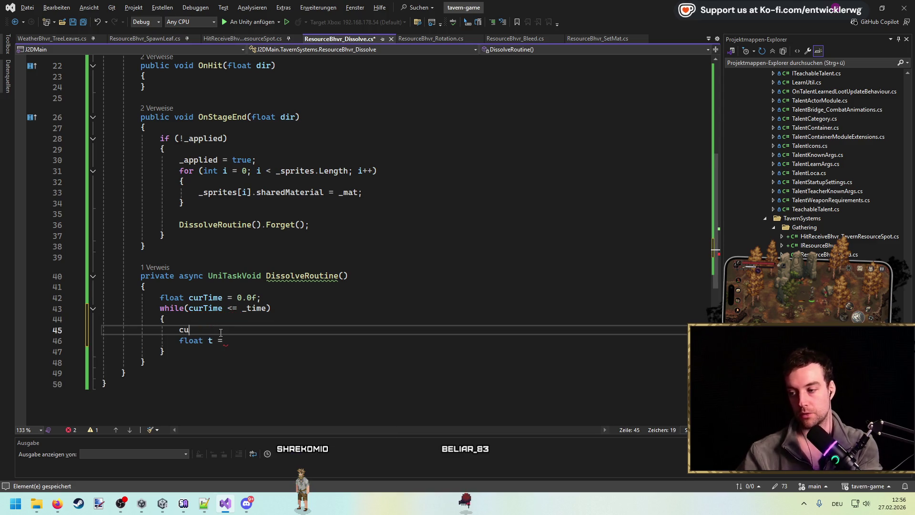
{"action": "type", "text": "rTime += Time.deltaTime;"}
{"action": "key", "text": "Down"}
{"action": "type", "text": "curTime / _t"}
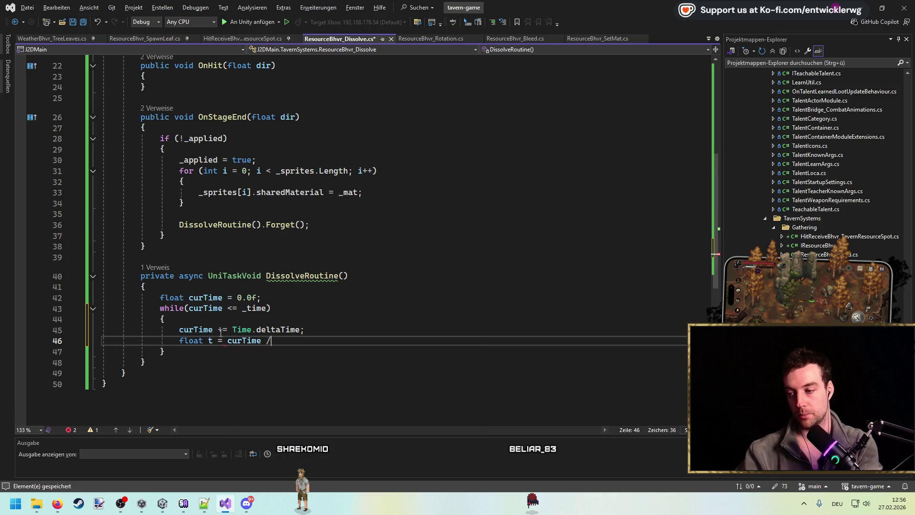
{"action": "type", "text": "ime"}
{"action": "key", "text": "Tab"}
{"action": "type", "text": "Mathf.cla"}
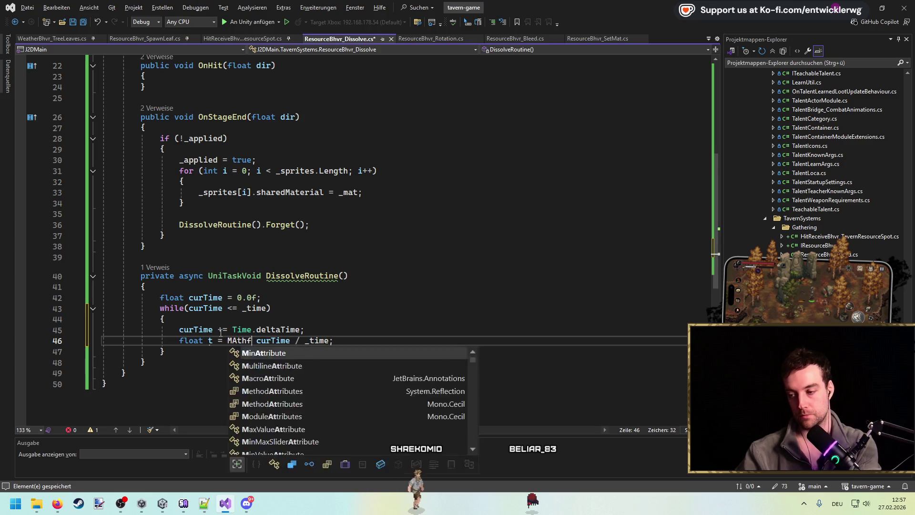
{"action": "type", "text": "("}
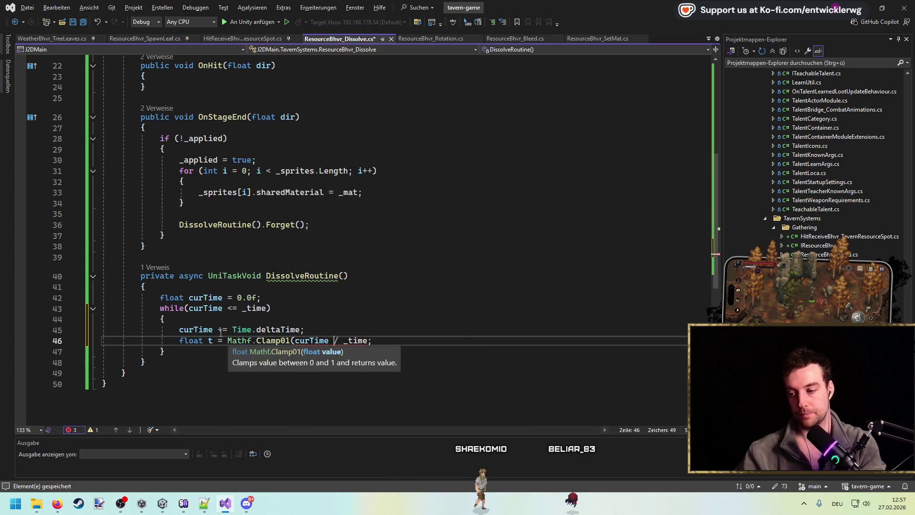
{"action": "key", "text": "End"}
{"action": "type", "text": ")"}
{"action": "key", "text": "End"}
{"action": "key", "text": "Return"}
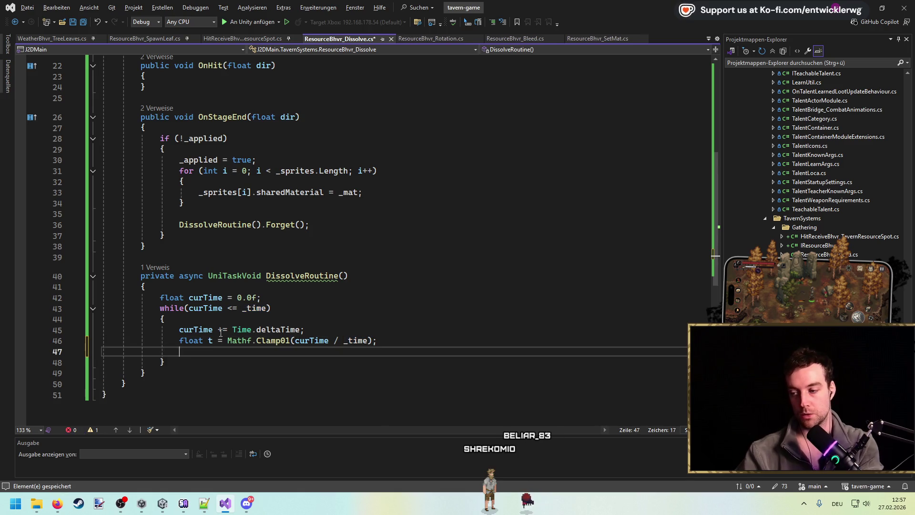
Set the material's _Alpha from curve.Evaluate(t), await UniTask.Yield() each frame, and save.
{"action": "type", "text": "_curve.Evaluate(t);"}
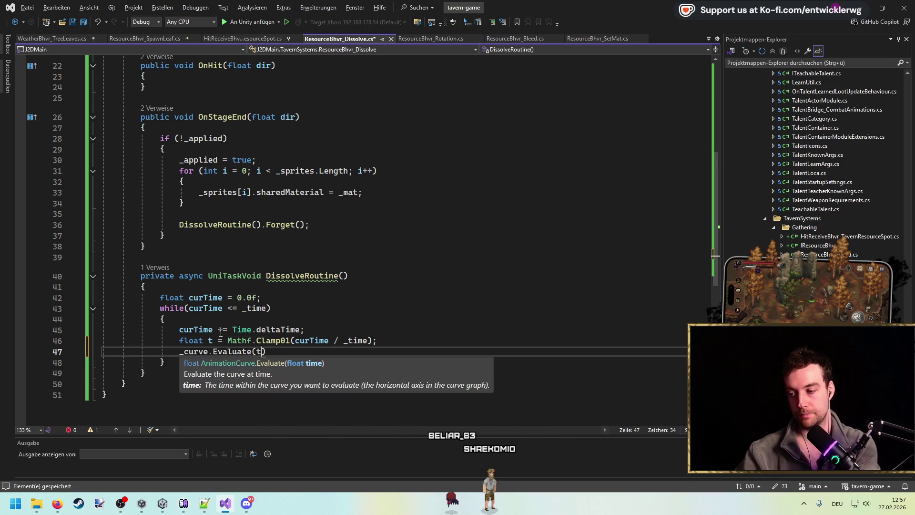
{"action": "key", "text": "Home"}
{"action": "type", "text": "float alpha ="}
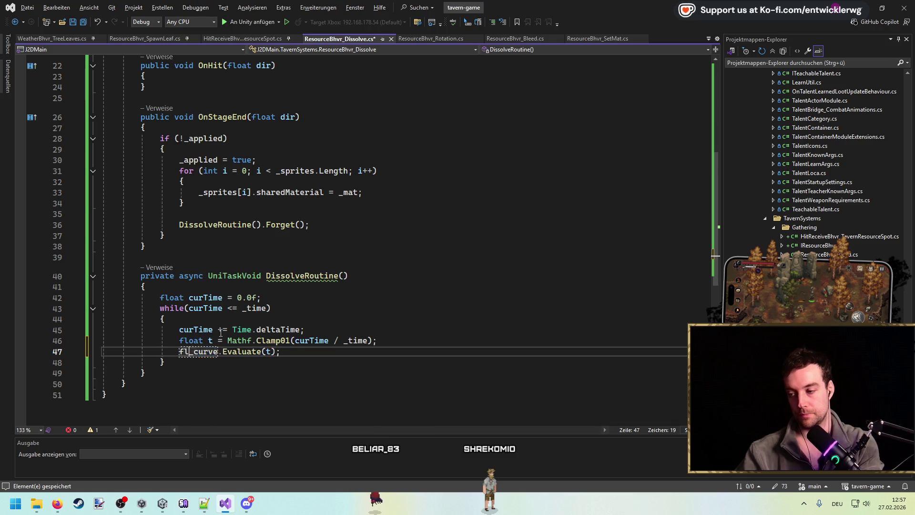
{"action": "key", "text": "End"}
{"action": "key", "text": "Return"}
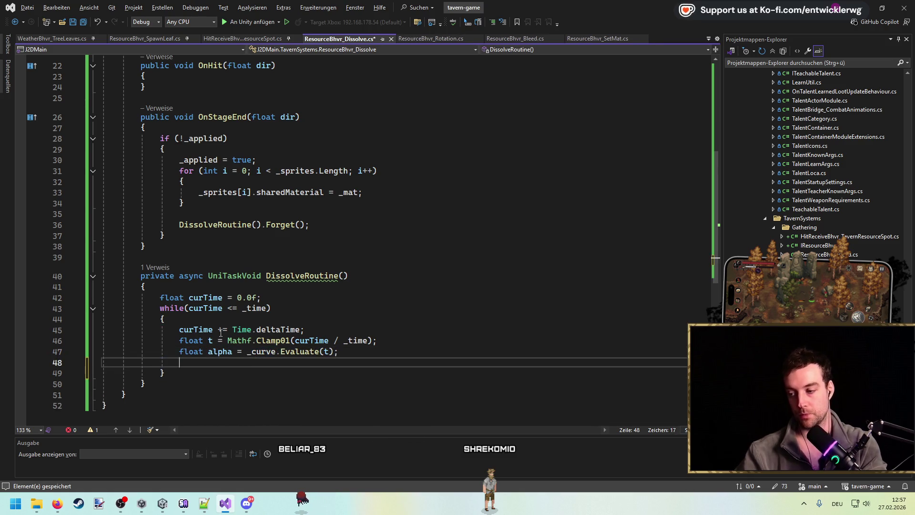
{"action": "type", "text": "_mat."}
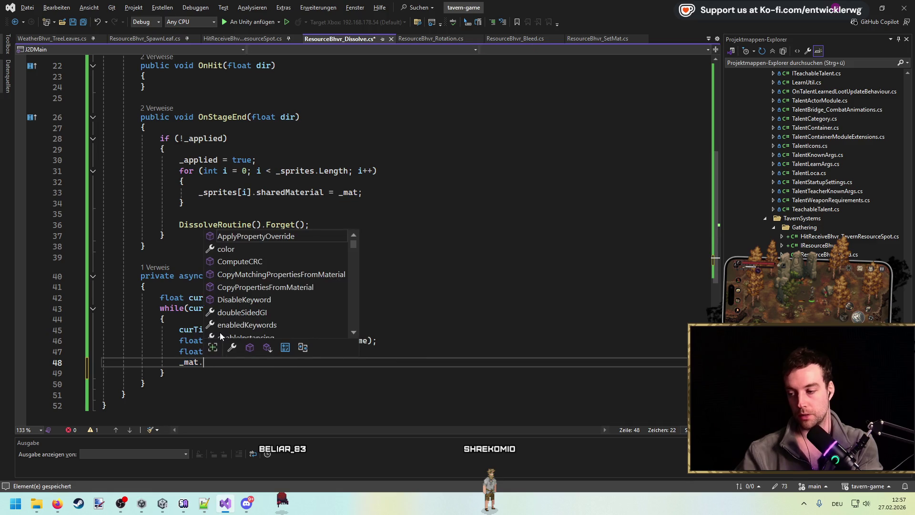
{"action": "type", "text": "SetFloat(\"_Alpha\","}
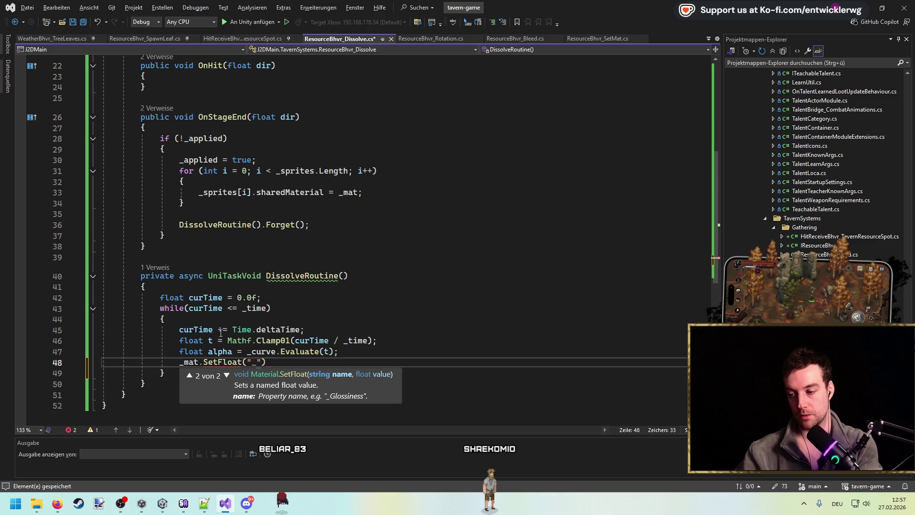
{"action": "type", "text": " alpha);"}
{"action": "key", "text": "Return"}
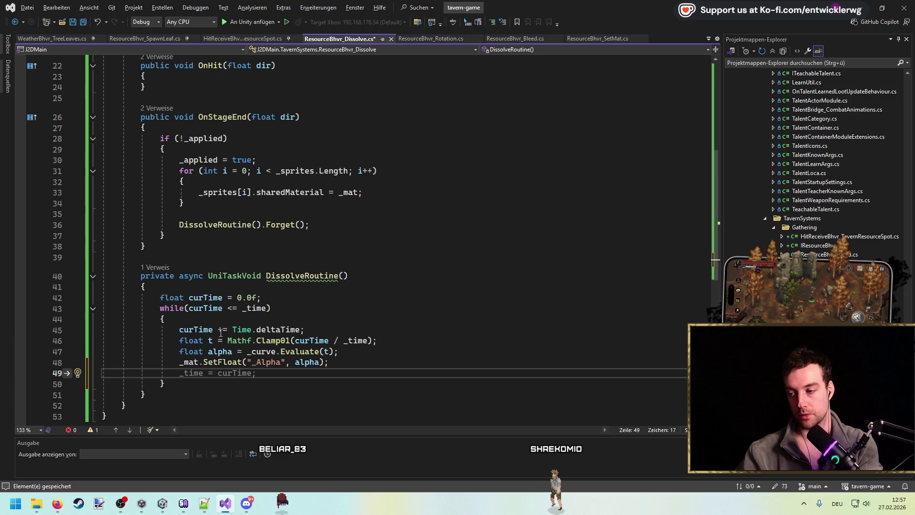
{"action": "type", "text": "await UniTask.Yield"}
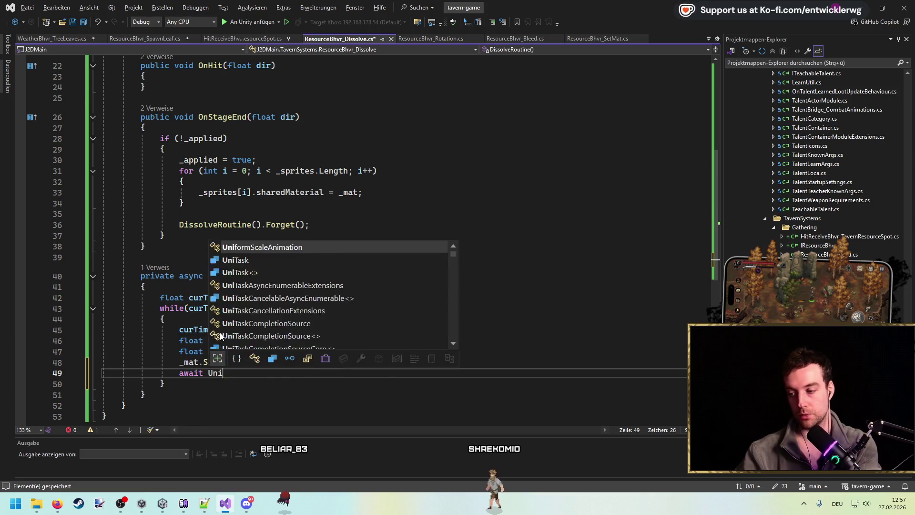
{"action": "type", "text": "();"}
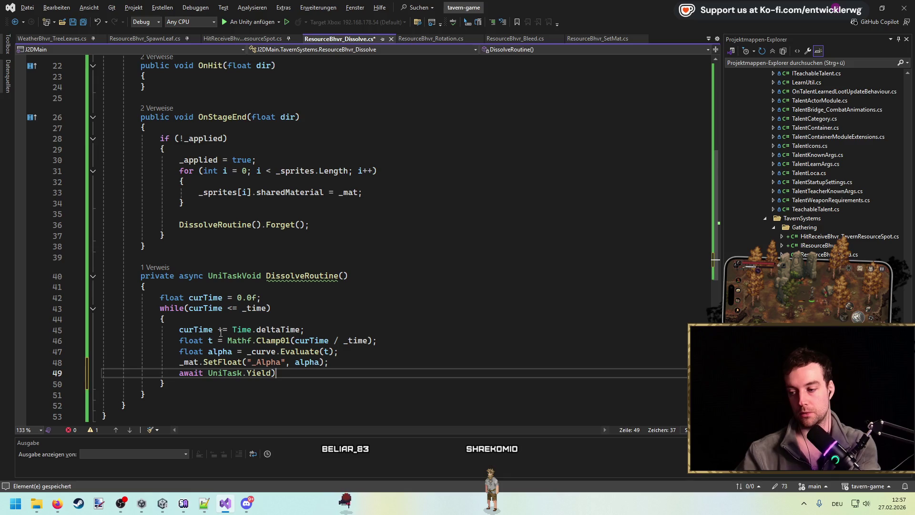
{"action": "key", "text": "ctrl+s"}
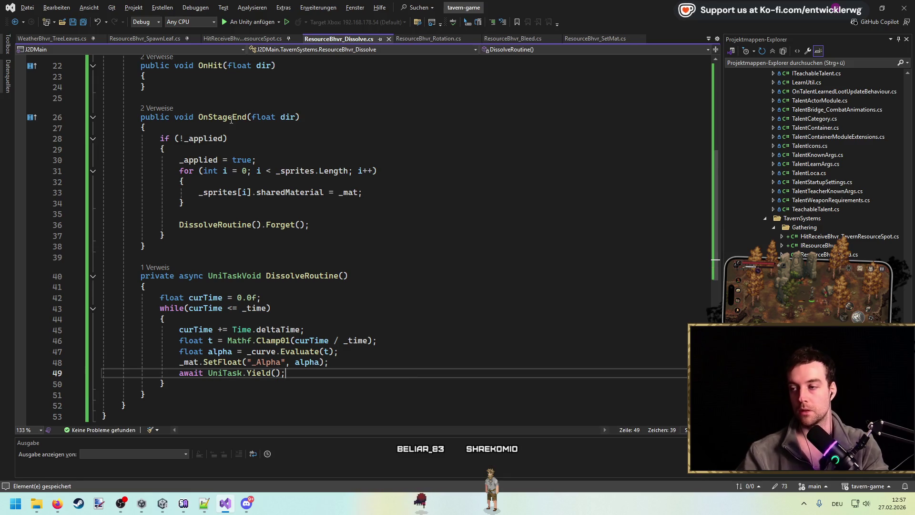
{"action": "left_click", "coordinate": [865, 7]}
Close the Sprite_Just2D_Dissolve.shader tab in Visual Studio.
{"action": "right_click", "coordinate": [787, 55]}
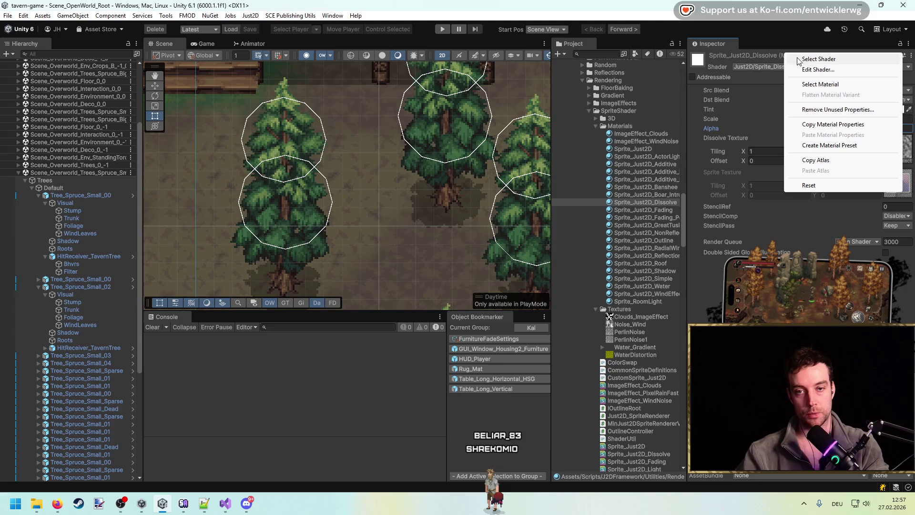
{"action": "left_click", "coordinate": [366, 167]}
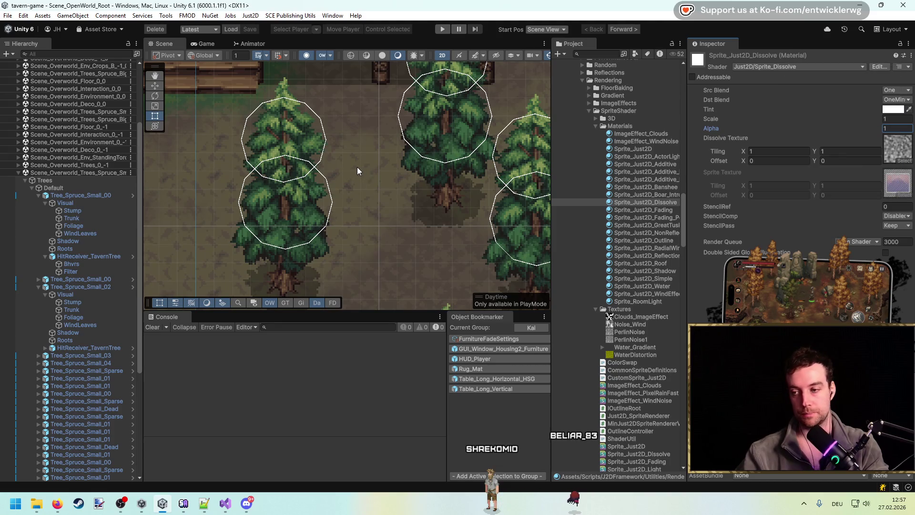
{"action": "key", "text": "alt+Tab"}
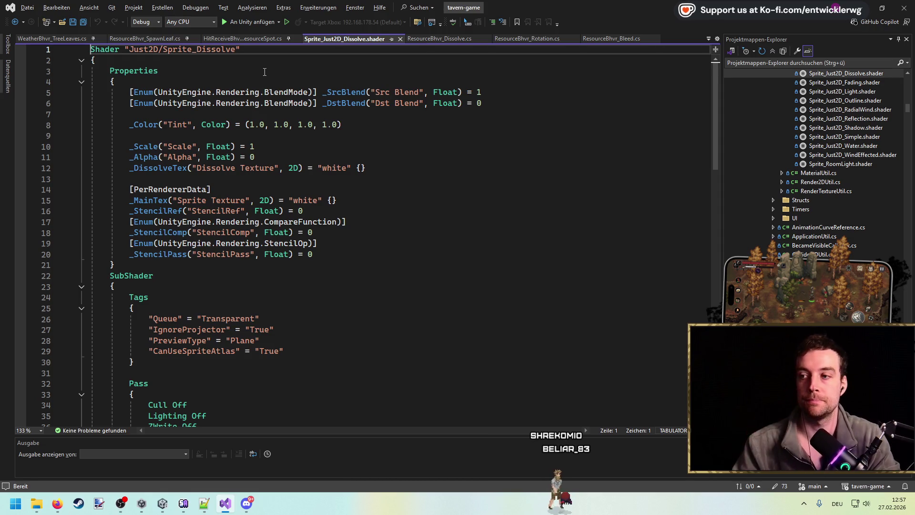
{"action": "middle_click", "coordinate": [336, 40]}
{"action": "scroll", "coordinate": [454, 178], "scroll_direction": "up", "scroll_amount": 6}
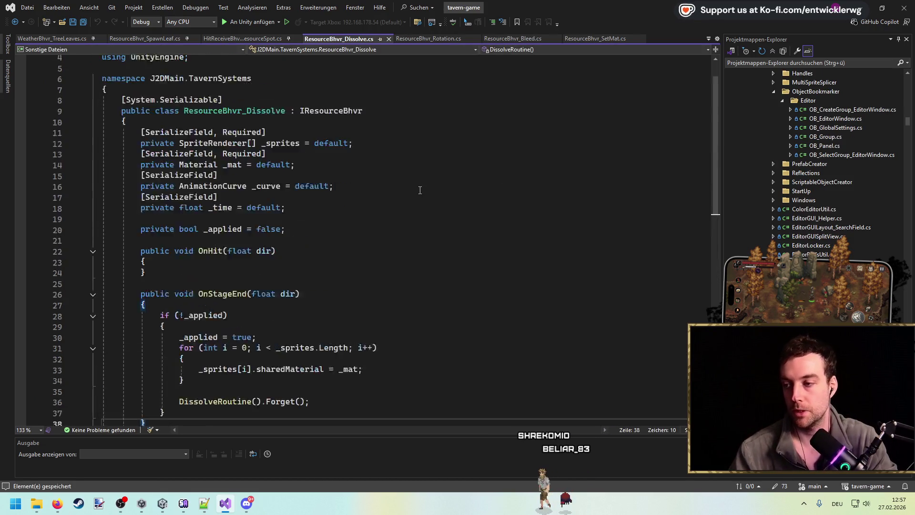
{"action": "key", "text": "alt+Tab"}
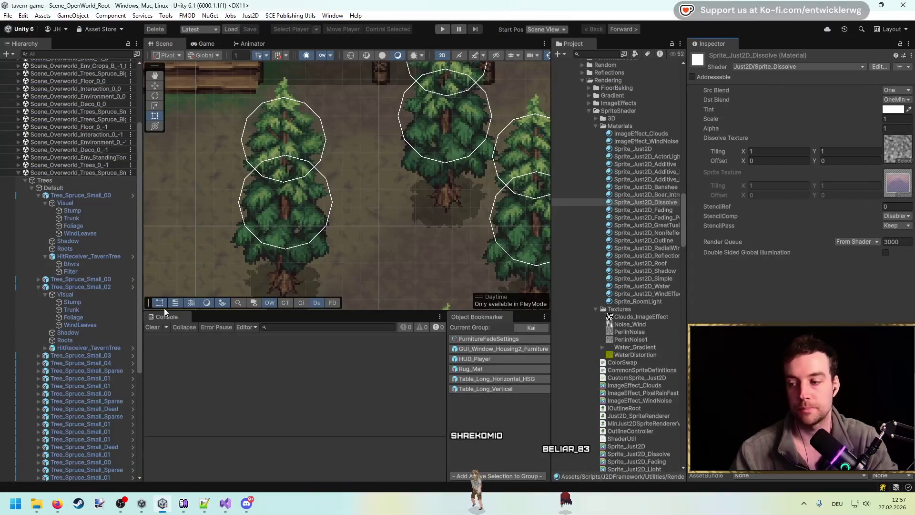
{"action": "scroll", "coordinate": [377, 201], "scroll_direction": "down", "scroll_amount": 2}
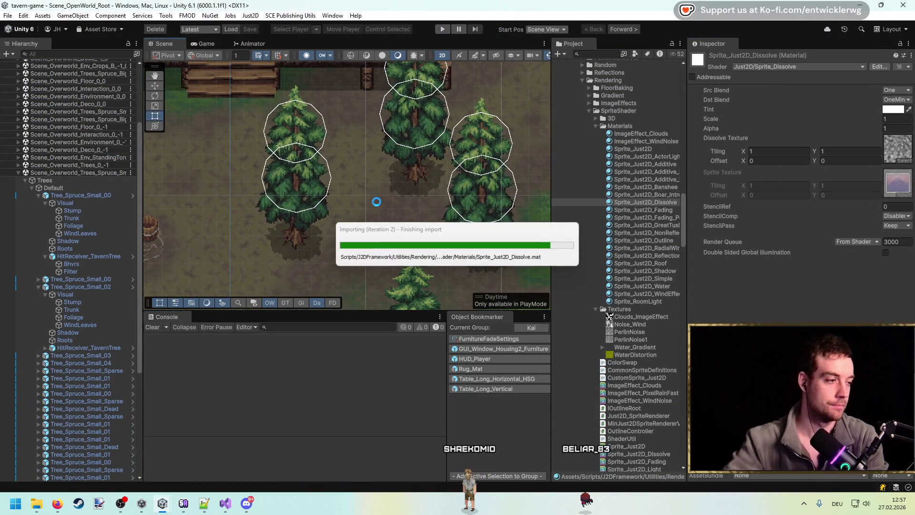
{"action": "key", "text": "alt+Tab"}
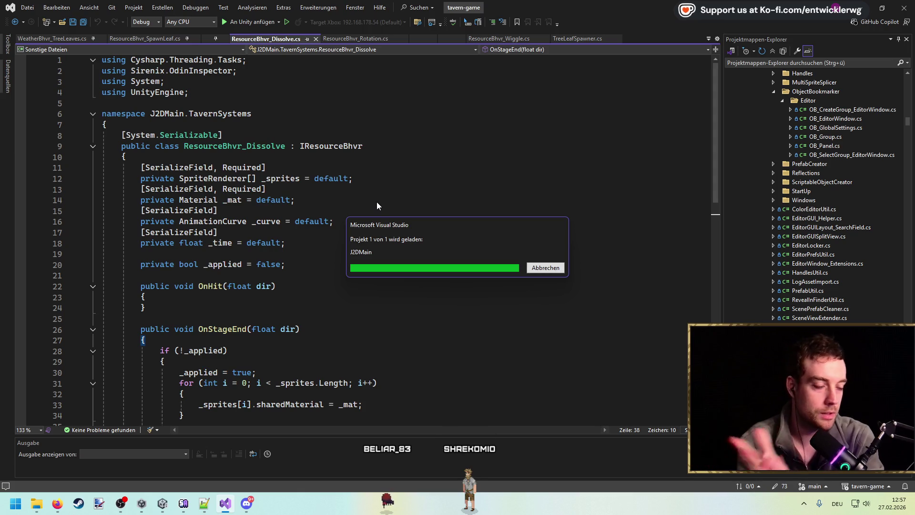
Review the ResourceBhvr_Dissolve class declaration, then go back to Unity to recompile.
{"action": "left_click", "coordinate": [229, 154]}
{"action": "double_click", "coordinate": [229, 154]}
{"action": "left_click", "coordinate": [398, 193]}
{"action": "left_click", "coordinate": [396, 191]}
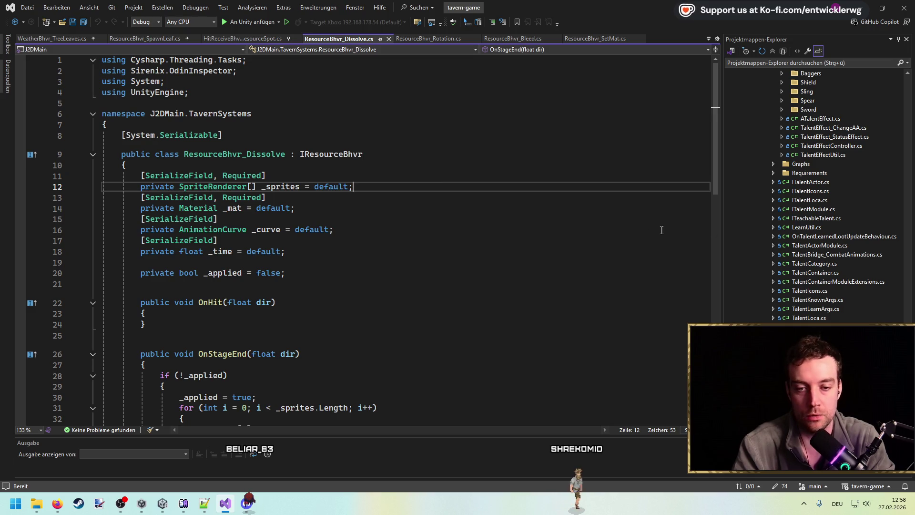
{"action": "key", "text": "alt+Tab"}
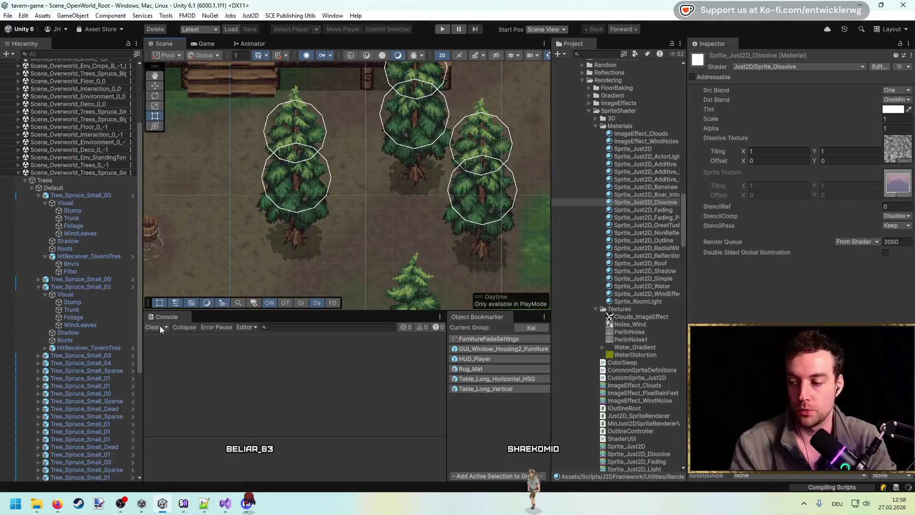
Clear the Console warnings and select Tree_Spruce_Small_00 in the Hierarchy.
{"action": "scroll", "coordinate": [395, 200], "scroll_direction": "down", "scroll_amount": 2}
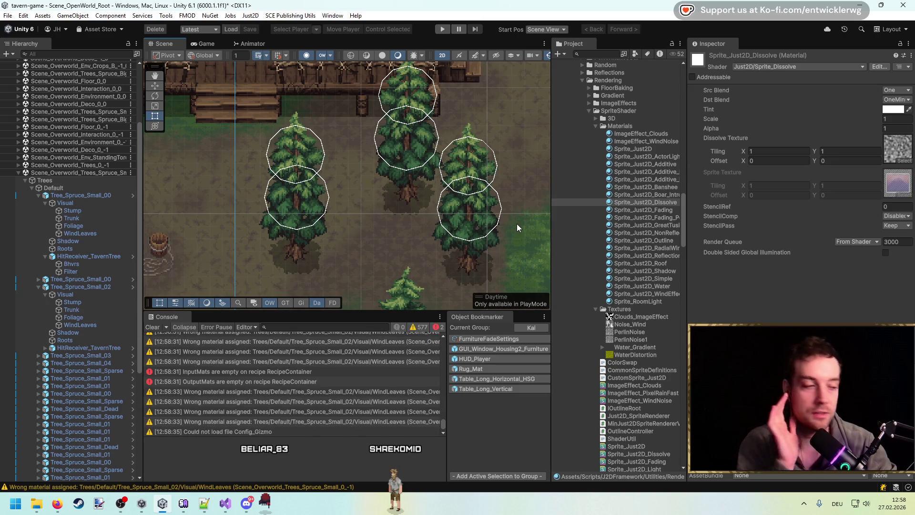
{"action": "left_click", "coordinate": [153, 327]}
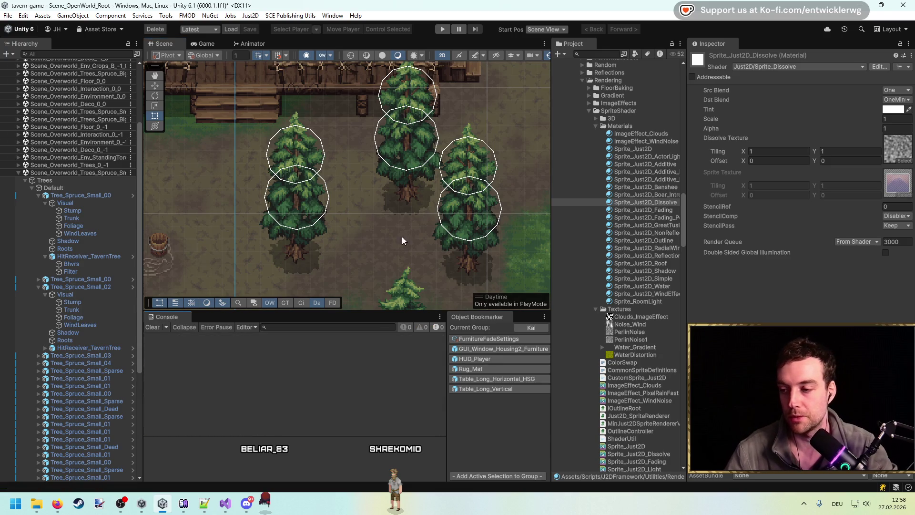
{"action": "left_click", "coordinate": [81, 196]}
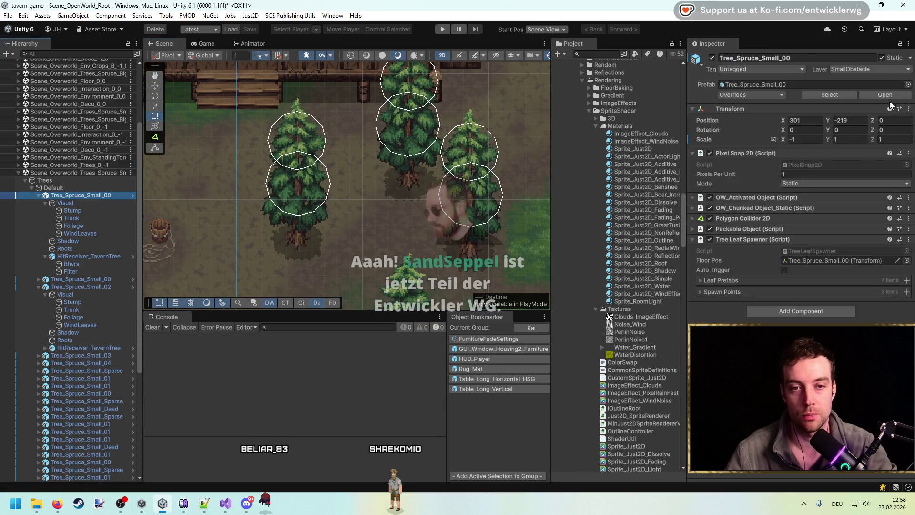
Open the Tree_Spruce_Small_00 prefab, select Bhvrs, and add a new behaviour to the Bhvr list.
{"action": "left_click", "coordinate": [881, 97]}
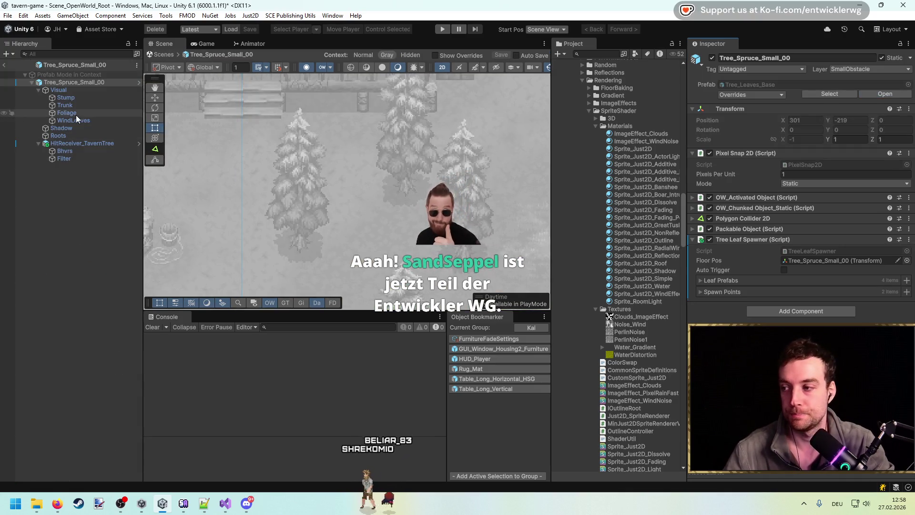
{"action": "left_click", "coordinate": [65, 151]}
{"action": "scroll", "coordinate": [848, 247], "scroll_direction": "down", "scroll_amount": 2}
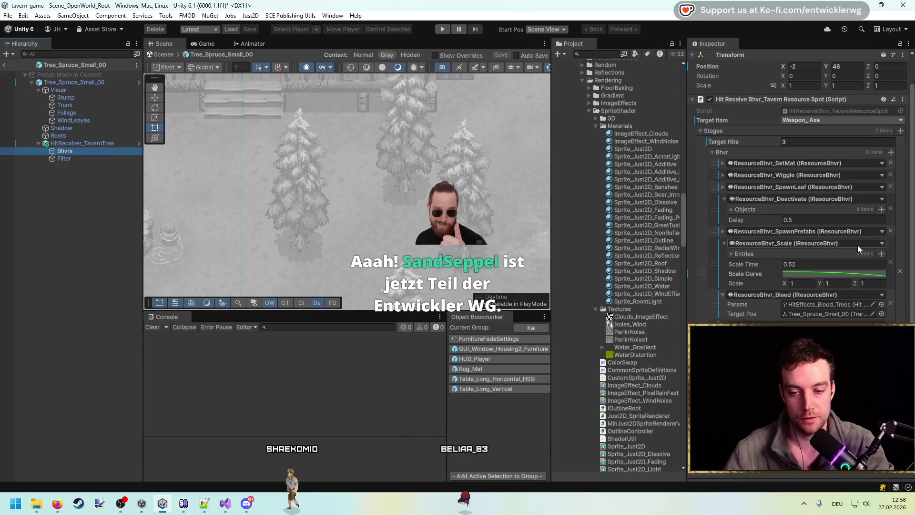
{"action": "left_click", "coordinate": [773, 163]}
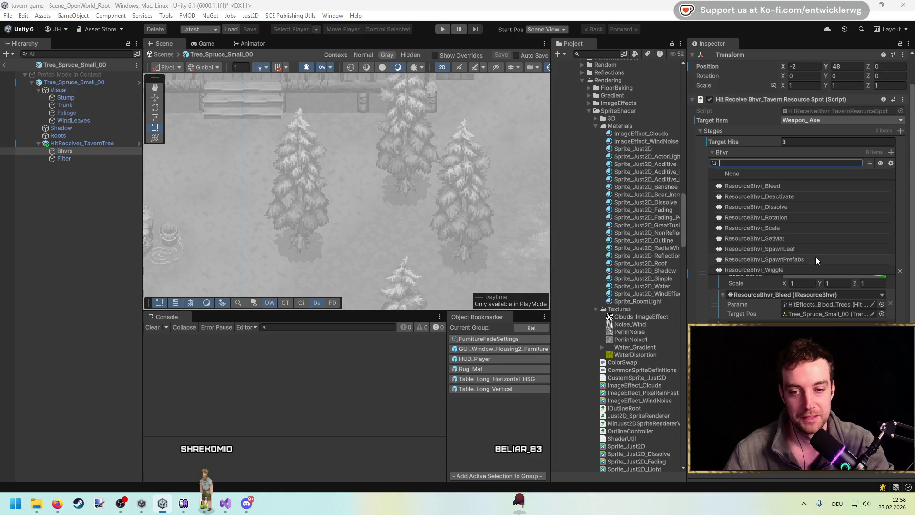
{"action": "left_click", "coordinate": [814, 239]}
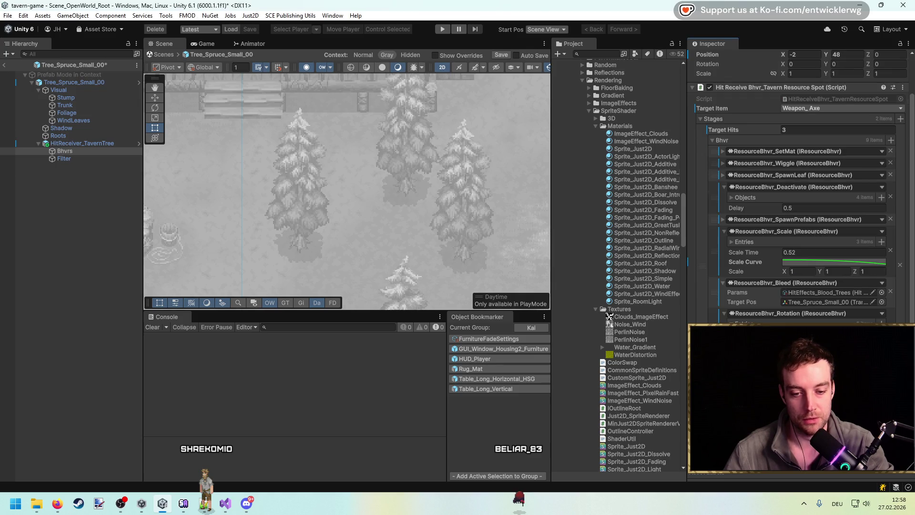
{"action": "key", "text": "ctrl+z"}
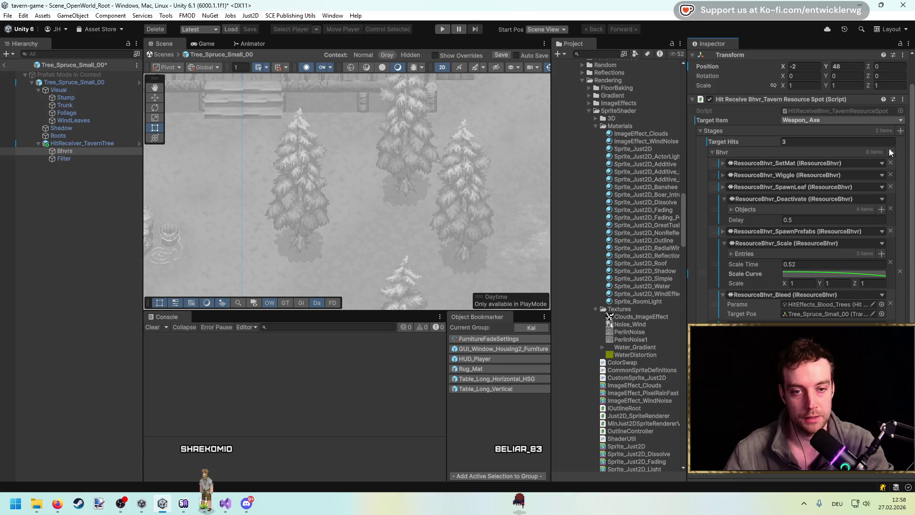
{"action": "key", "text": "ctrl+y"}
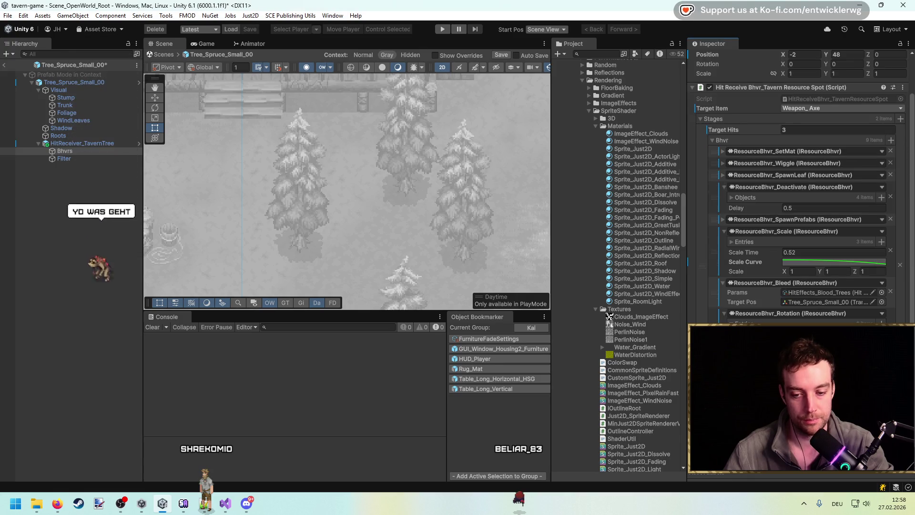
{"action": "scroll", "coordinate": [801, 190], "scroll_direction": "down", "scroll_amount": 3}
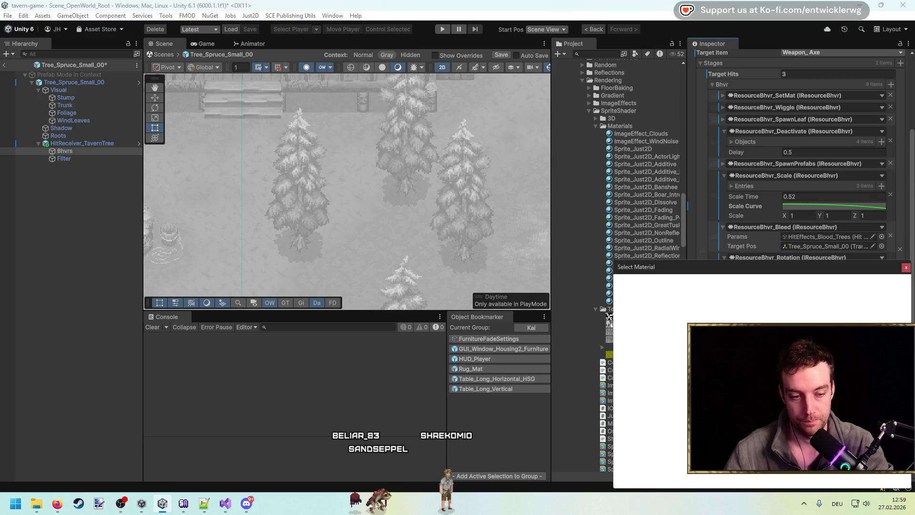
Assign the Sprite_Just2D_Dissolve material to the new behaviour.
{"action": "key", "text": "Down"}
{"action": "key", "text": "Return"}
{"action": "left_click", "coordinate": [834, 206]}
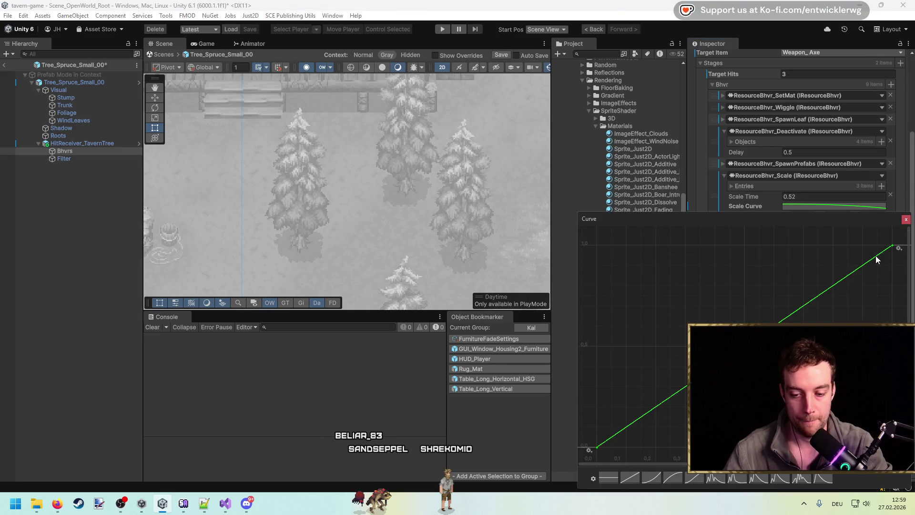
{"action": "left_click", "coordinate": [906, 219]}
{"action": "left_click", "coordinate": [835, 206]}
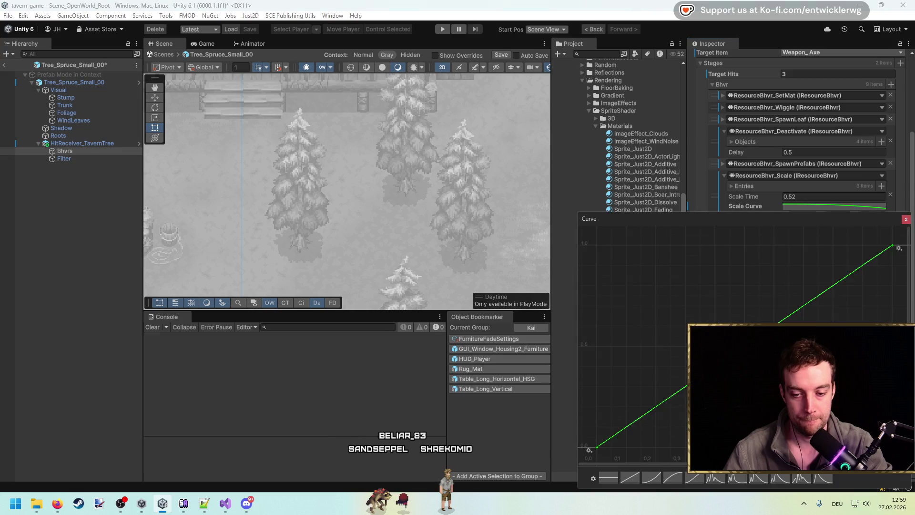
Set the curve's first key to 1 and last key to 0, flattening the start into an ease-out.
{"action": "right_click", "coordinate": [599, 448]}
{"action": "left_click", "coordinate": [627, 349]}
{"action": "type", "text": "1"}
{"action": "key", "text": "Return"}
{"action": "right_click", "coordinate": [892, 246]}
{"action": "left_click", "coordinate": [887, 260]}
{"action": "type", "text": "0"}
{"action": "key", "text": "Return"}
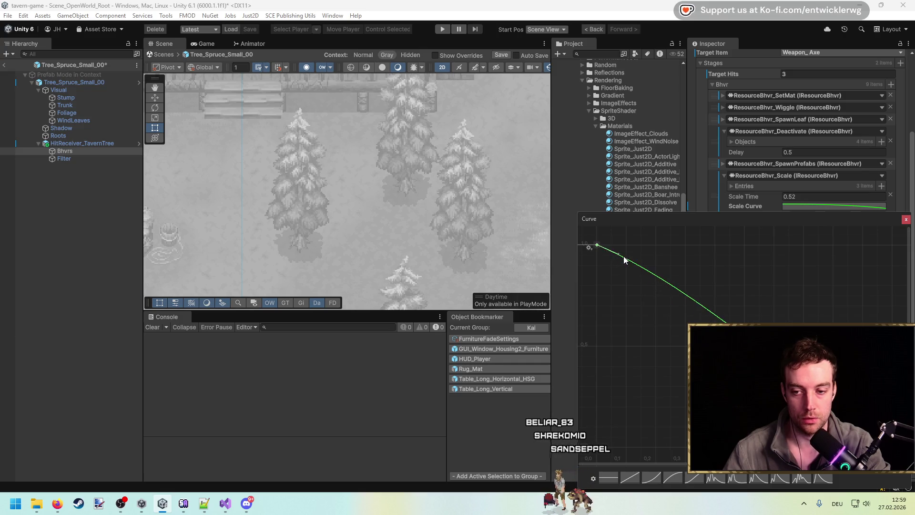
{"action": "left_click", "coordinate": [597, 245]}
{"action": "left_click_drag", "start_coordinate": [617, 258], "coordinate": [640, 244]}
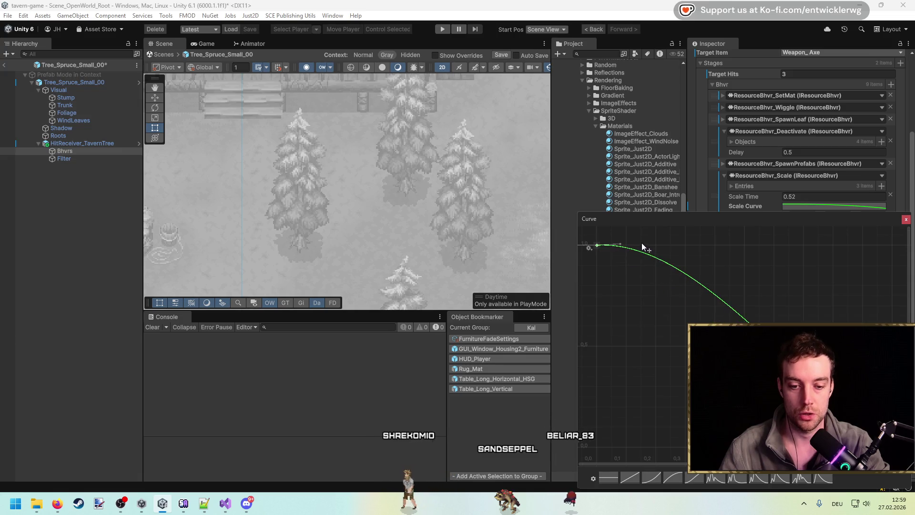
{"action": "left_click", "coordinate": [901, 220]}
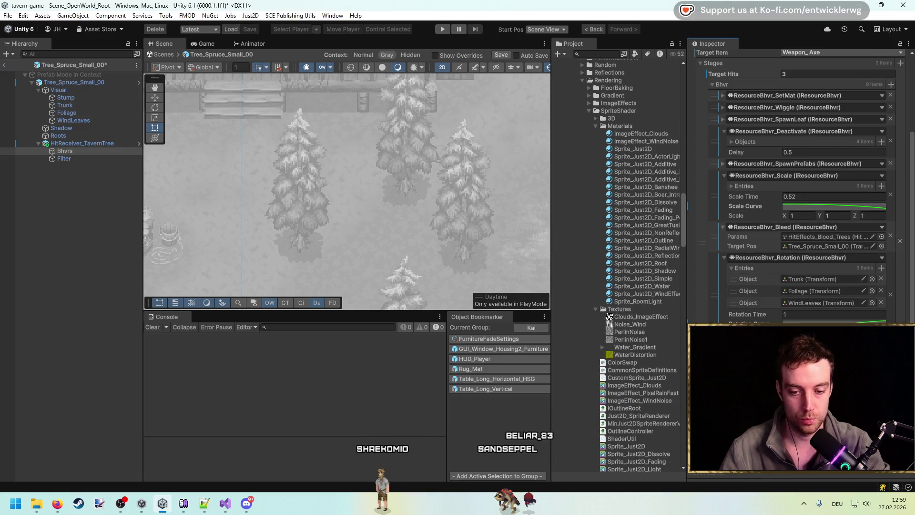
Save the tree prefab and clear the wrong-material warnings from the Console.
{"action": "key", "text": "ctrl+s"}
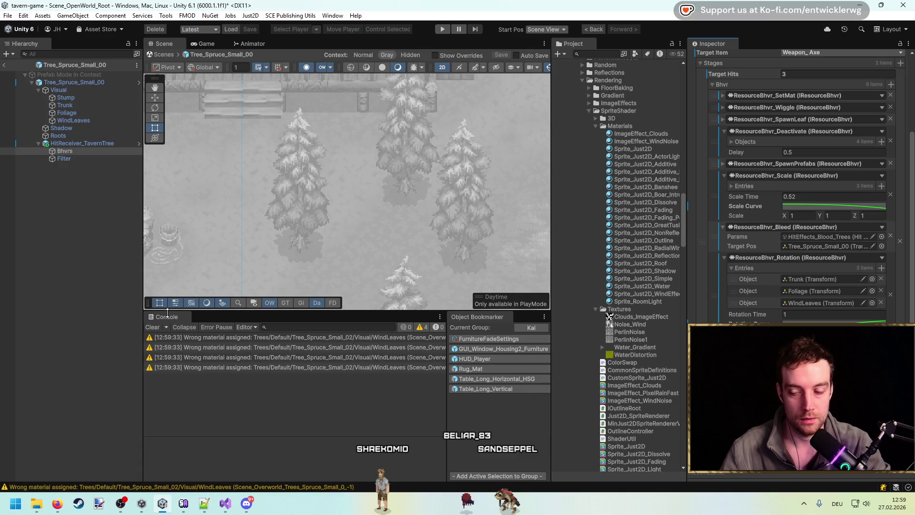
{"action": "left_click", "coordinate": [154, 327]}
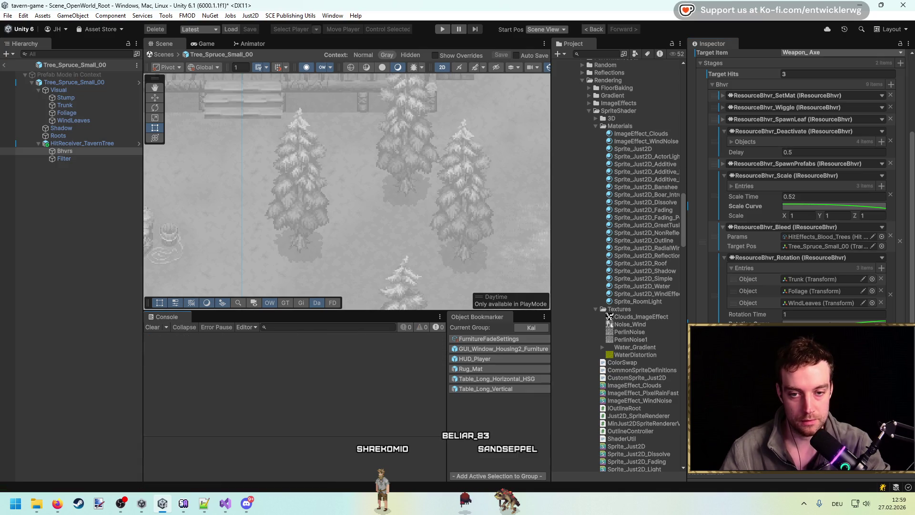
{"action": "left_click", "coordinate": [742, 142]}
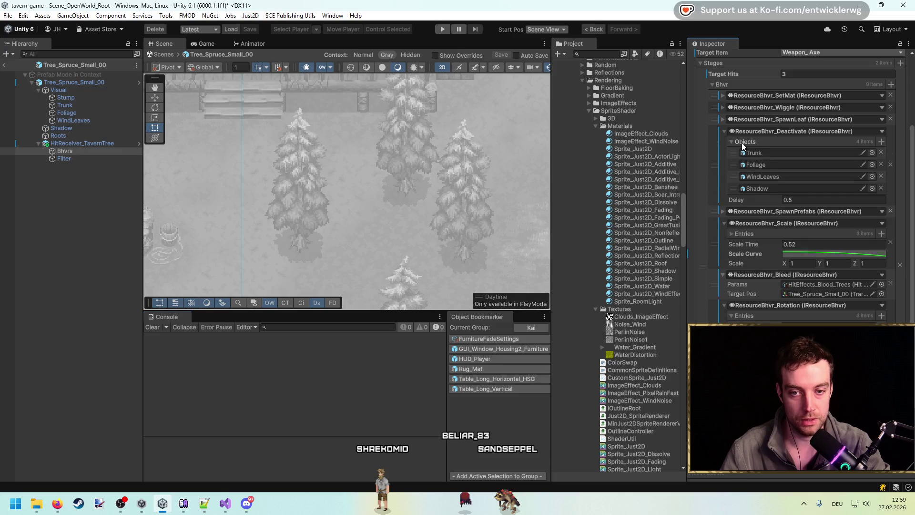
{"action": "scroll", "coordinate": [703, 200], "scroll_direction": "down", "scroll_amount": 3}
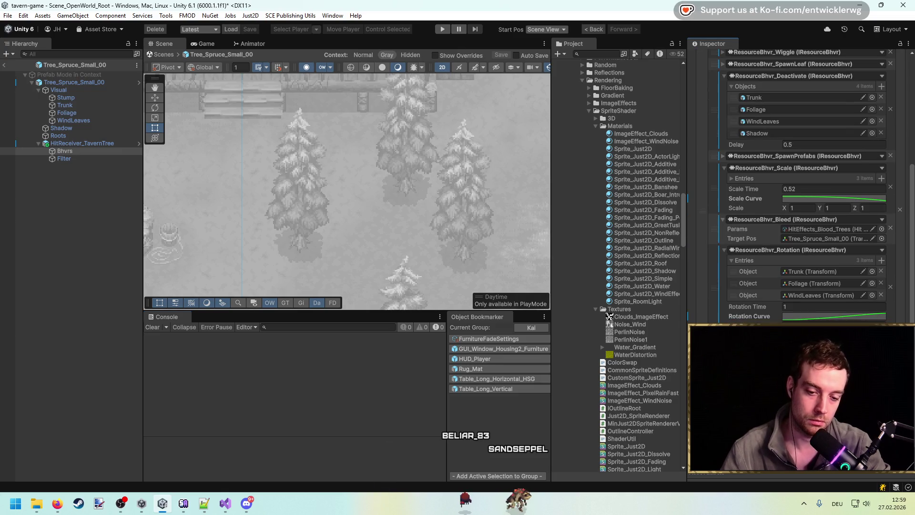